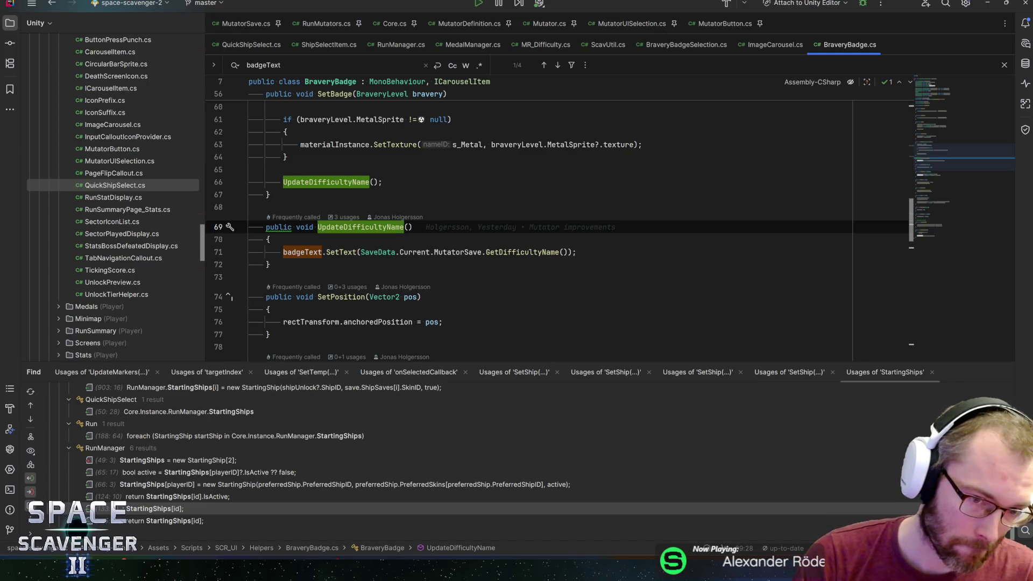
- List UpdateDifficultyName's usages and trace it from OnEnable to the badgeText SetText call
key("alt+F7")
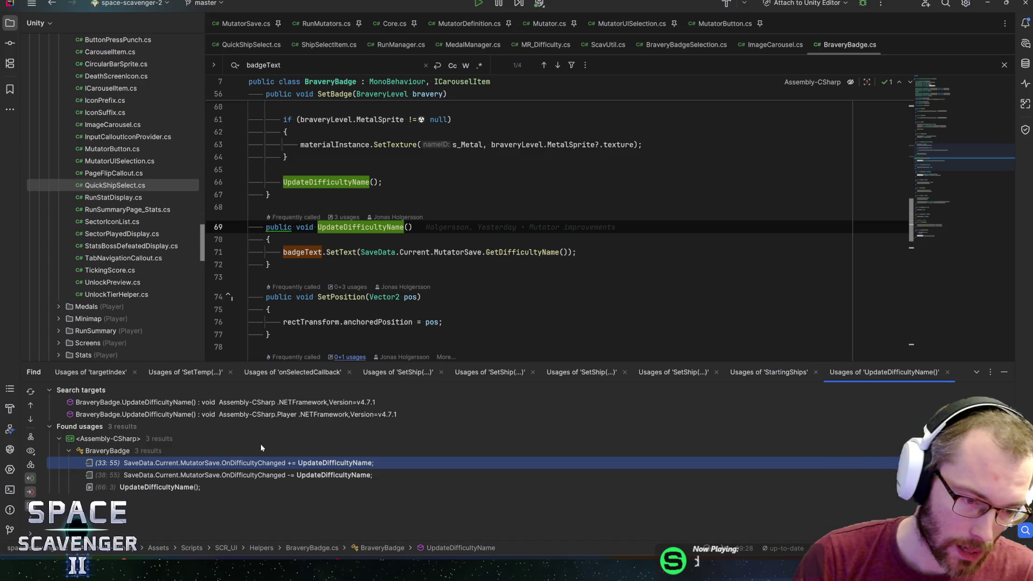
double_click(252, 463)
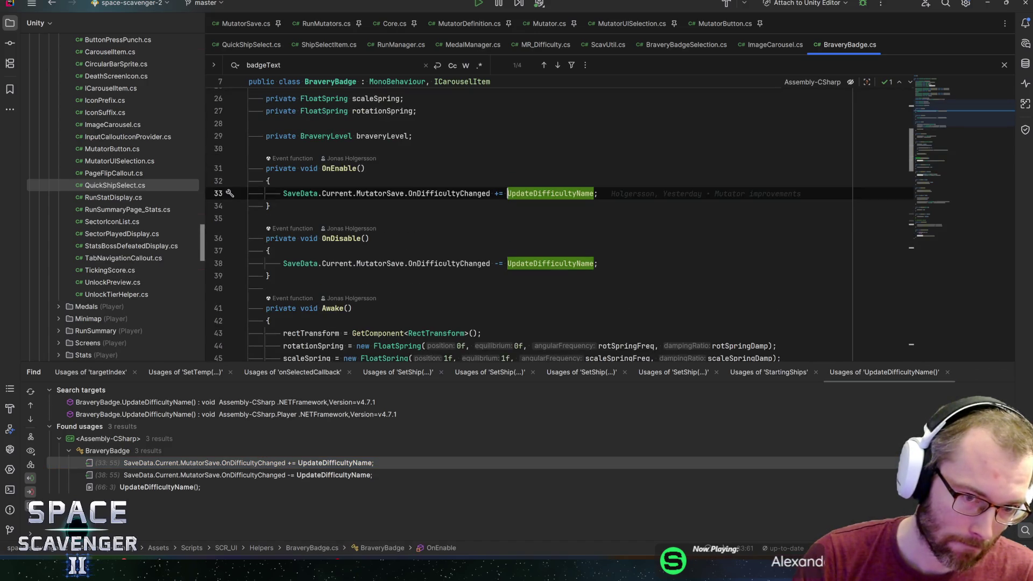
left_click(457, 194, "ctrl")
key("ctrl+alt+Left")
left_click(549, 194, "ctrl")
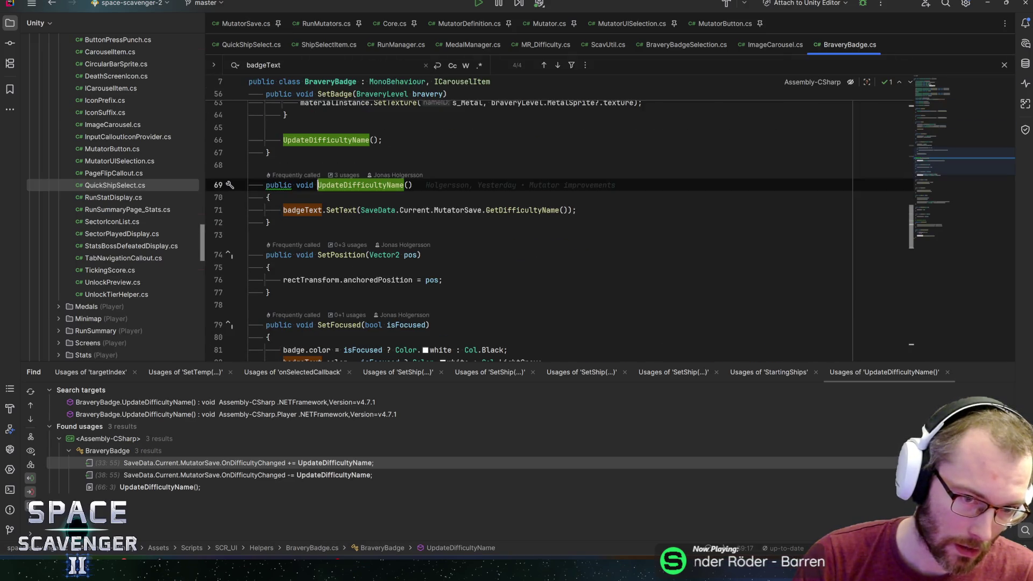
left_click(350, 210)
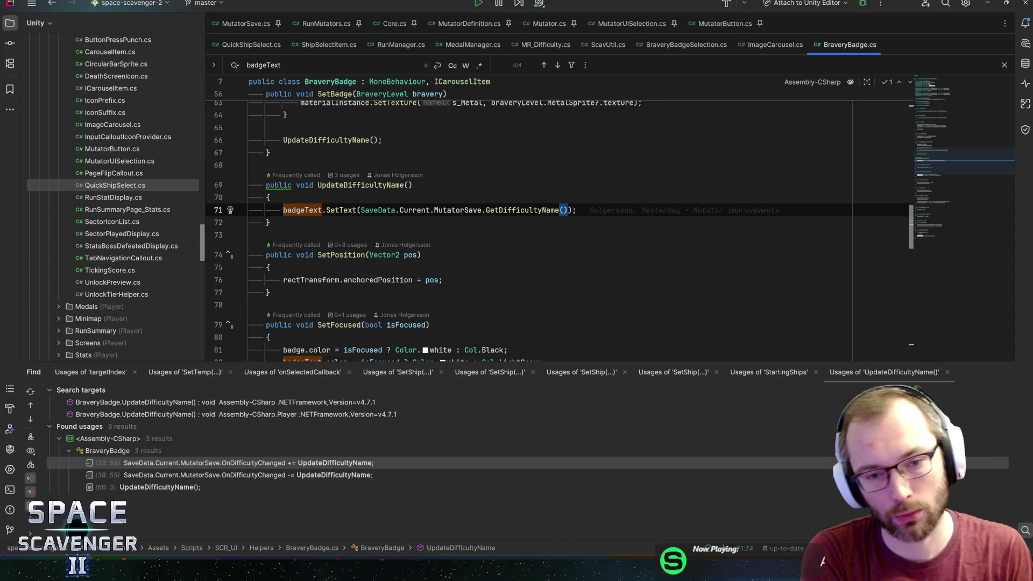
- Check the BraveryLevel class, then start adding an ', int index' parameter to SetBadge
scroll(554, 226, "up", 4)
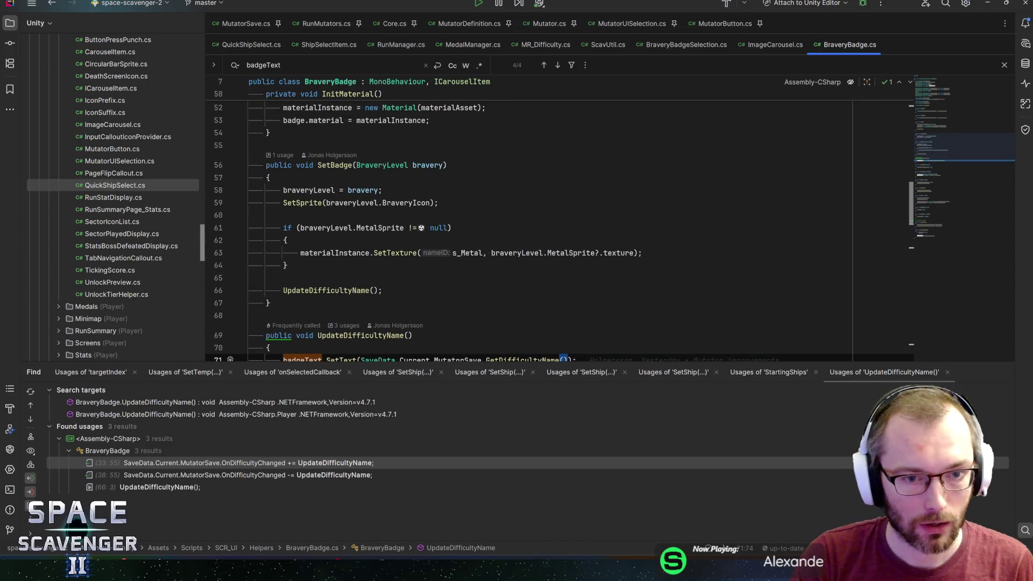
scroll(554, 226, "up", 4)
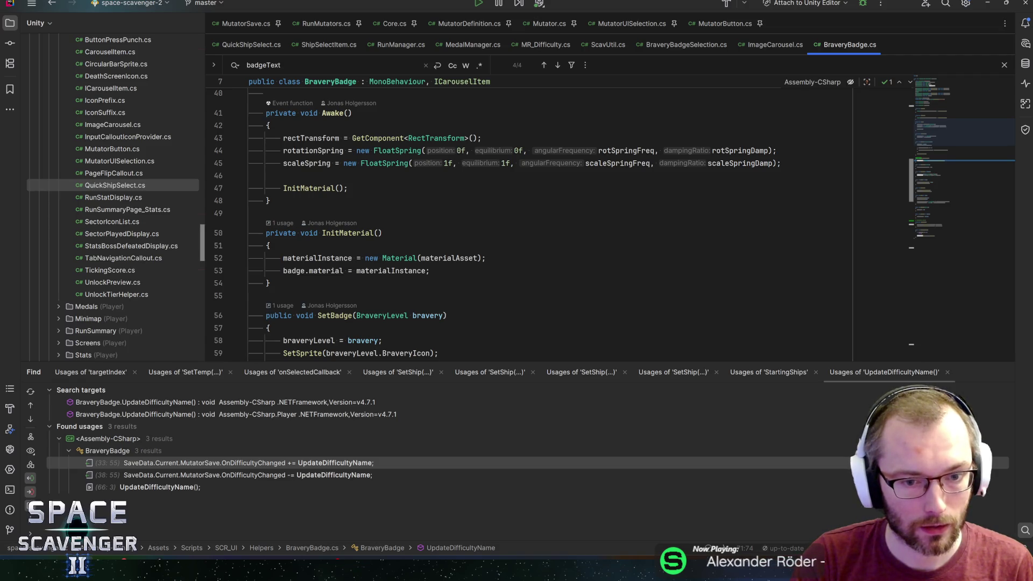
scroll(554, 226, "up", 13)
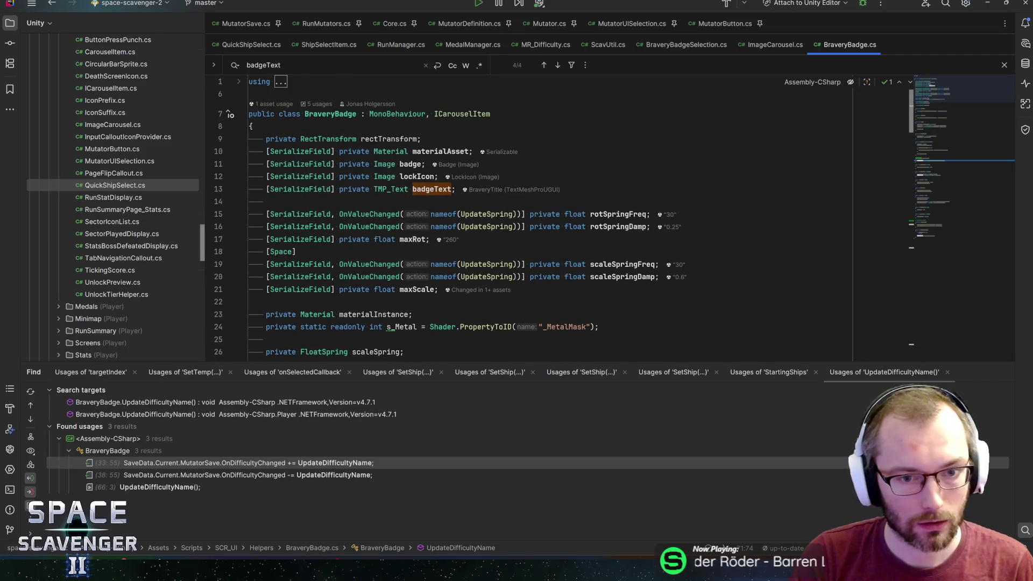
scroll(554, 226, "down", 10)
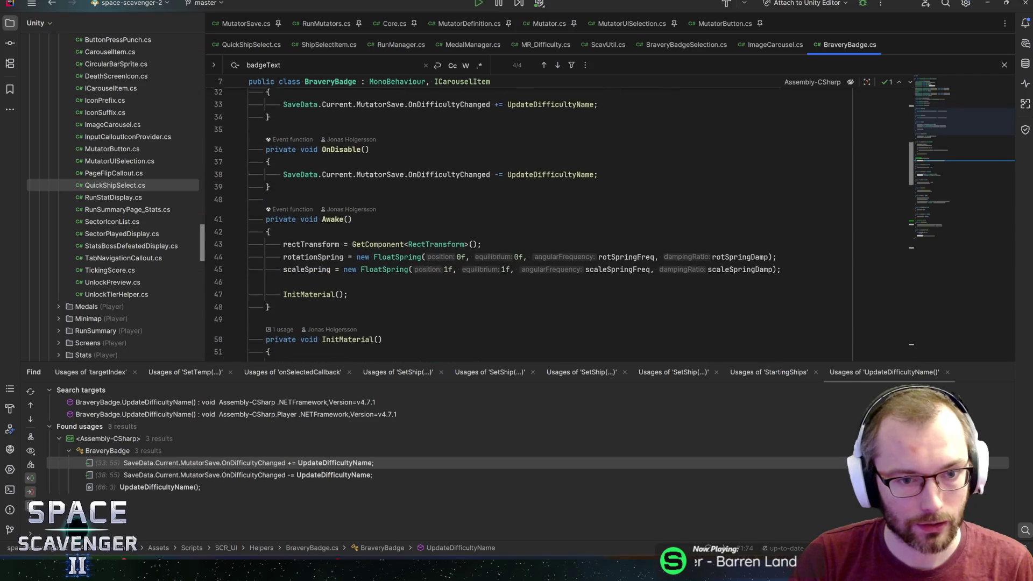
scroll(555, 226, "down", 4)
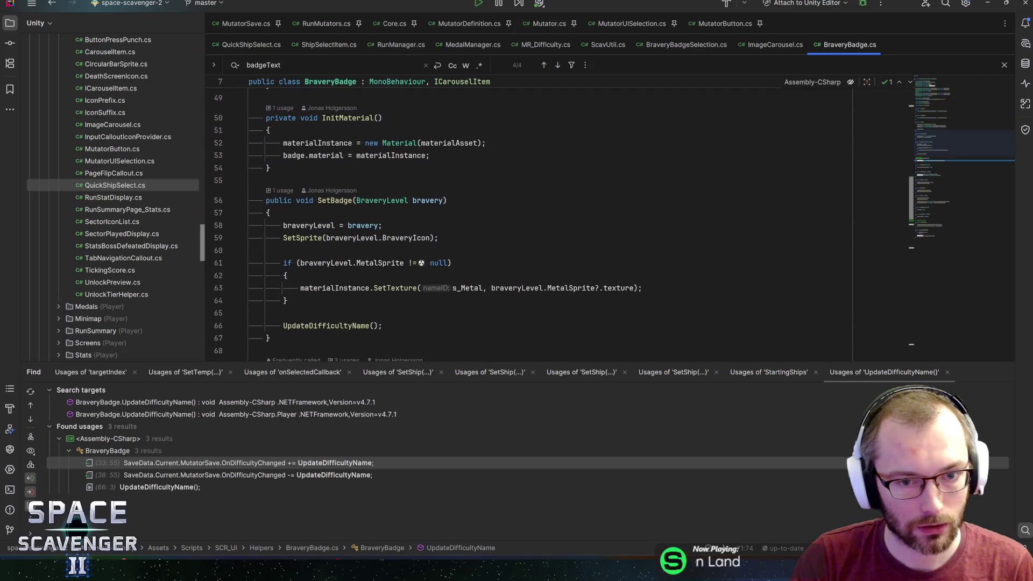
scroll(555, 226, "down", 1)
left_click(382, 162, "ctrl")
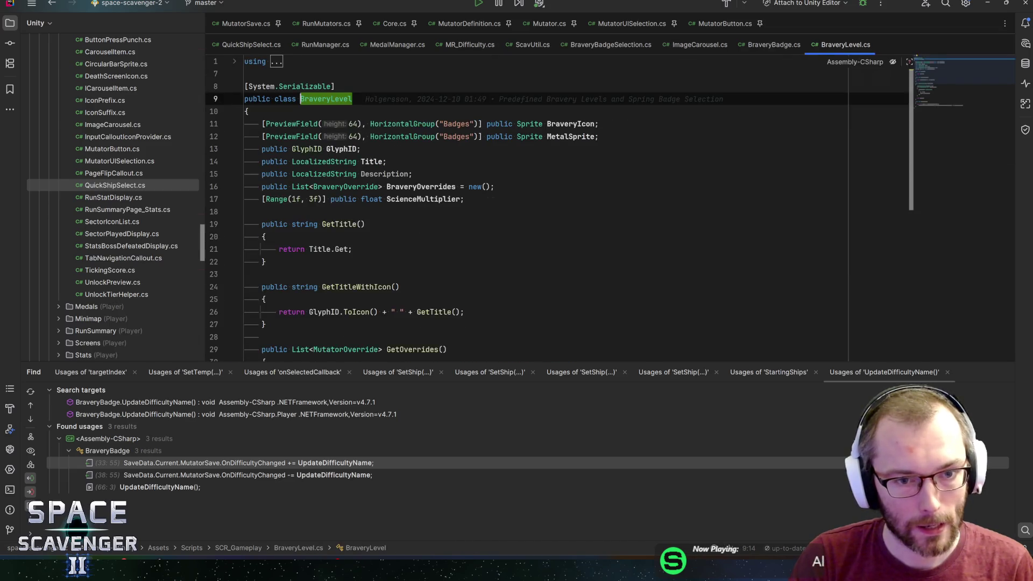
key("ctrl+alt+Left")
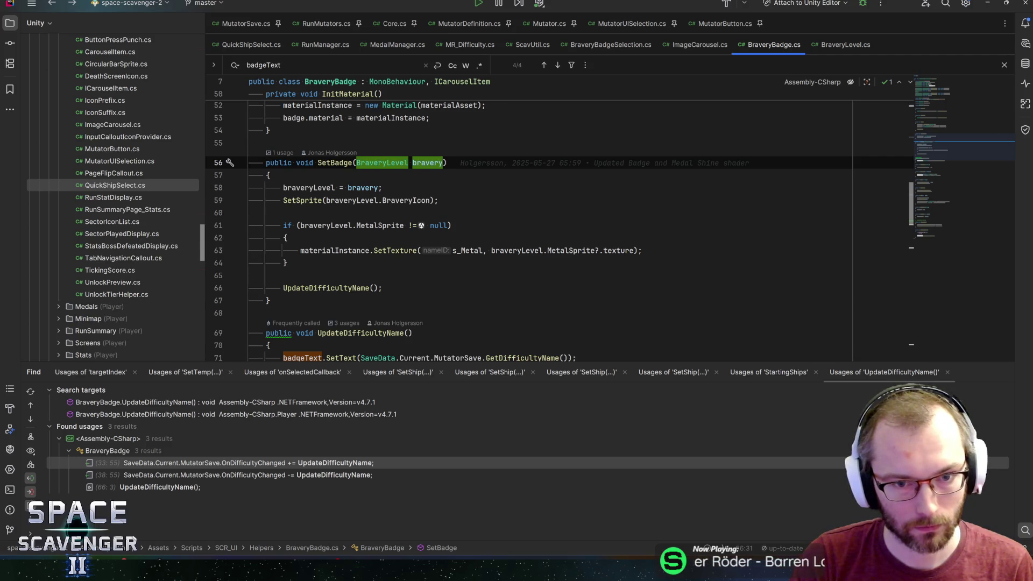
type(", int ind")
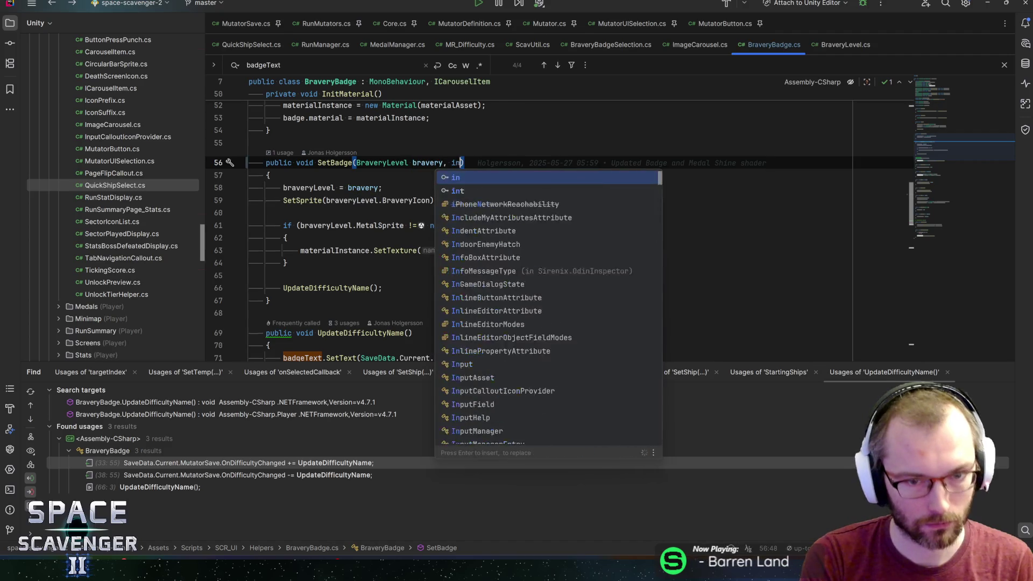
type("ex")
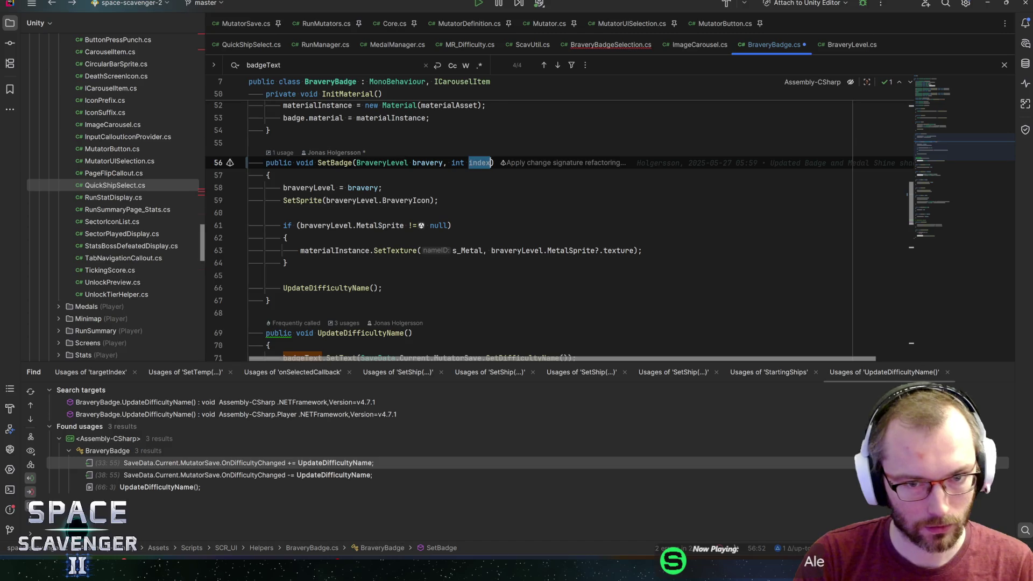
- Add a private int myIndex field below braveryLevel in BraveryBadge
scroll(560, 226, "up", 15)
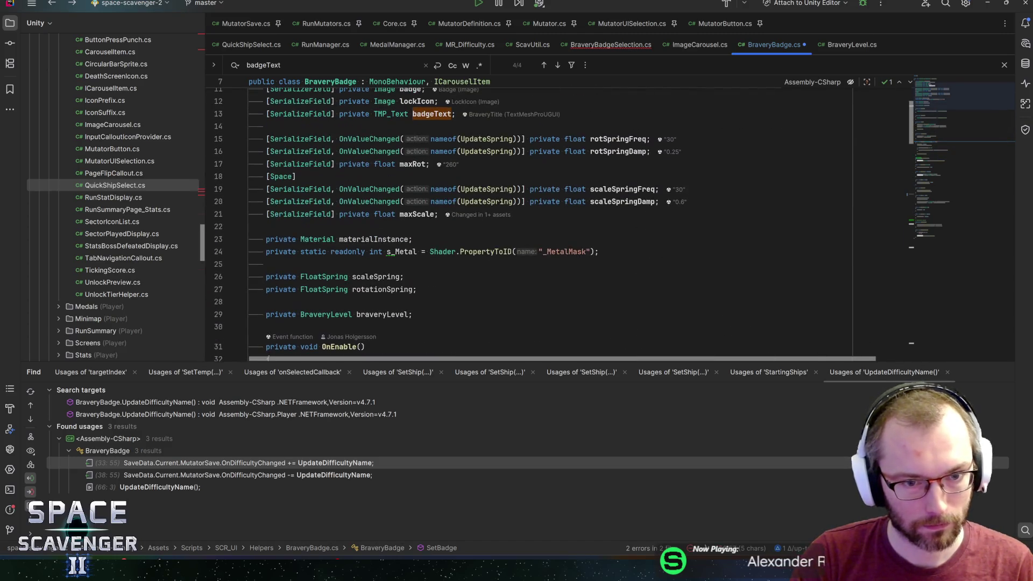
left_click(451, 314)
key("Return")
type("private ")
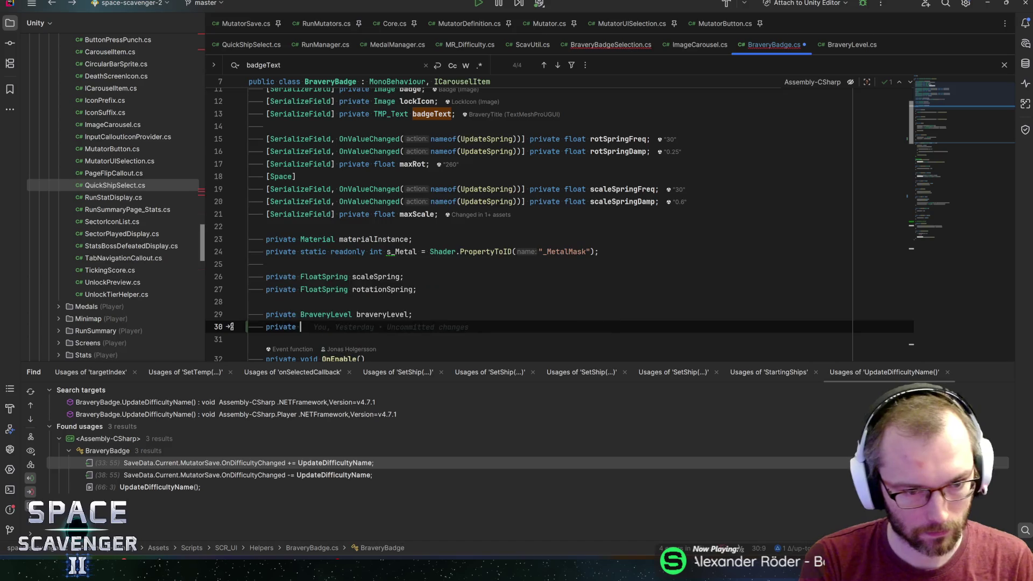
type("int myIndex;")
- Assign myIndex = index inside SetBadge below braveryLevel and save BraveryBadge.cs
scroll(559, 226, "down", 10)
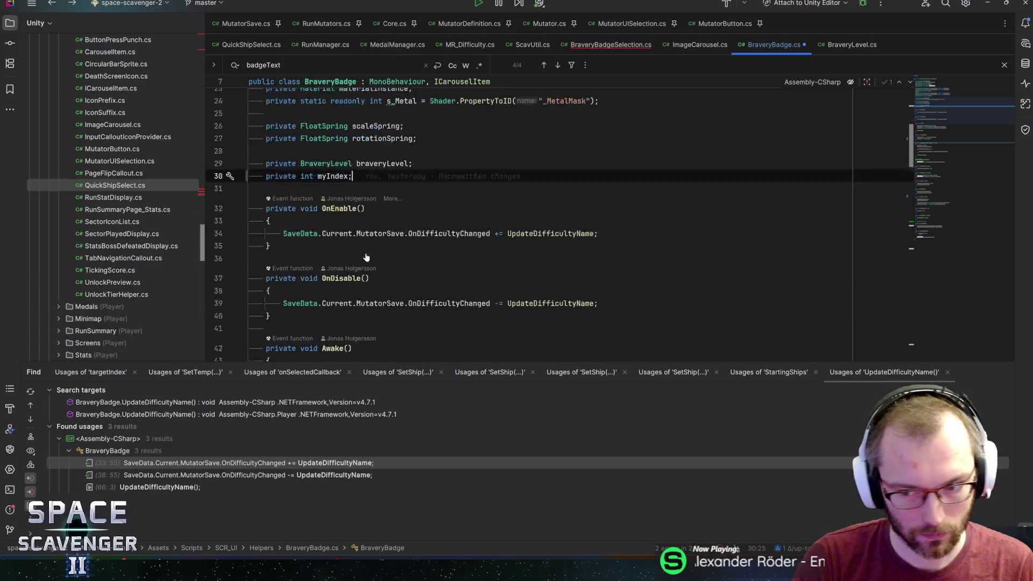
scroll(560, 226, "down", 3)
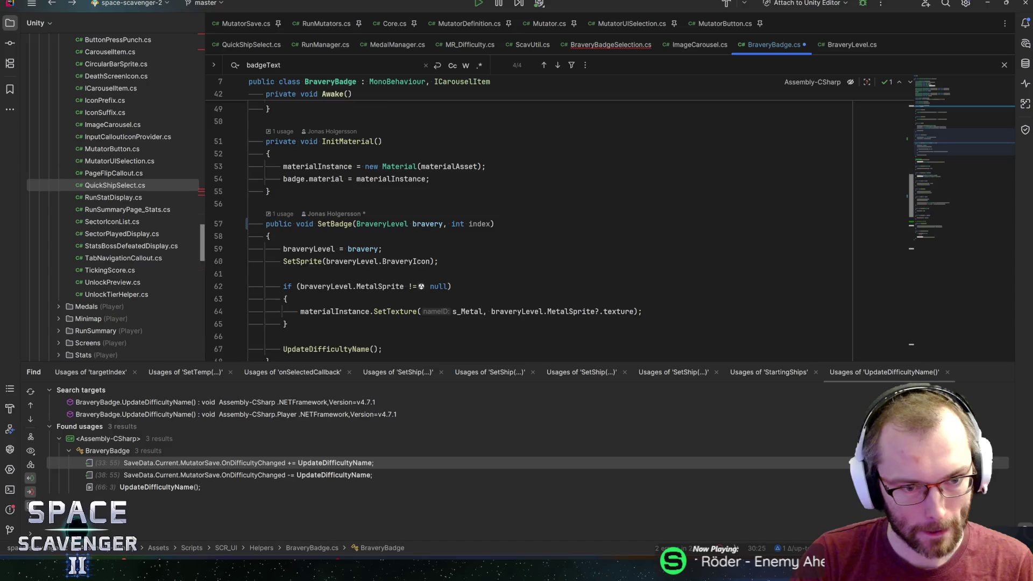
left_click(271, 226)
key("Return")
type("myIndex = index;")
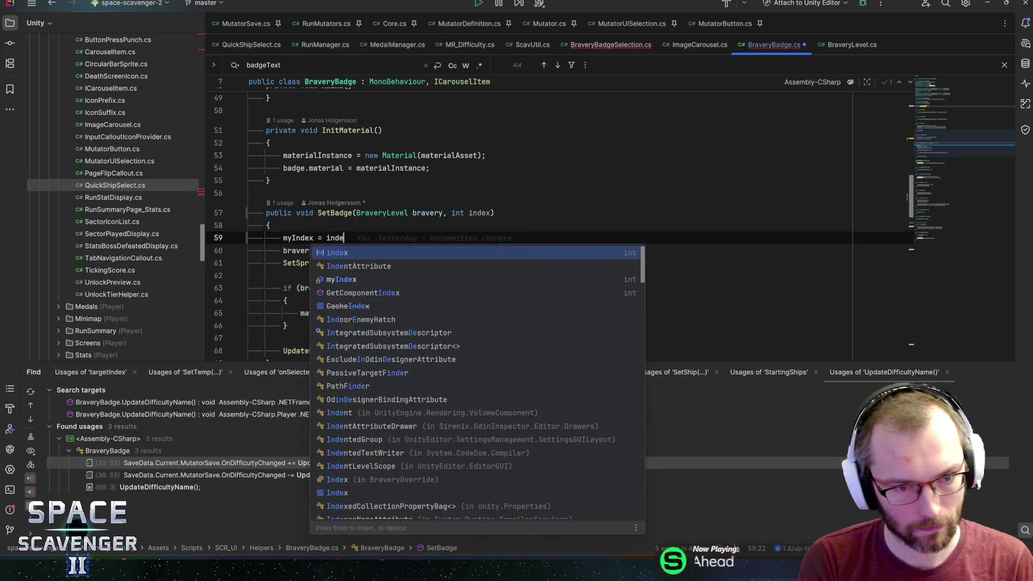
key("alt+shift+Down")
scroll(560, 226, "down", 1)
key("ctrl+s")
- Pass myIndex to GetDifficultyName and jump to its declaration in MutatorSave
scroll(559, 226, "down", 5)
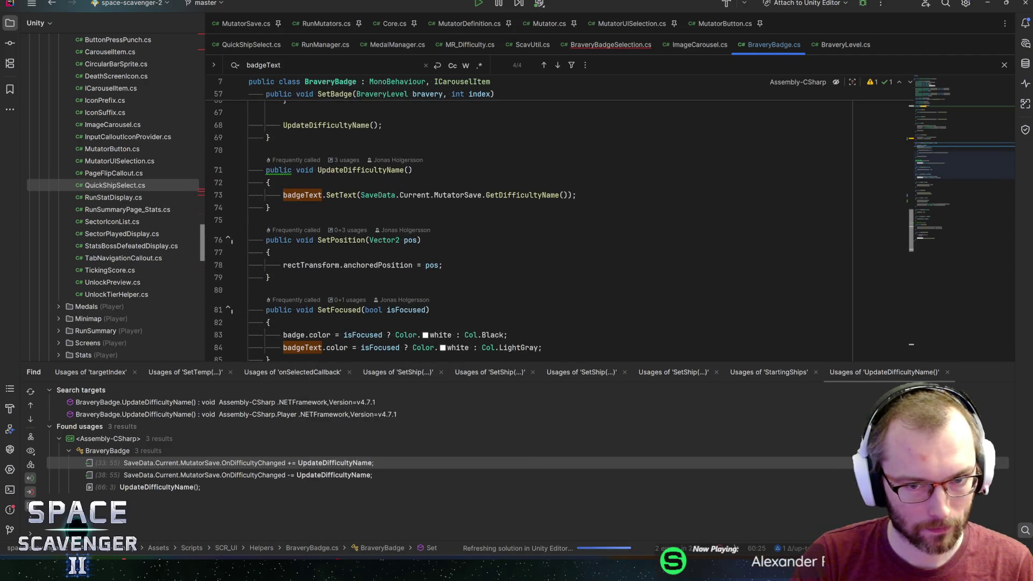
left_click(563, 195)
type("myIndex")
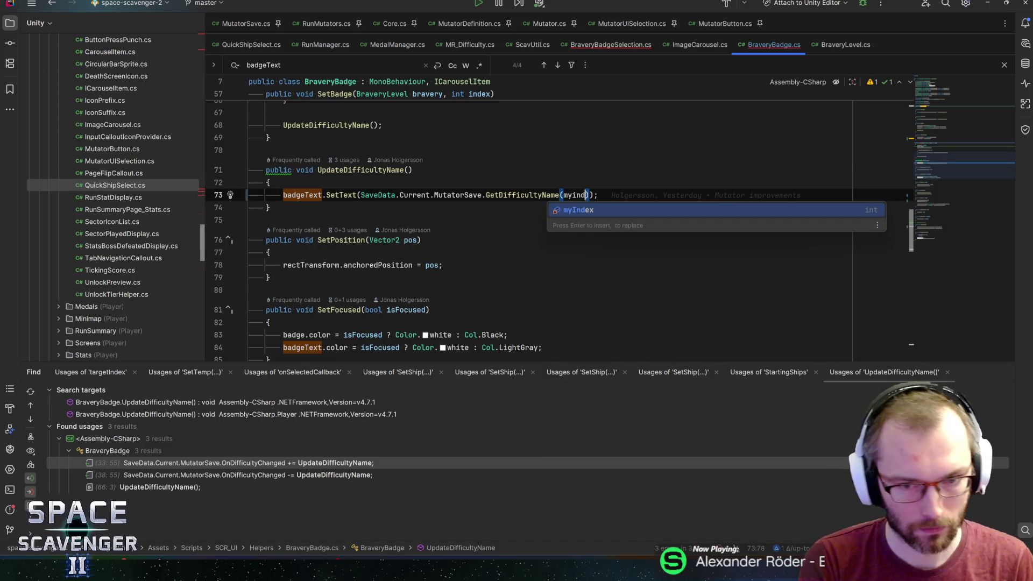
key("Return")
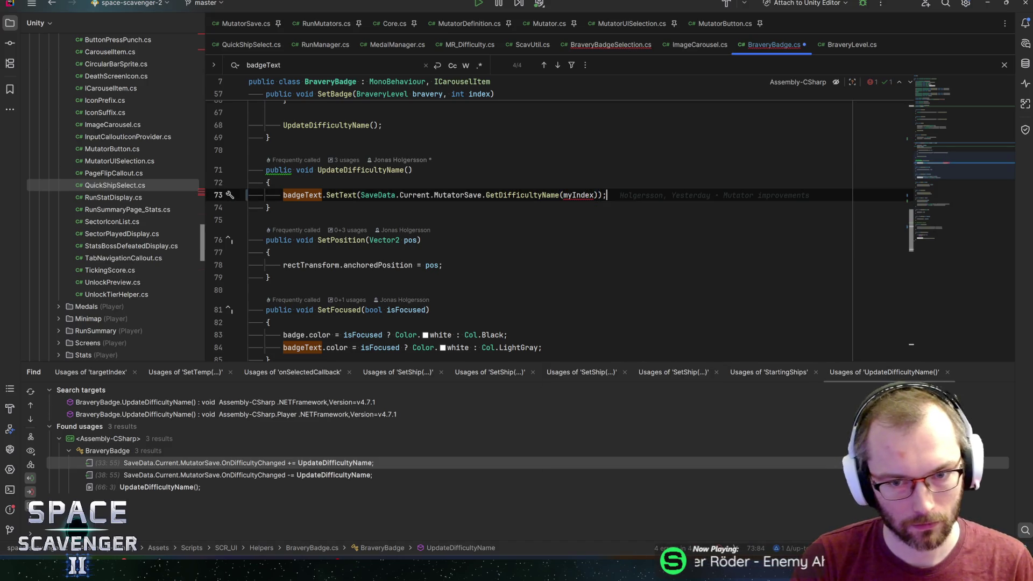
key("ctrl+b")
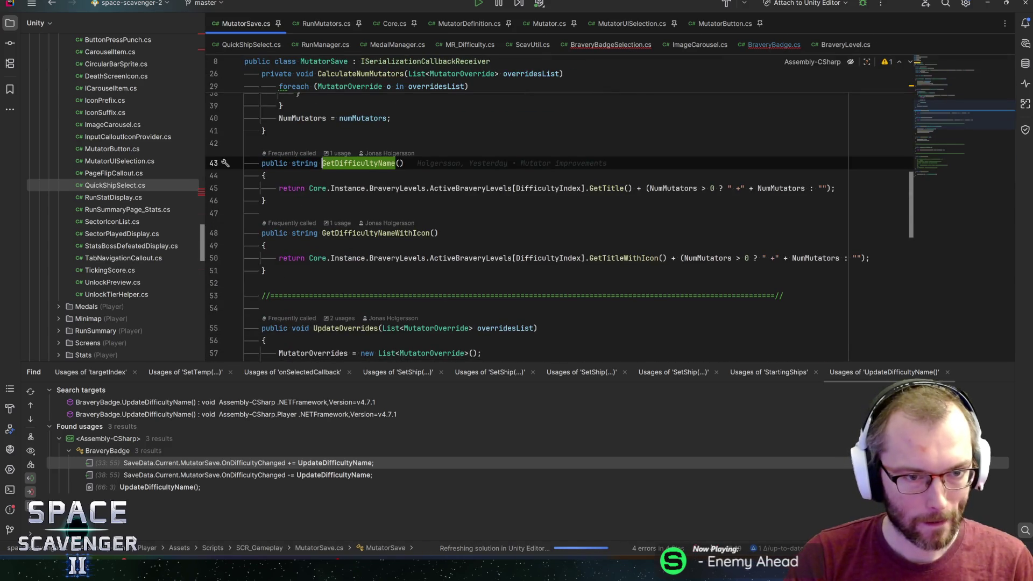
- Duplicate GetDifficultyName into an overload taking int customIndex, used in place of DifficultyIndex
key("ctrl+w")
key("ctrl+w")
key("ctrl+w")
key("ctrl+d")
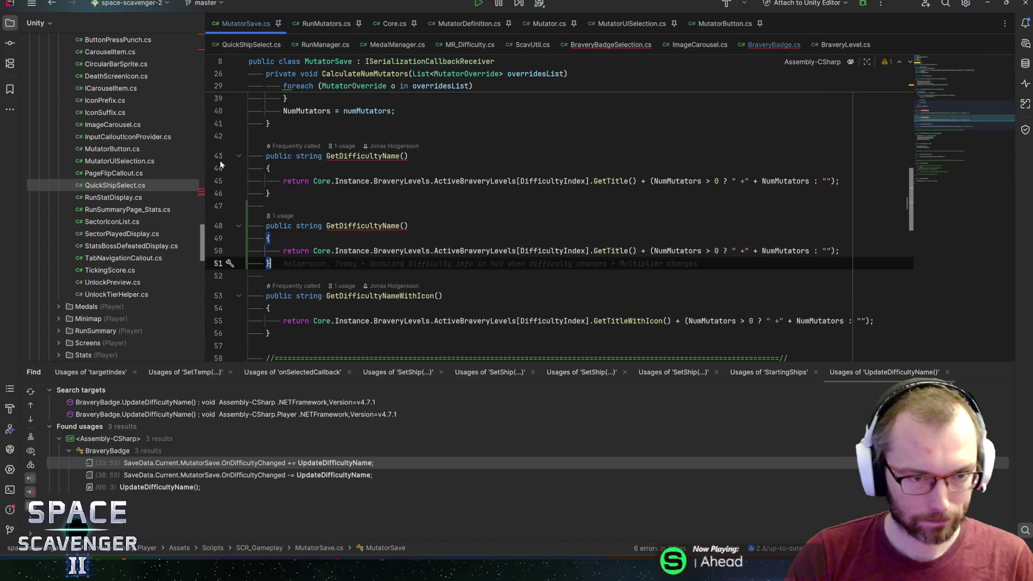
type("int customIndex")
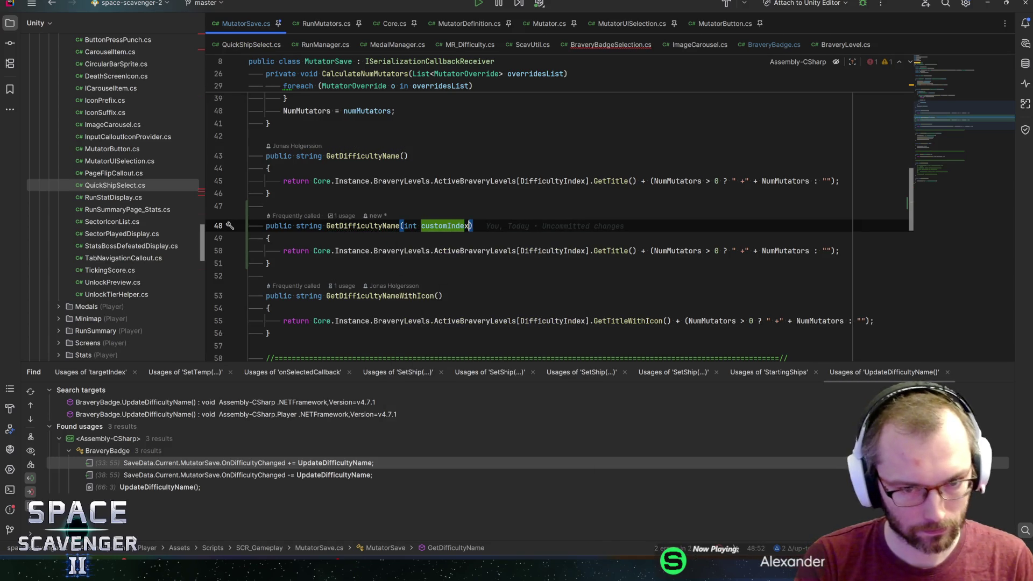
double_click(553, 250)
type("customIndex")
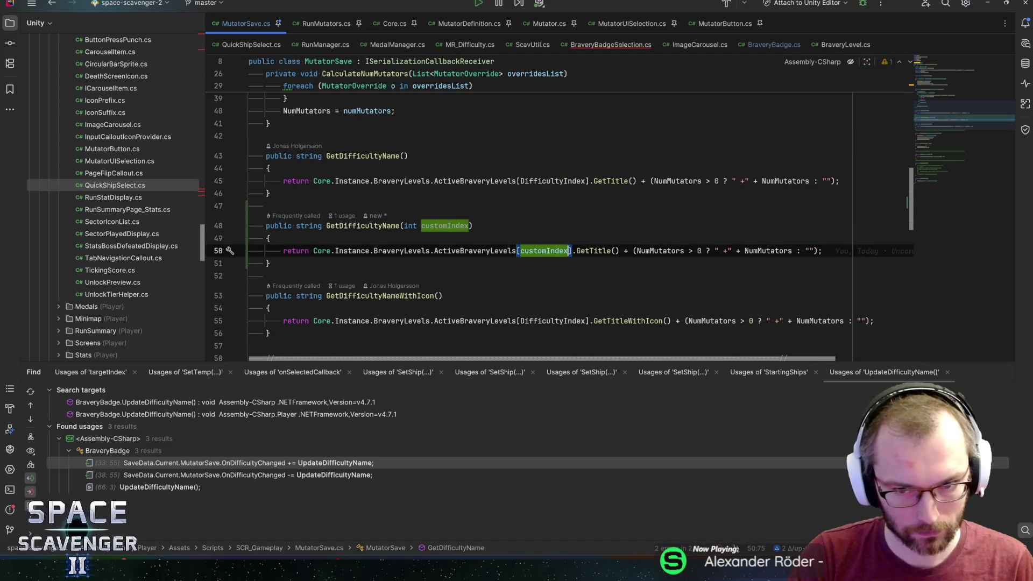
left_click(674, 251)
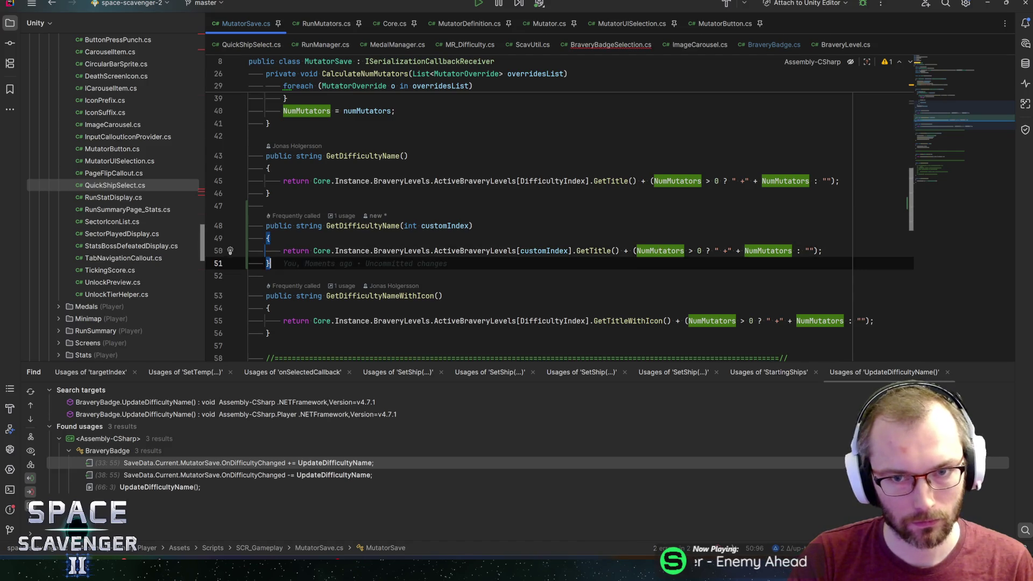
- Pass the loop index i to SetBadge in BraveryBadgeSelection.cs and return to Unity
left_click(610, 45)
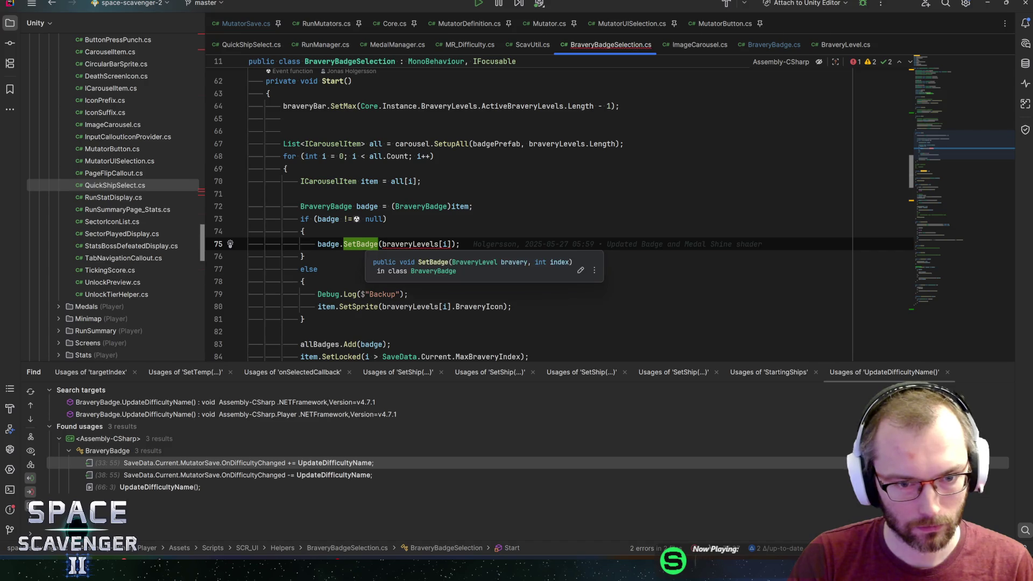
left_click(451, 244)
type(", i")
key("End")
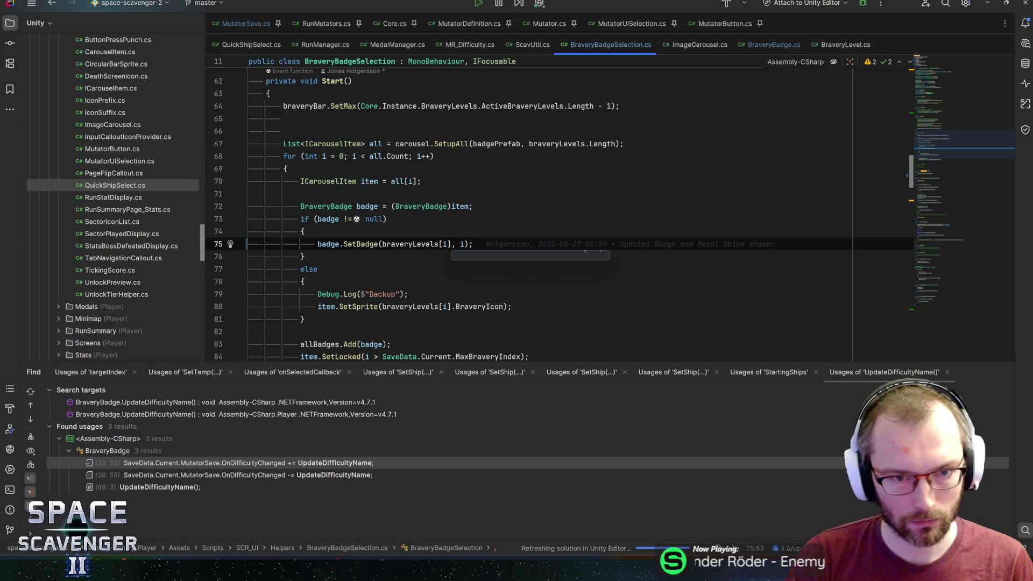
left_click(984, 4)
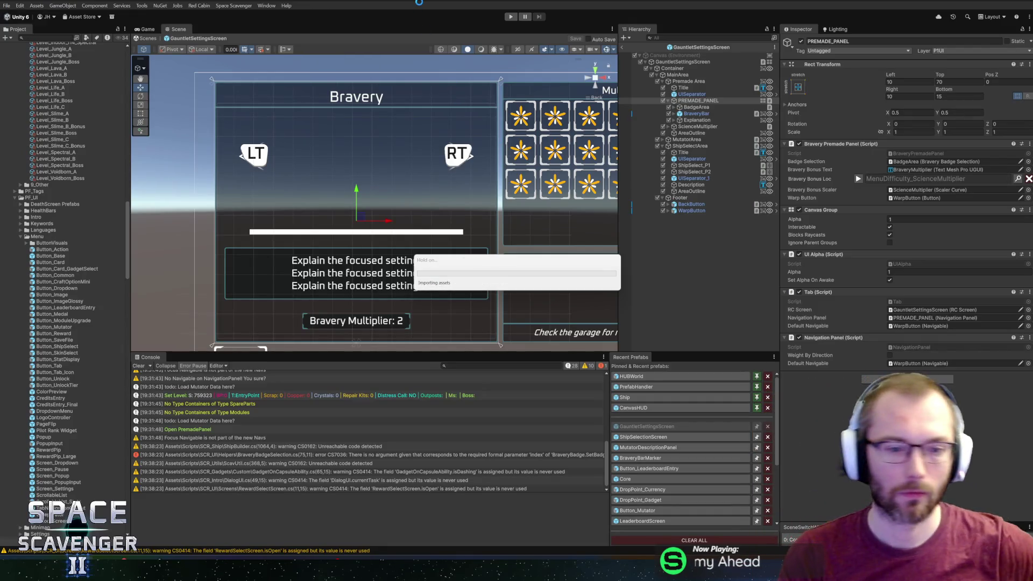
- Exit prefab mode, enter Play mode and maximize the Game view for the trial portal
left_click(625, 47)
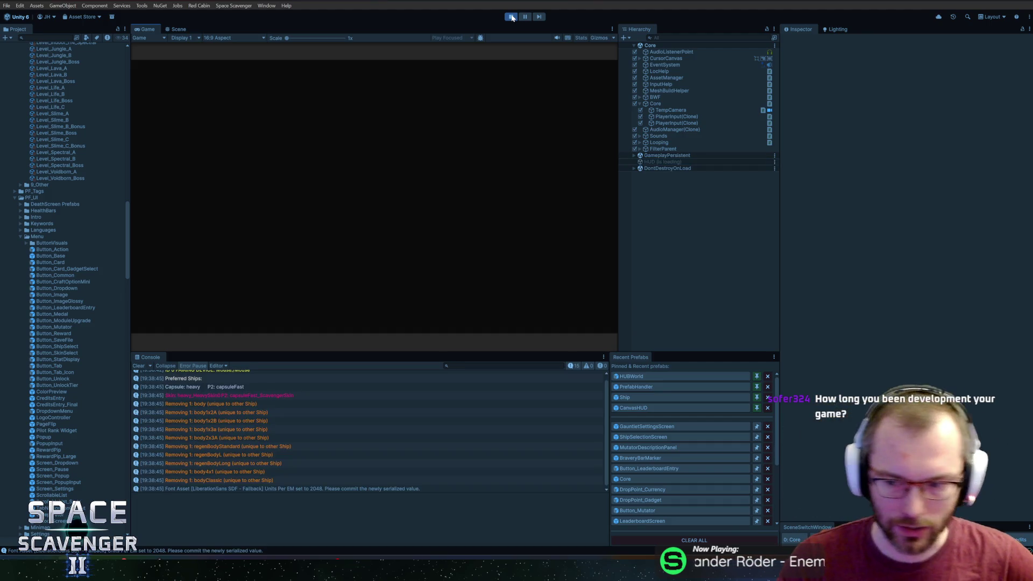
double_click(148, 31)
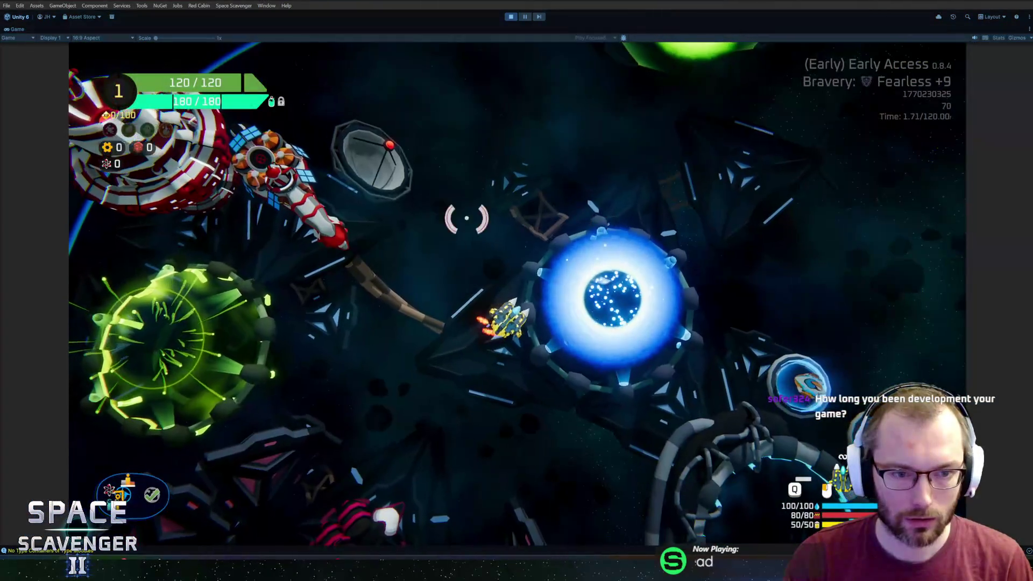
- Open trial settings and cycle bravery through Bold, Fearless, Heroic and Legendary +9
key("e")
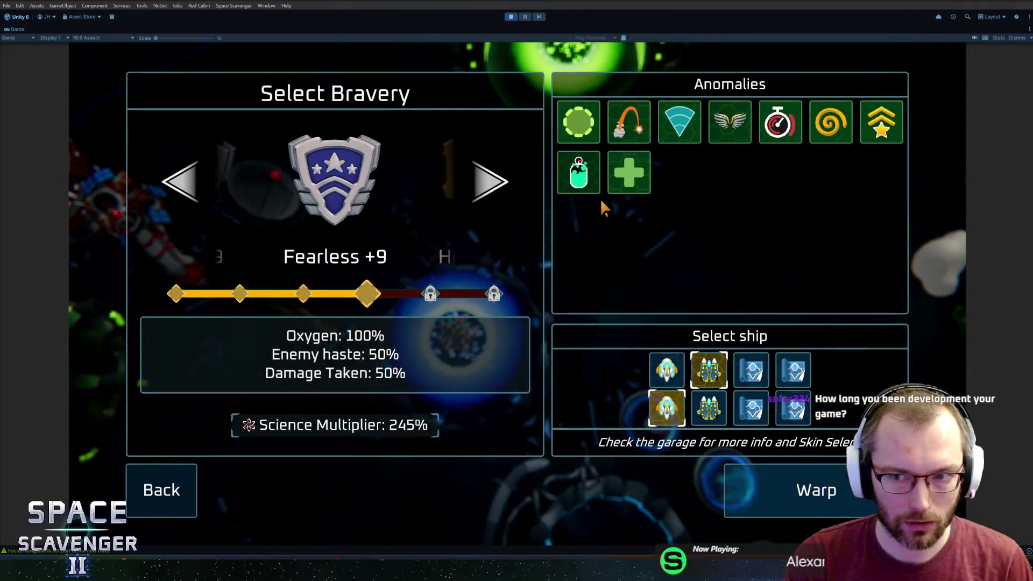
left_click(186, 180)
left_click(186, 180)
left_click(479, 173)
left_click(478, 171)
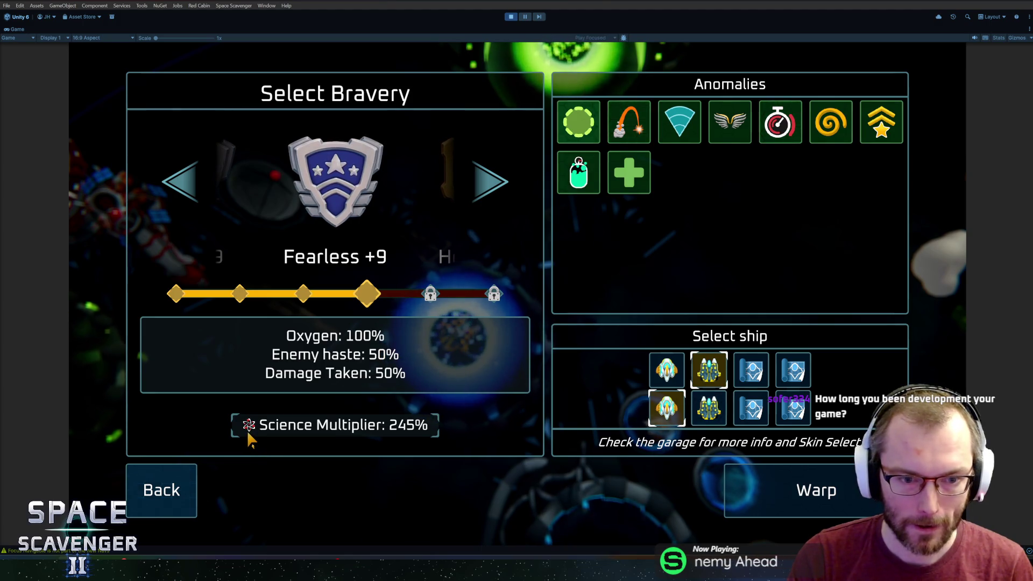
left_click(486, 181)
left_click(486, 181)
left_click(183, 183)
left_click(487, 186)
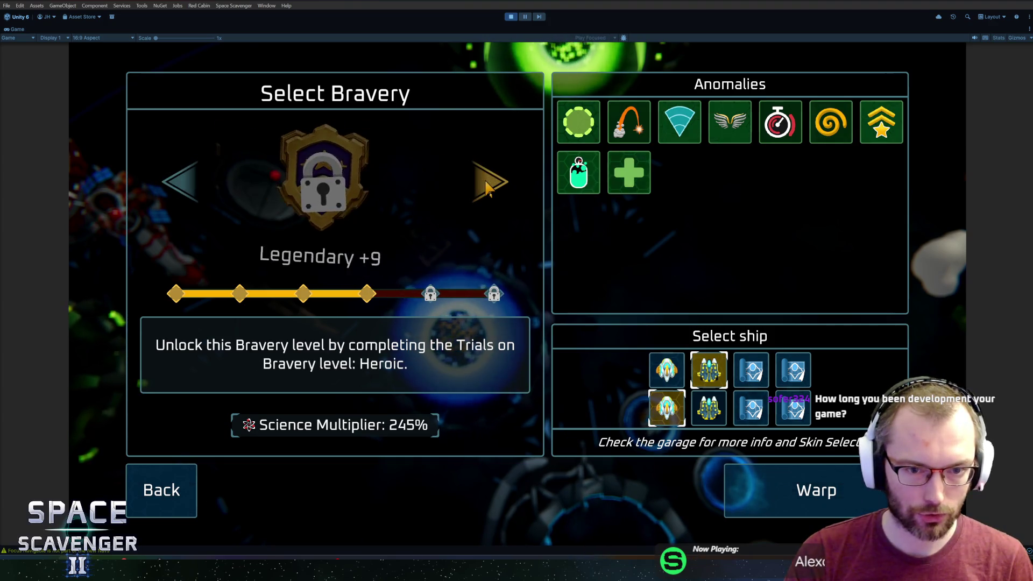
- Adjust the bravery bonus level with arrow keys and return to Fearless
key("Left")
key("Left")
key("Left")
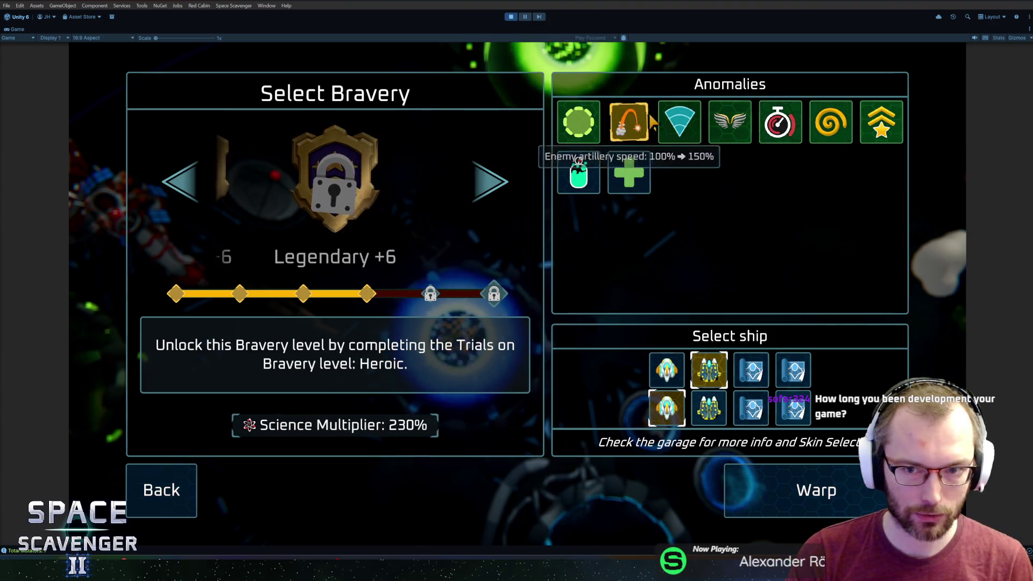
key("Left")
key("Left")
key("Left")
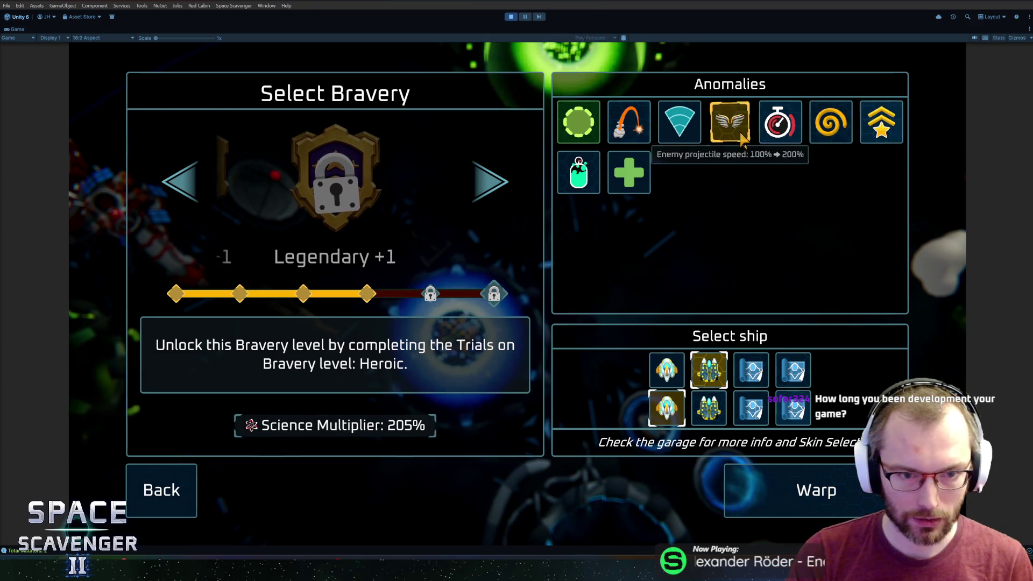
key("Right")
key("Right")
key("Right")
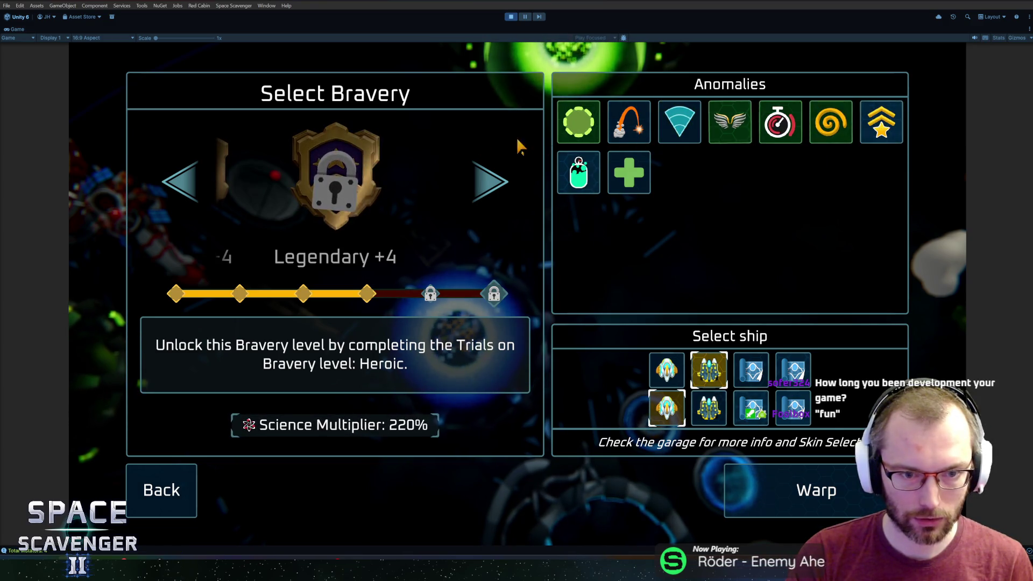
left_click(200, 191)
key("Right")
key("Right")
key("Right")
key("Right")
key("Left")
key("Right")
key("Left")
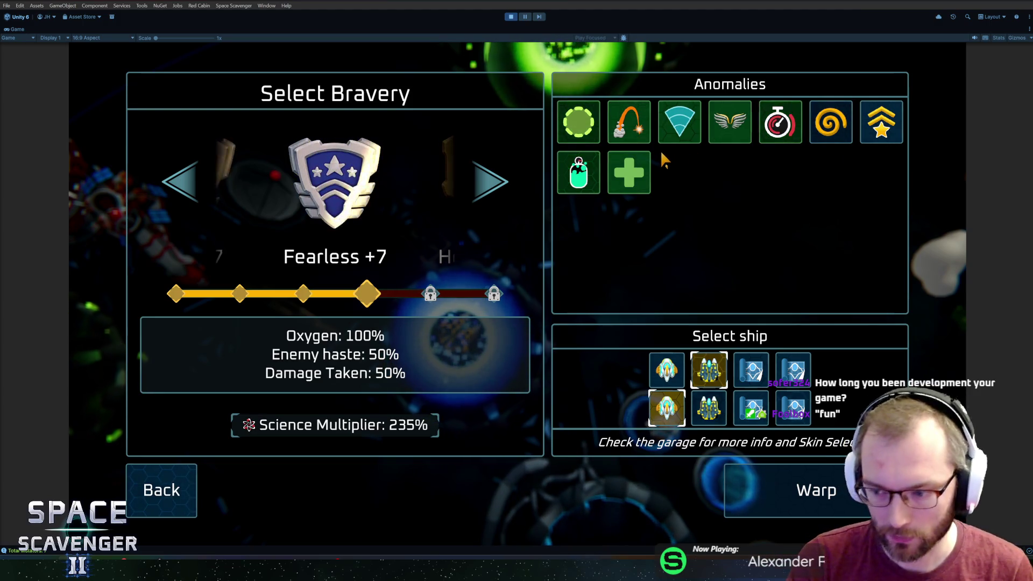
- Toggle the spiral and chevron anomalies and step bravery up to Legendary +9
left_click(817, 125)
left_click(881, 122)
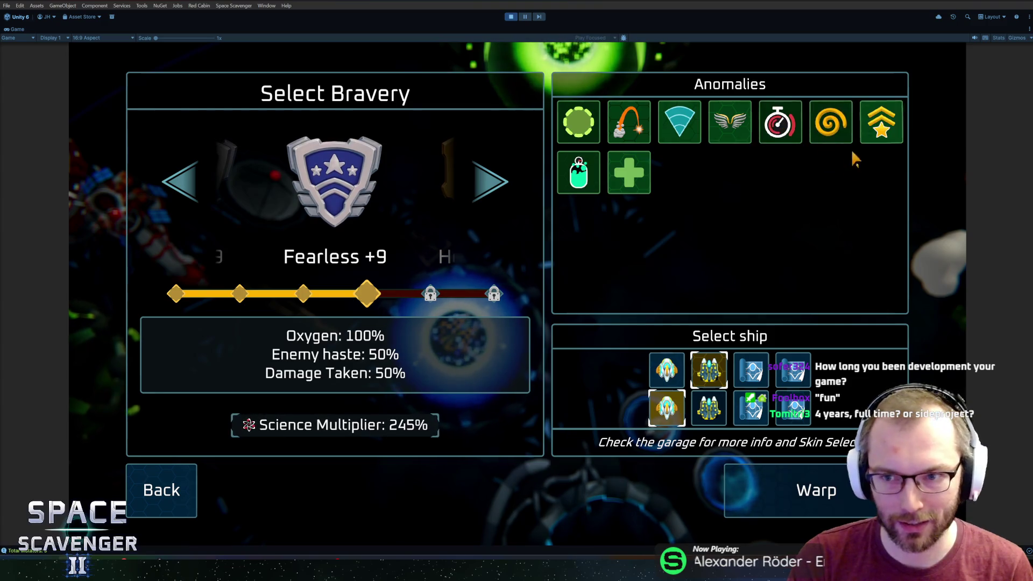
left_click(476, 179)
left_click(474, 179)
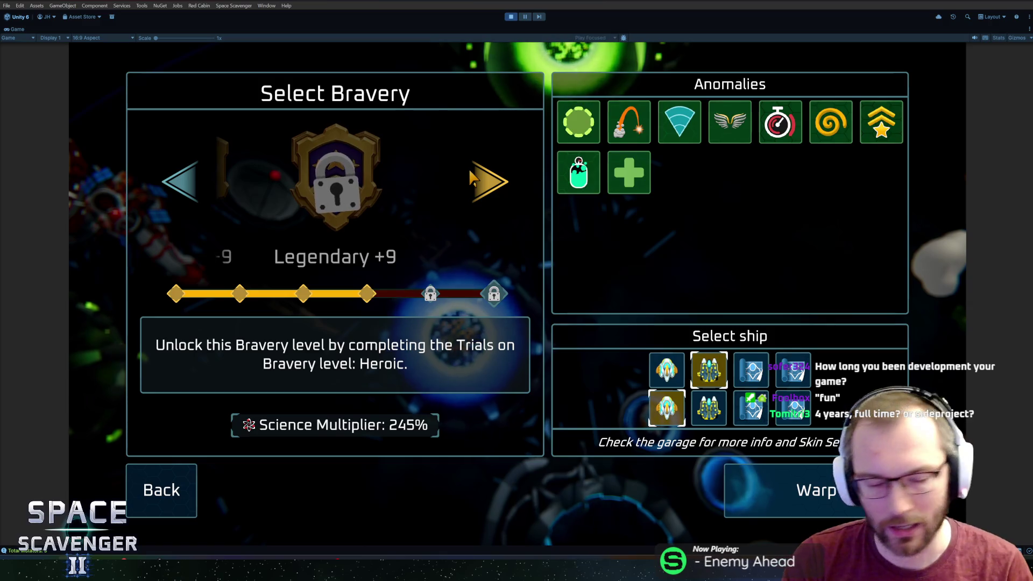
- Start the run, fly to Customize Ship and choose the Capsule ship
key("Return")
key("s")
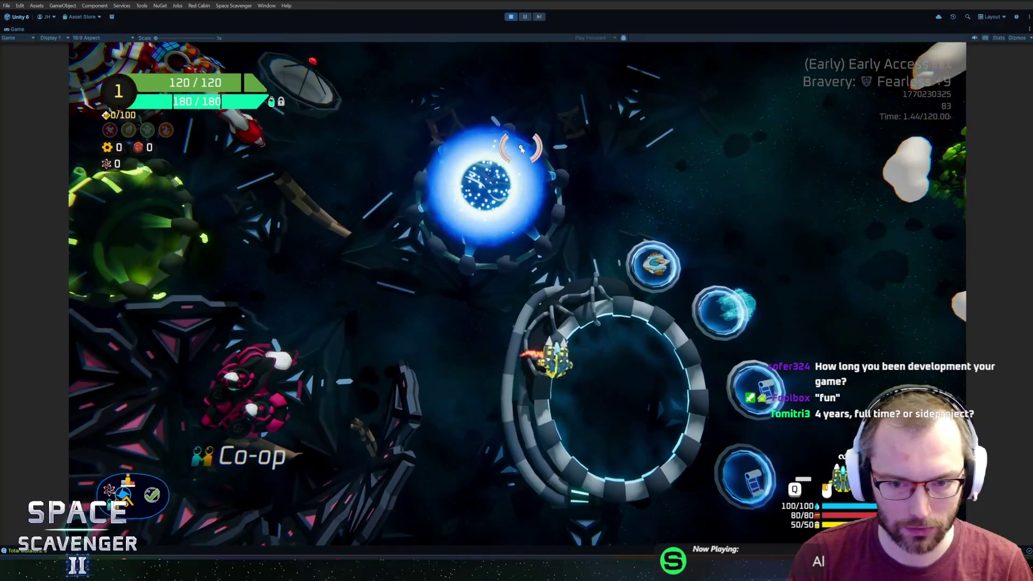
key("f")
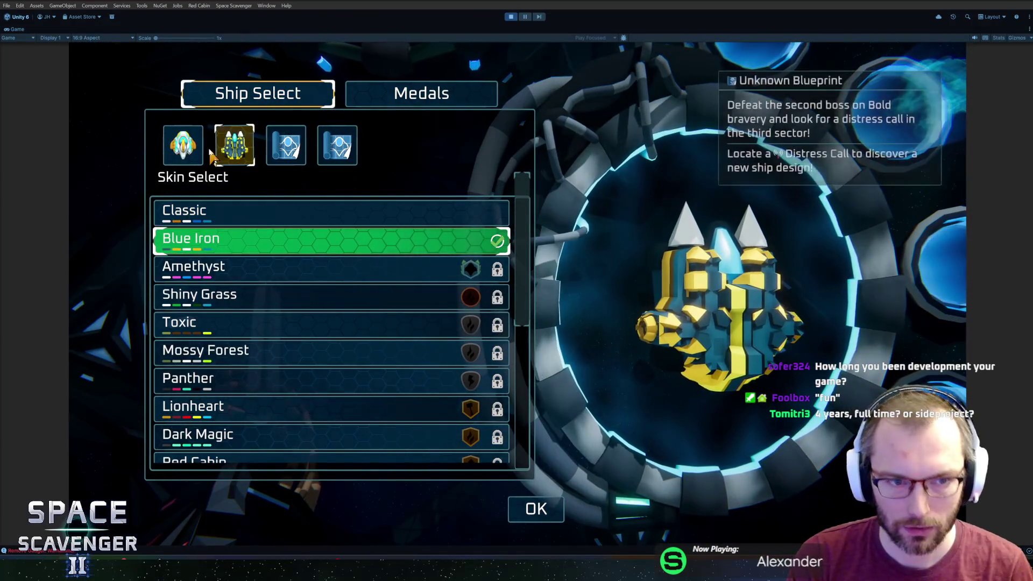
left_click(197, 156)
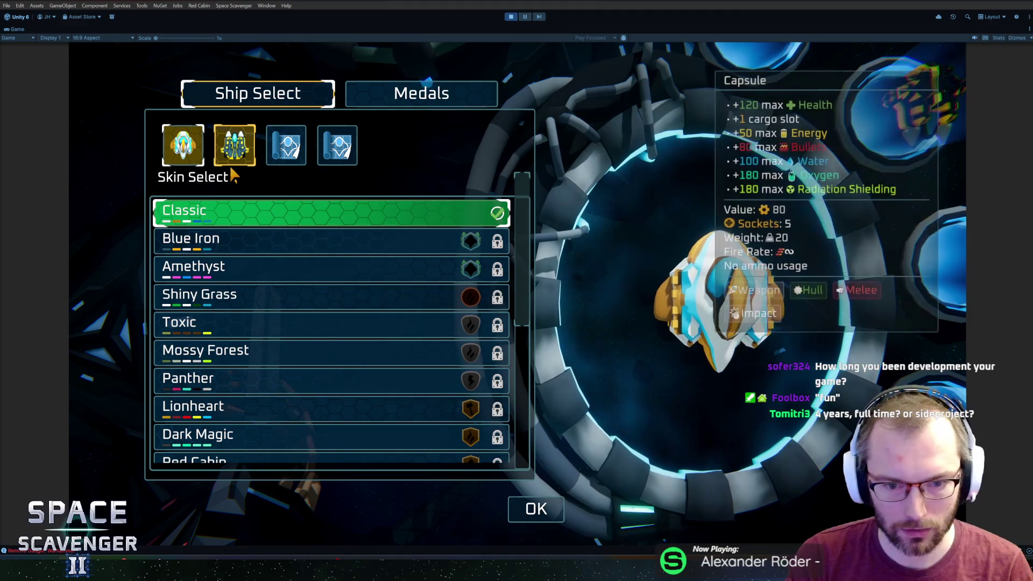
- Close Ship Select and briefly open then close the Science Research station
scroll(380, 267, "down", 5)
scroll(414, 299, "up", 4)
scroll(418, 299, "up", 2)
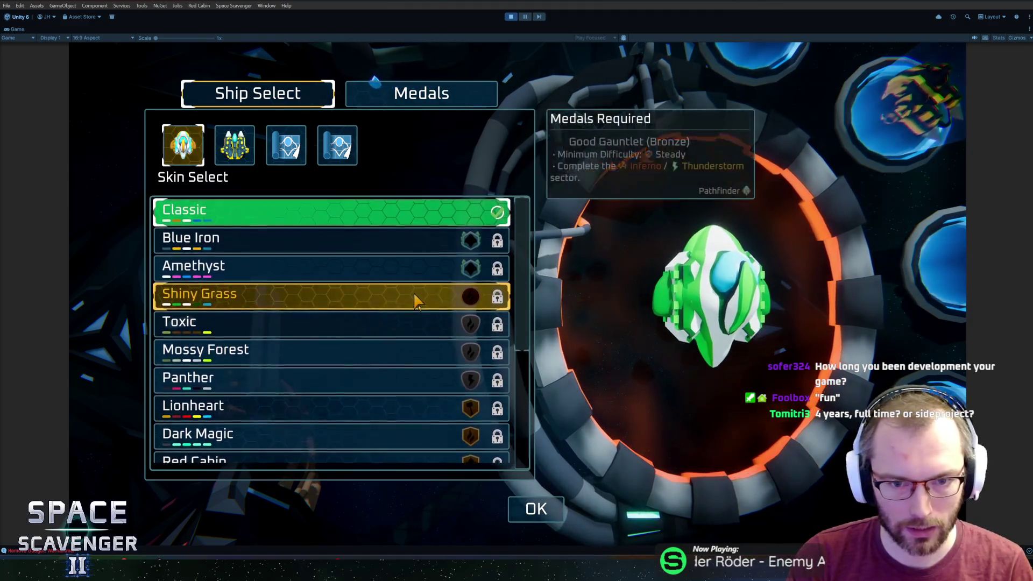
key("Escape")
key("a")
key("w")
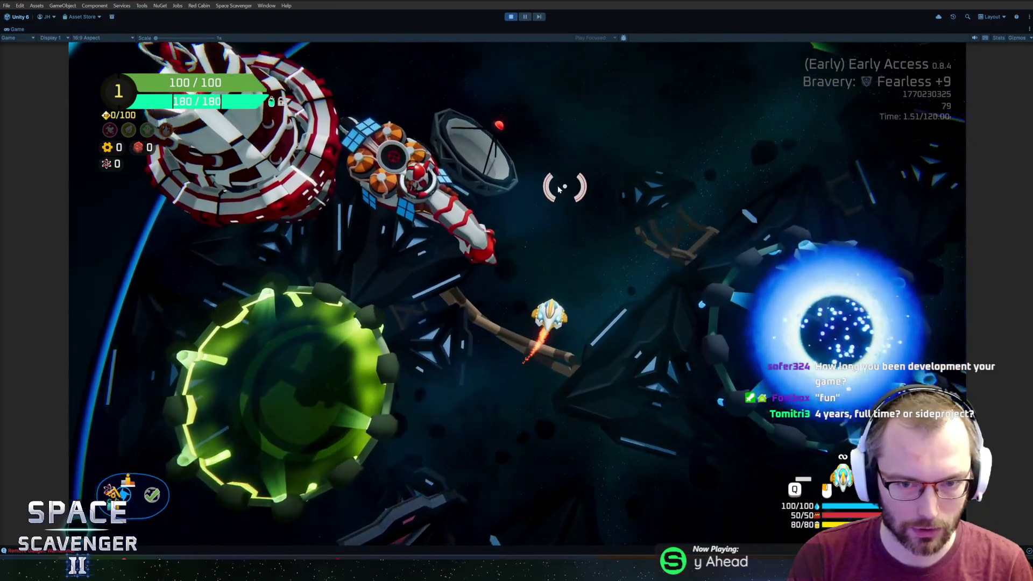
key("e")
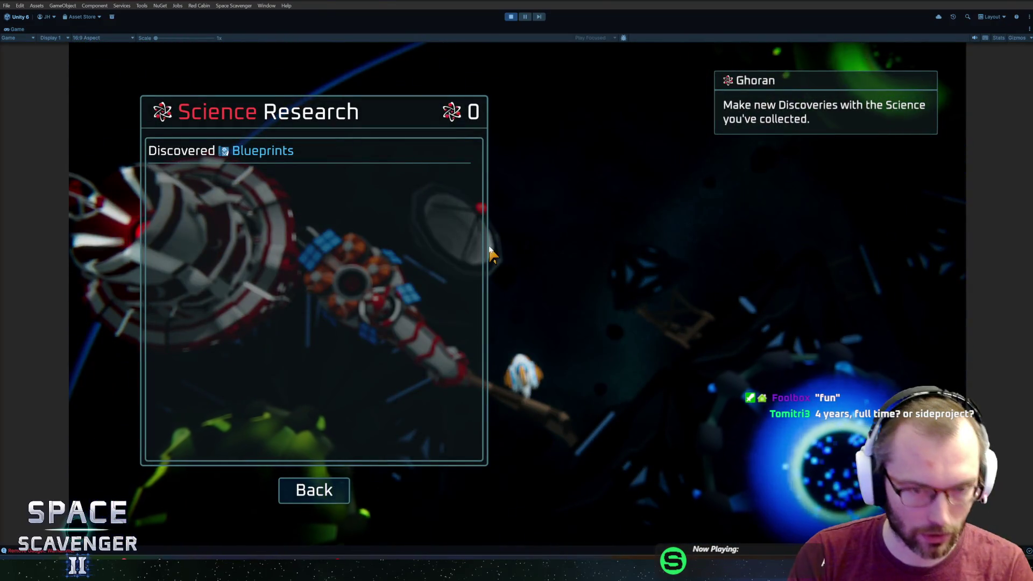
key("Escape")
- Open and back out of the trial settings, then open the Daily Challenge menu
key("d")
key("f")
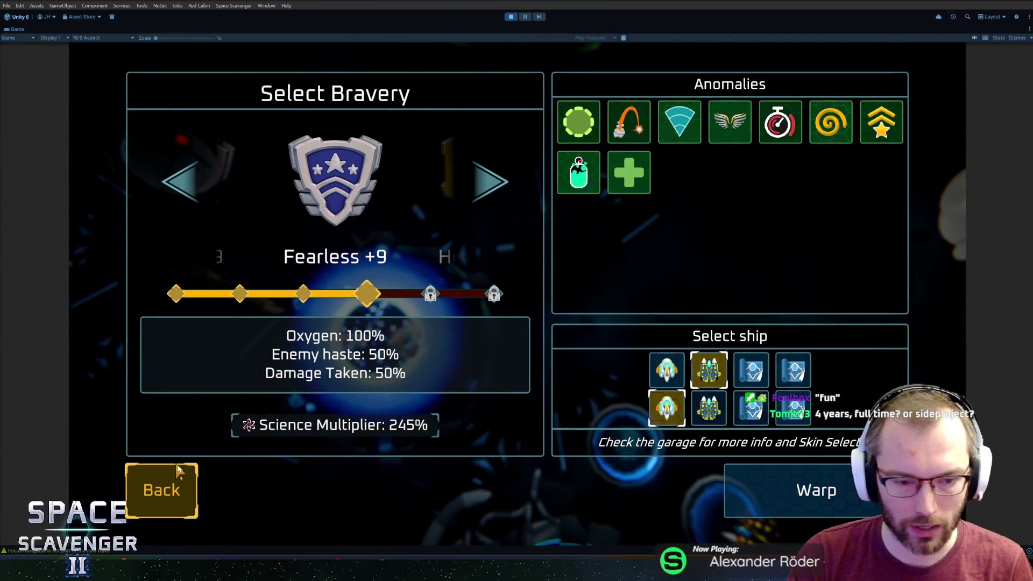
left_click(161, 490)
key("w")
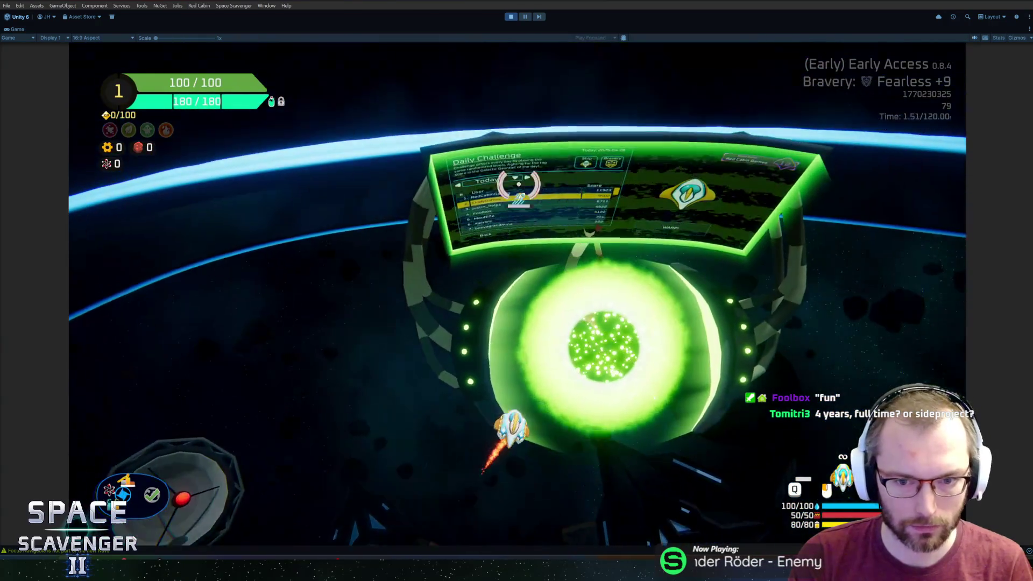
key("f")
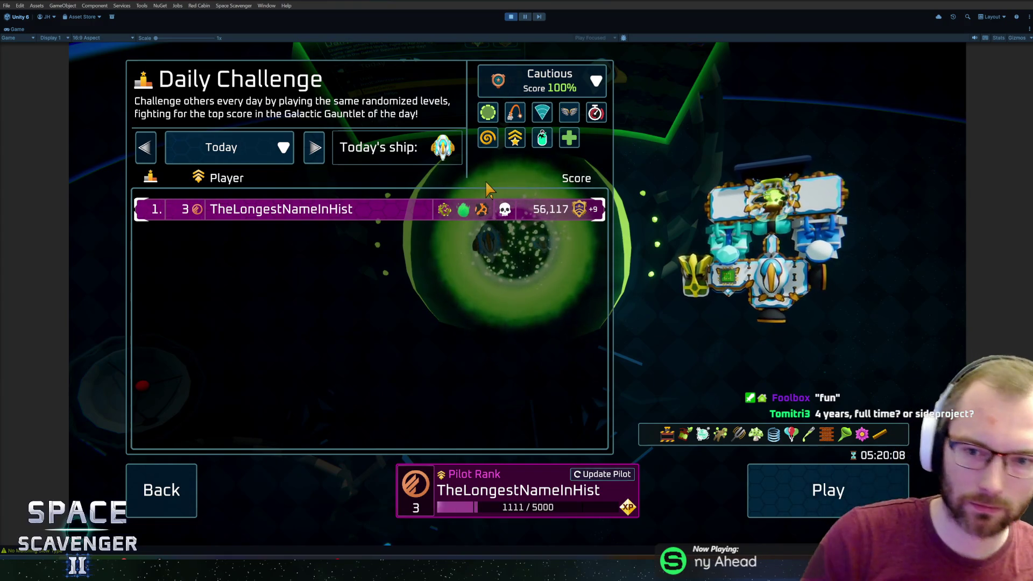
- Set challenge difficulty to Legendary and enable five extra modifiers, including the winged one
left_click(544, 80)
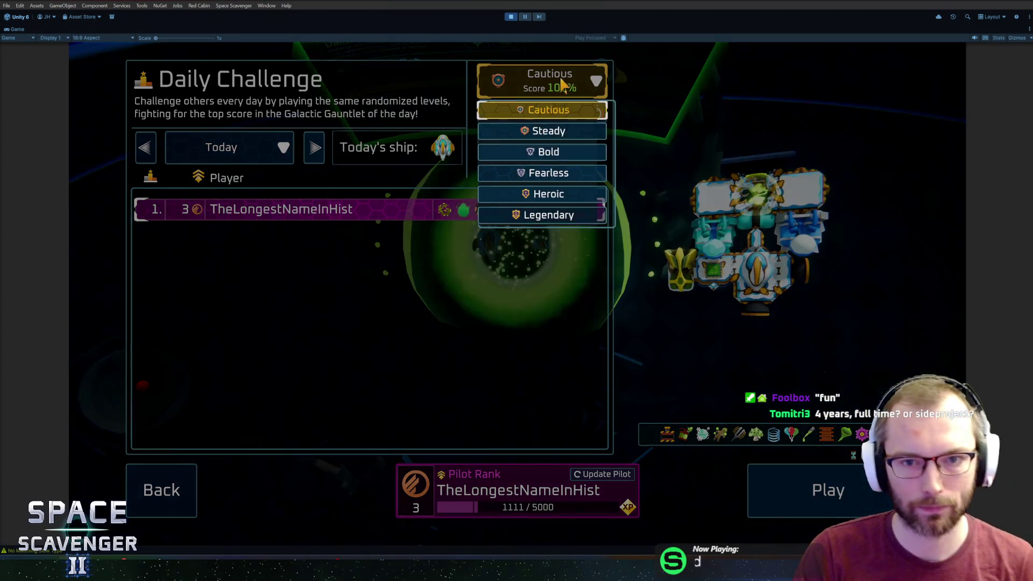
left_click(503, 215)
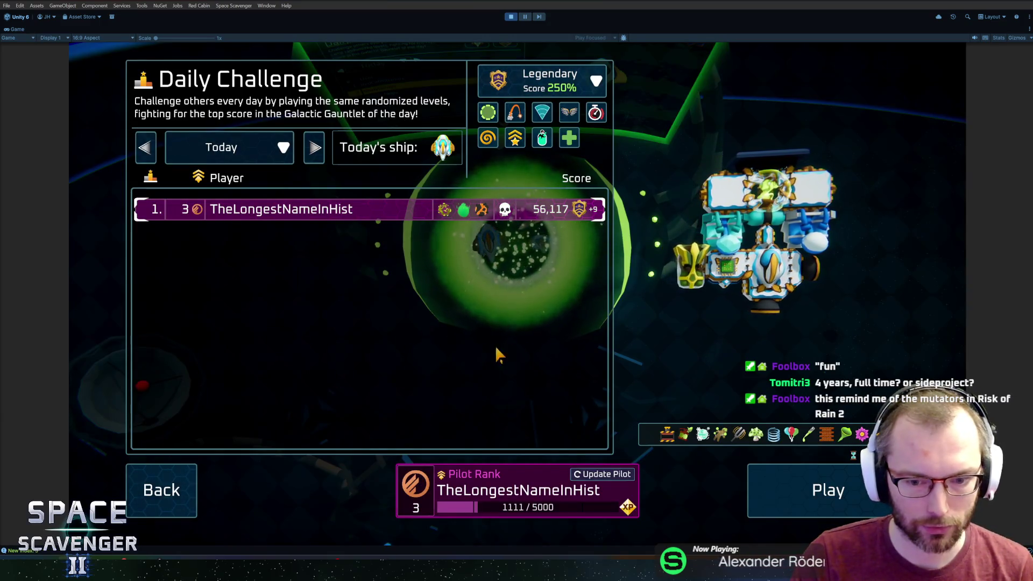
left_click(569, 113)
left_click(594, 114)
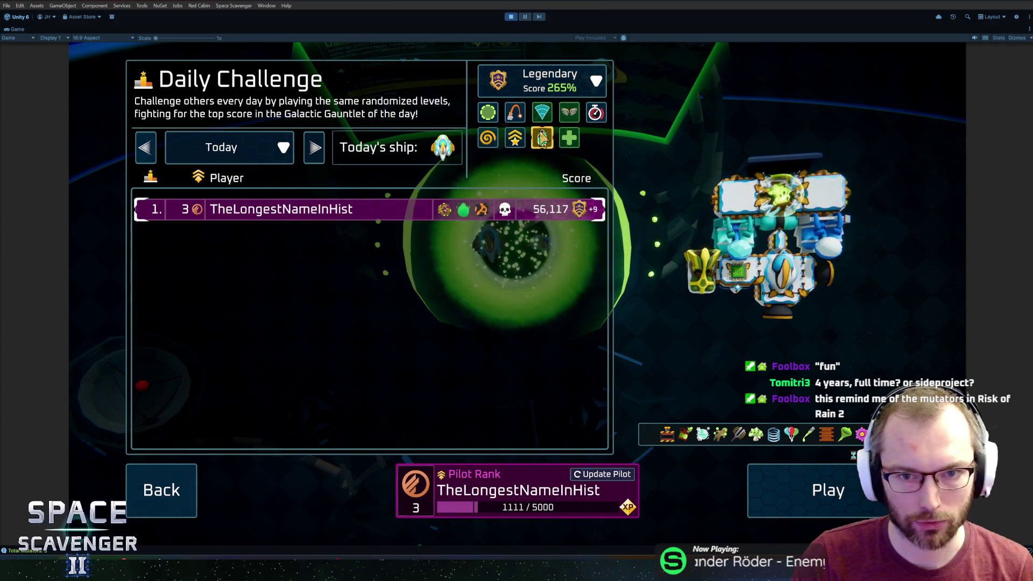
left_click(542, 113)
left_click(490, 114)
left_click(494, 137)
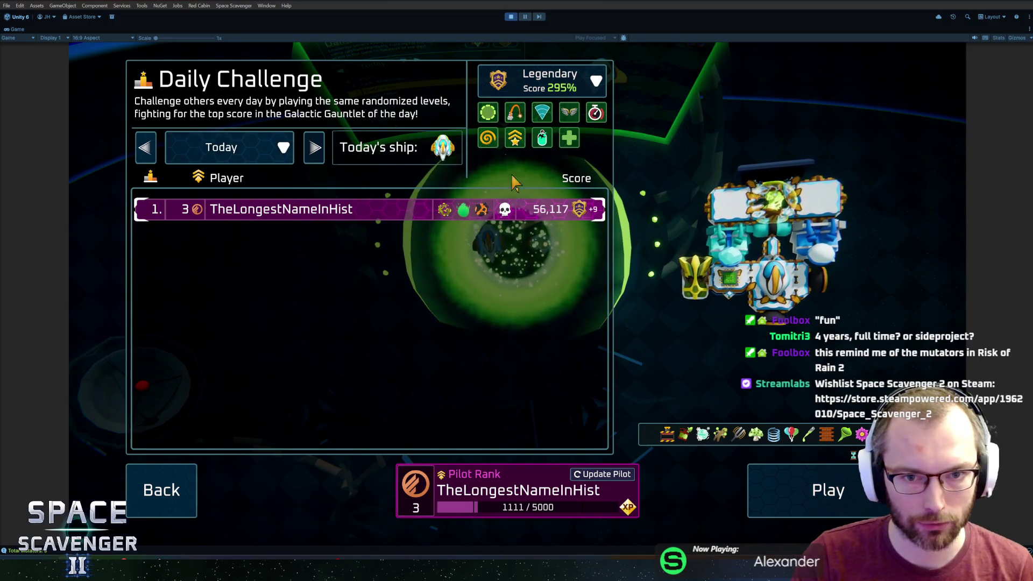
- Start the Daily Challenge level and fly the ship forward
key("Return")
key("a")
key("s")
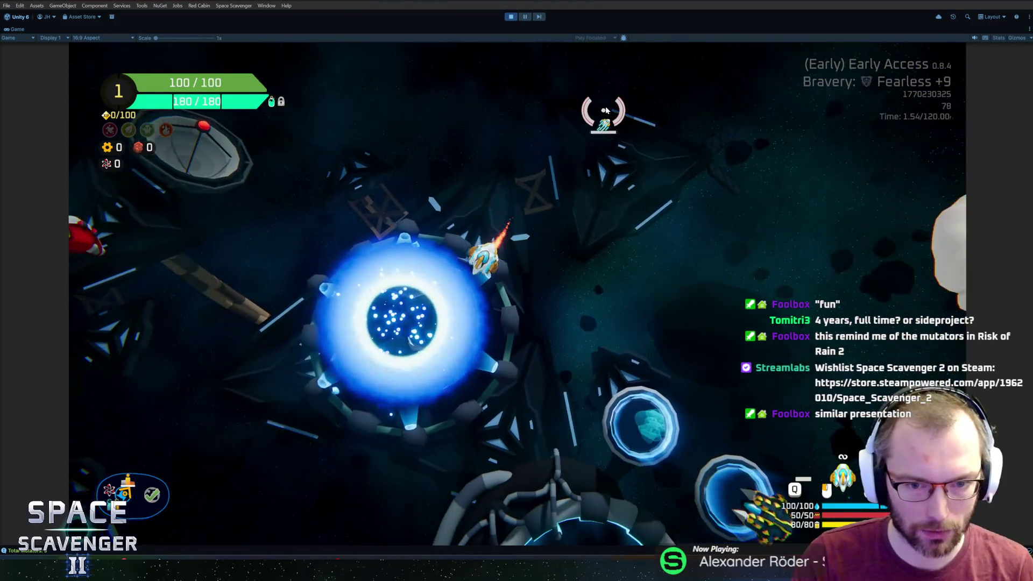
key("e")
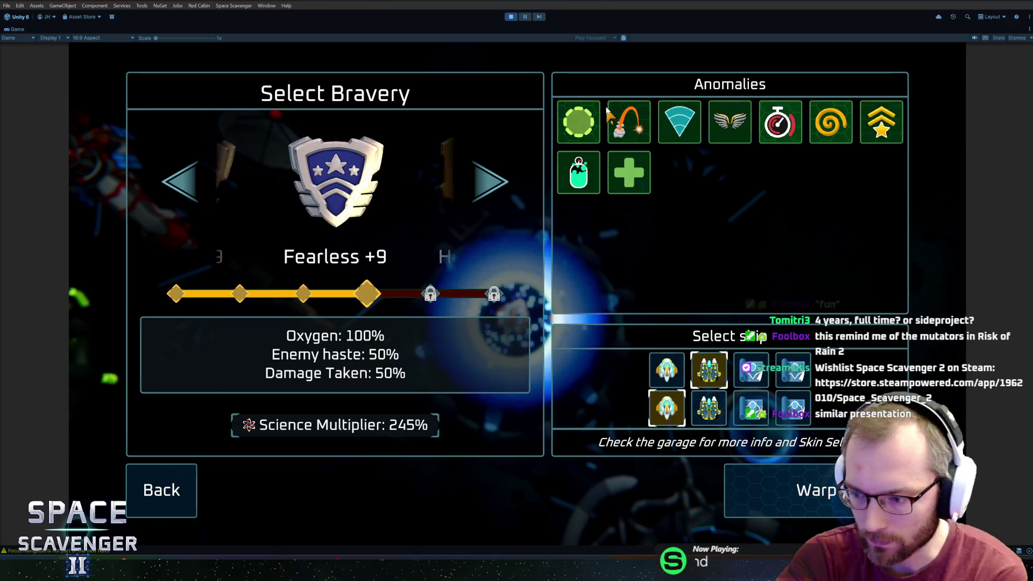
mouse_move(571, 111)
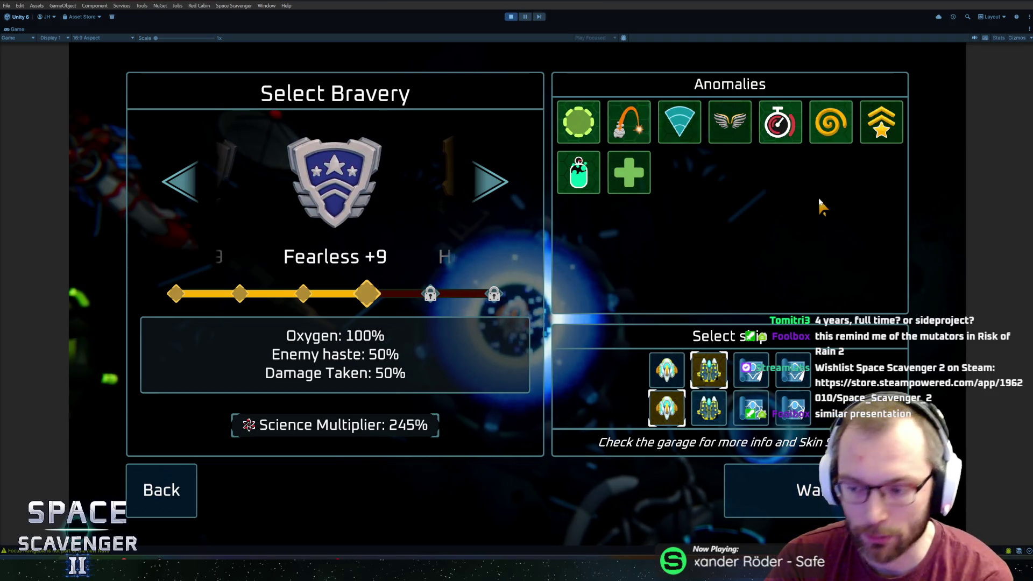
left_click(629, 122)
left_click(629, 121)
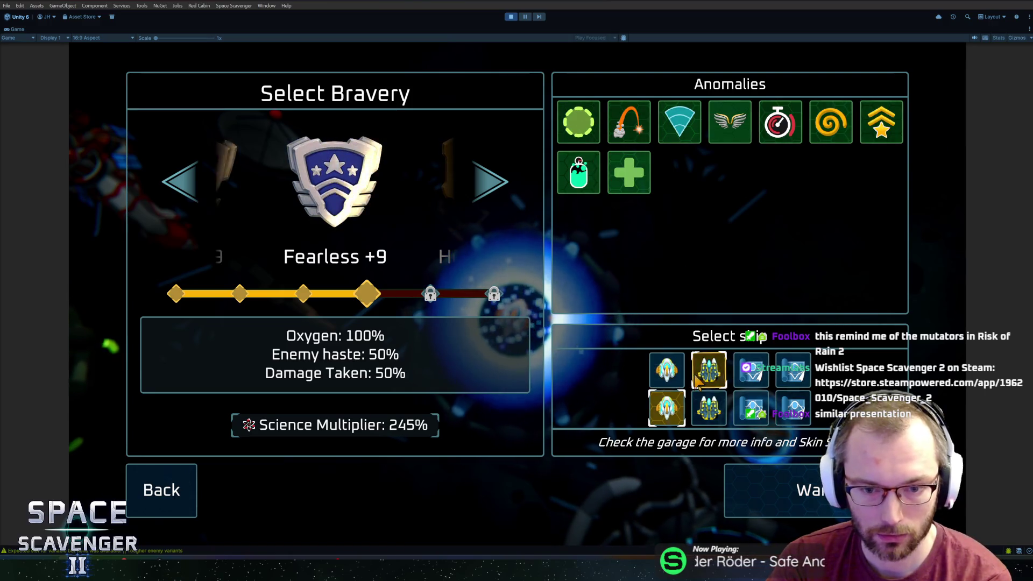
left_click(161, 490)
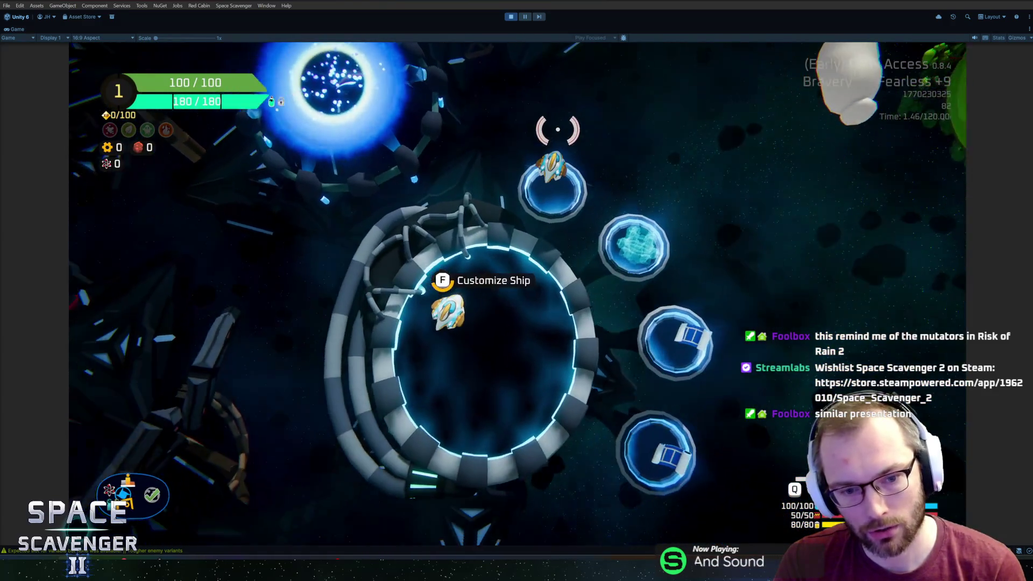
- Open and close ship customization, then pick the first ship in trial setup and back out
key("e")
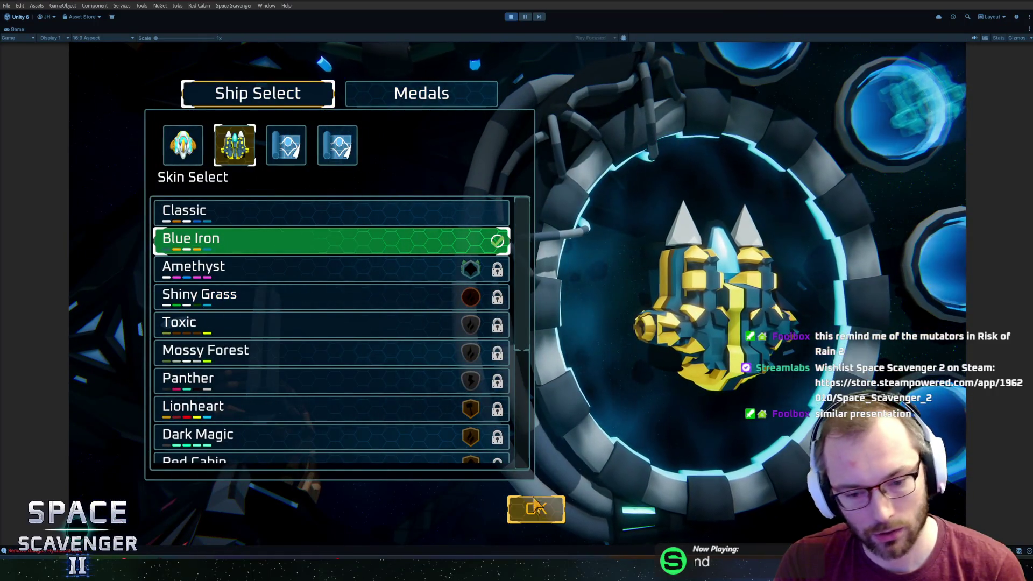
left_click(536, 509)
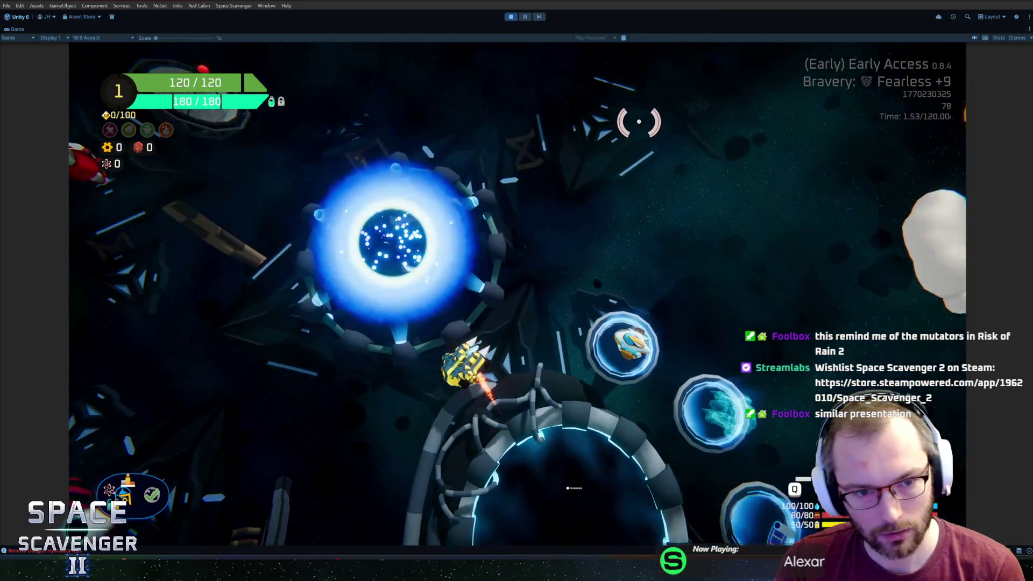
key("f")
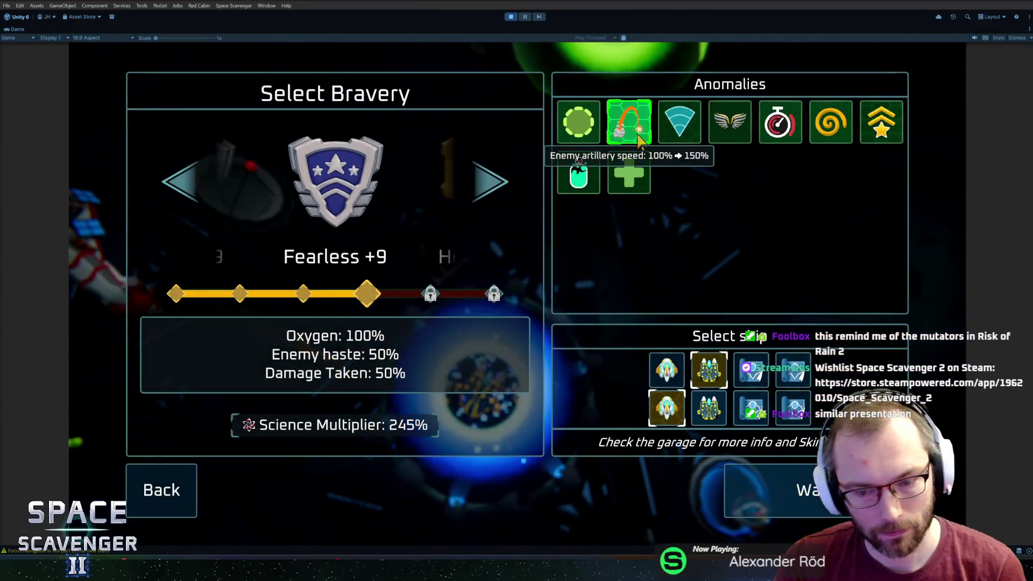
left_click(679, 374)
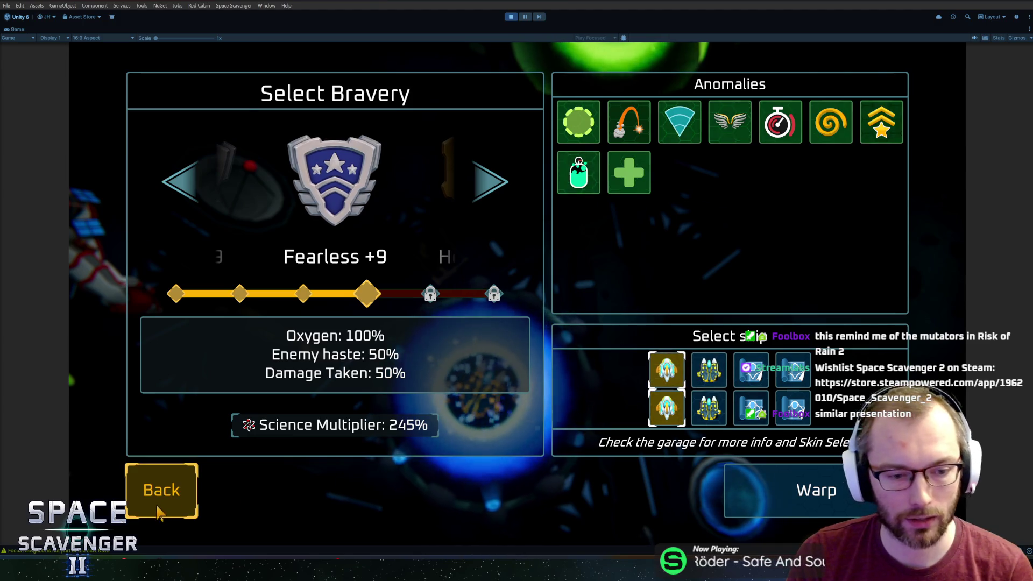
left_click(162, 490)
- Return to the trial setup and switch between the second and first ships, ending on the second
key("s")
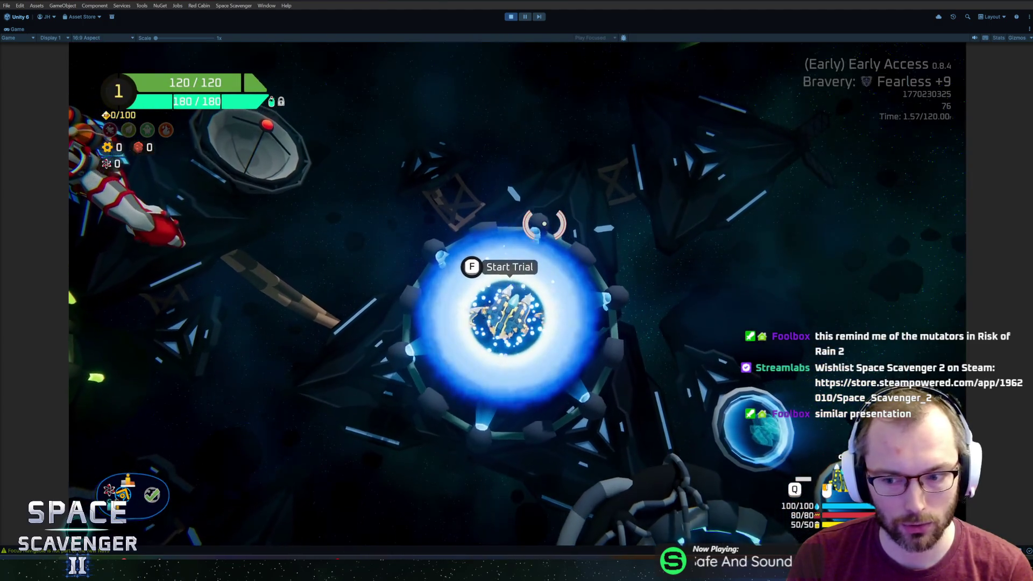
key("d")
key("d")
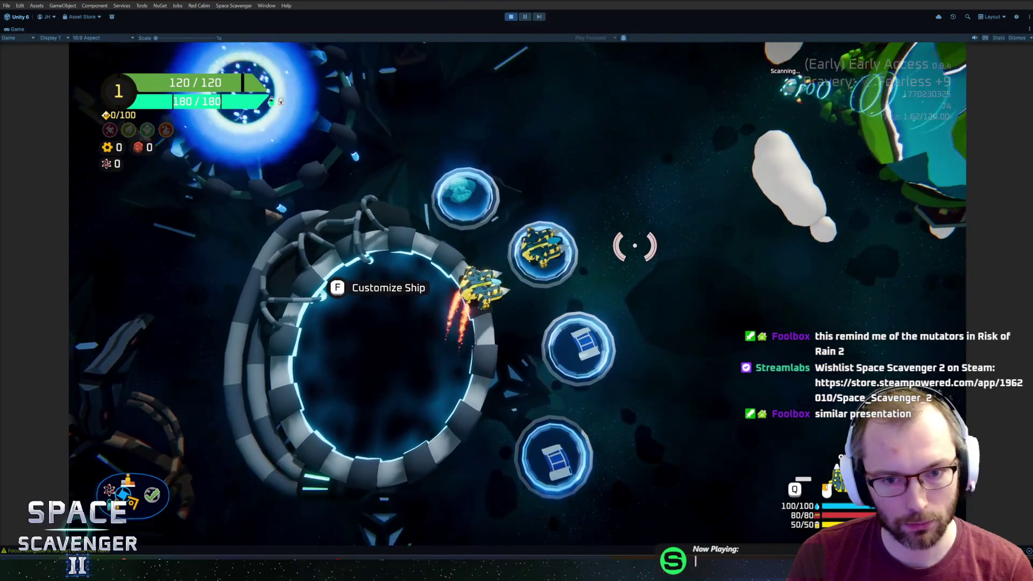
key("w")
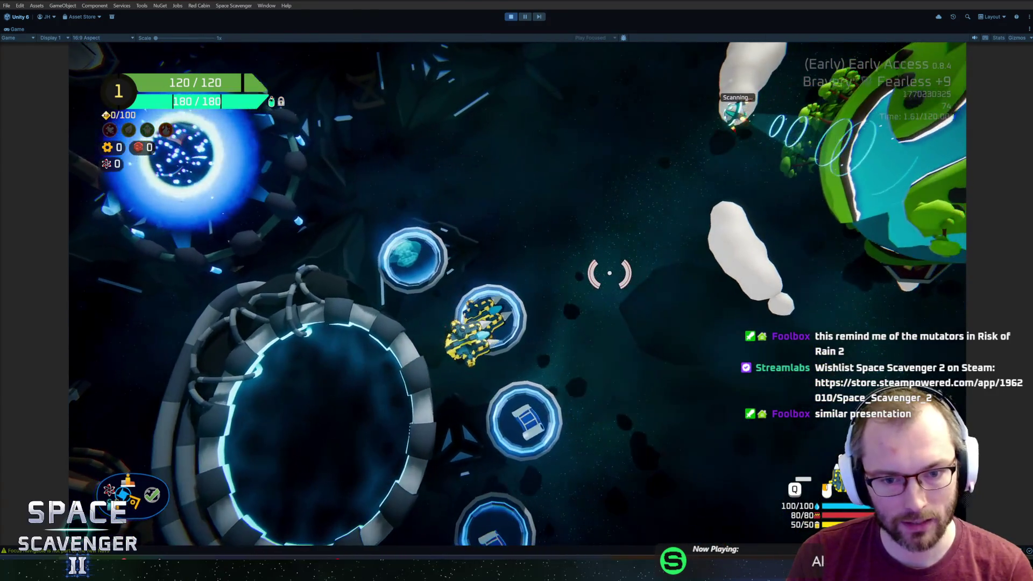
key("d")
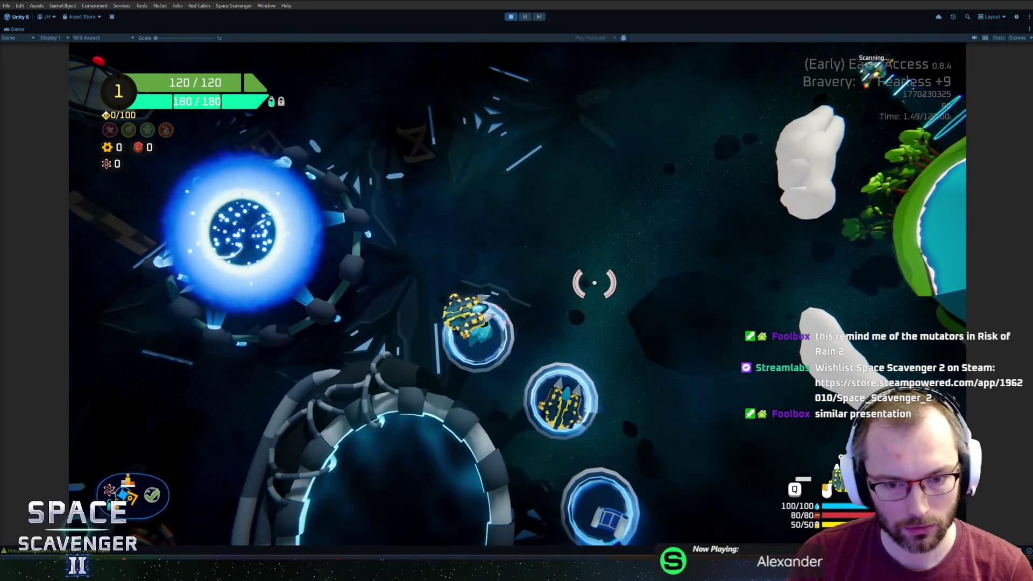
key("s")
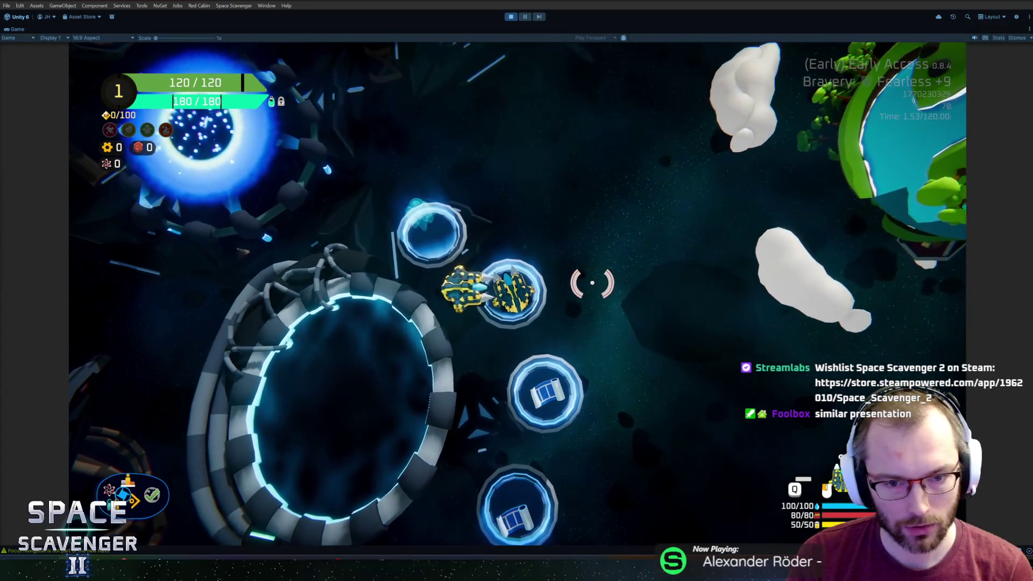
key("a")
key("w")
key("e")
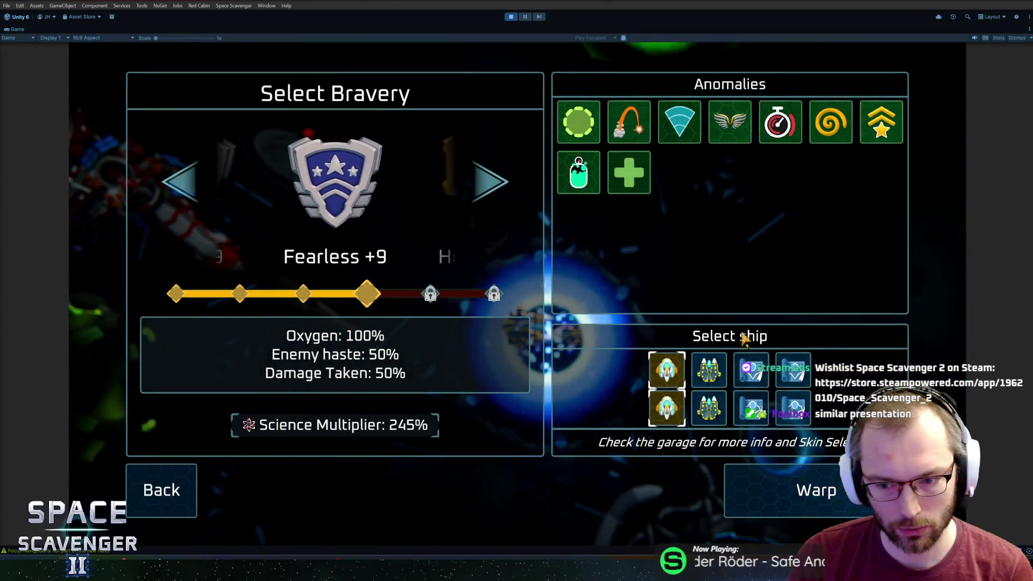
left_click(711, 369)
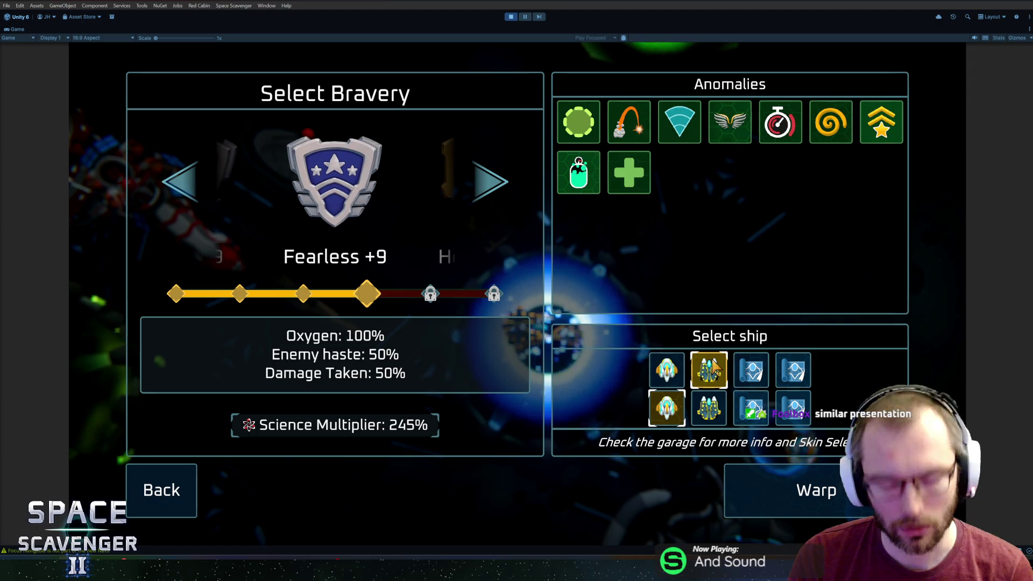
left_click(677, 357)
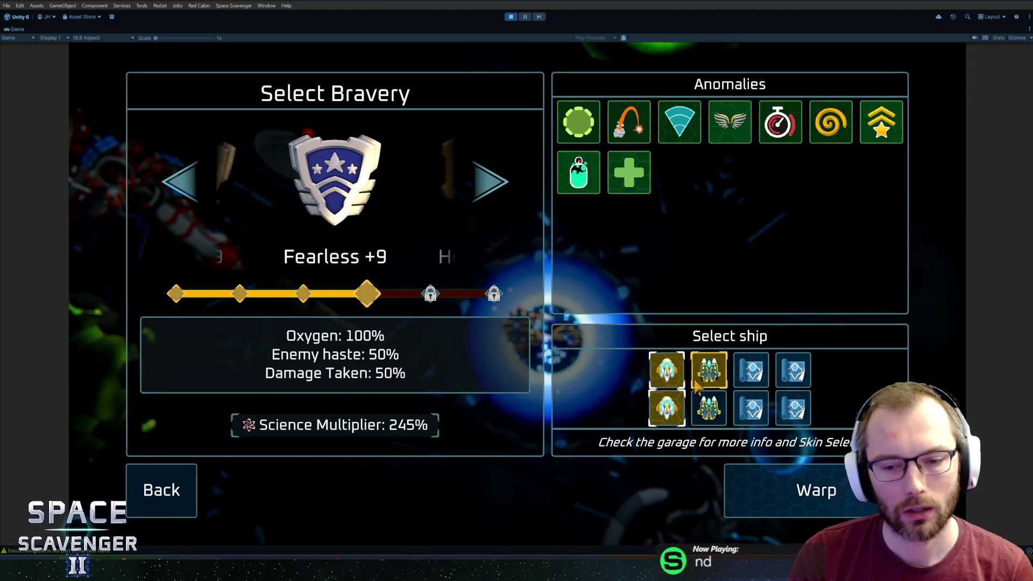
left_click(709, 369)
left_click(164, 491)
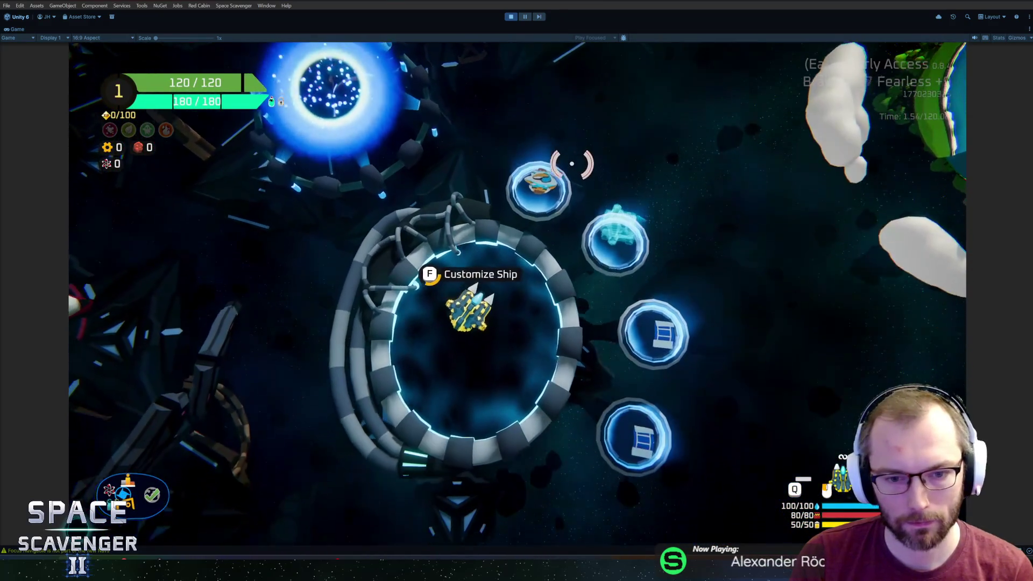
- Reopen customization and trial setup once more, then stop Play mode
key("f")
key("Escape")
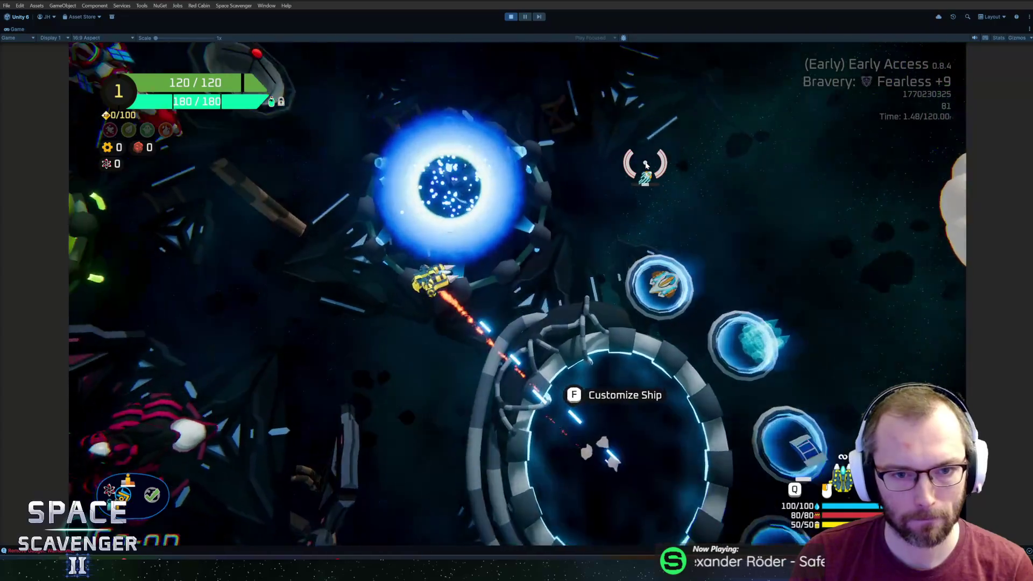
key("f")
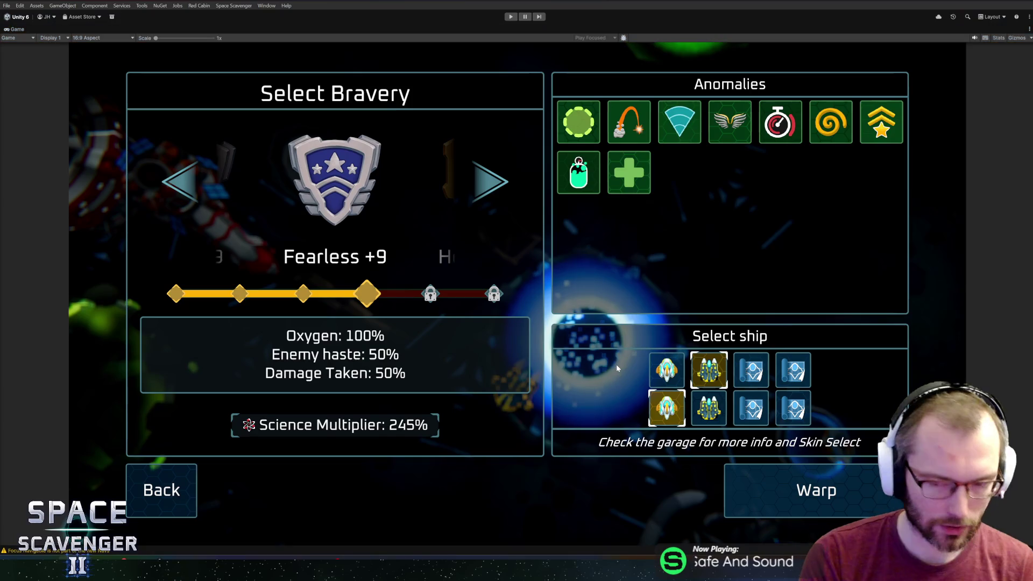
key("ctrl+p")
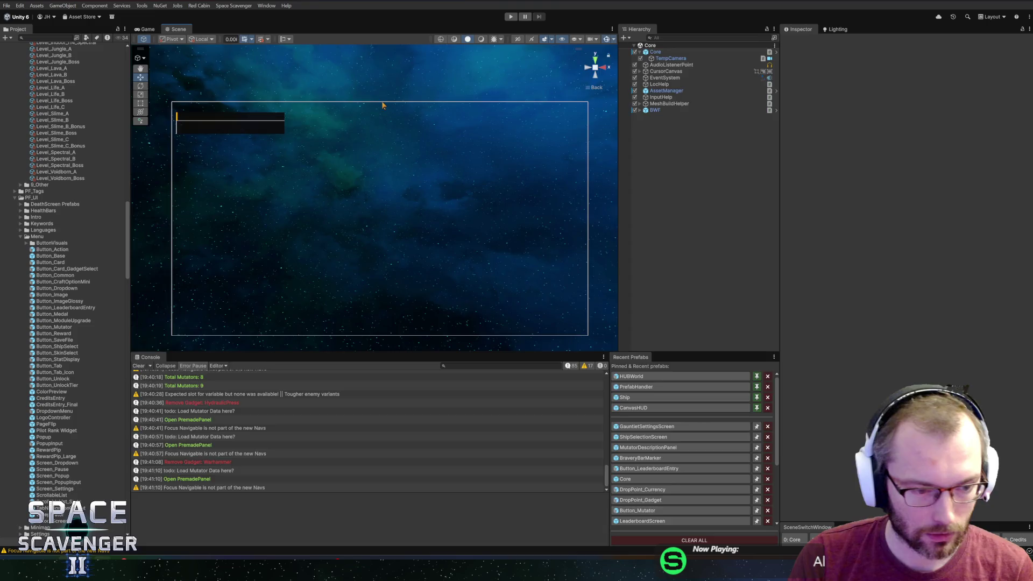
- Commit the three scripts to master as 'Fixed Badges showing wrong name if not unlocked' and fetch origin
key("alt+Tab")
type("F")
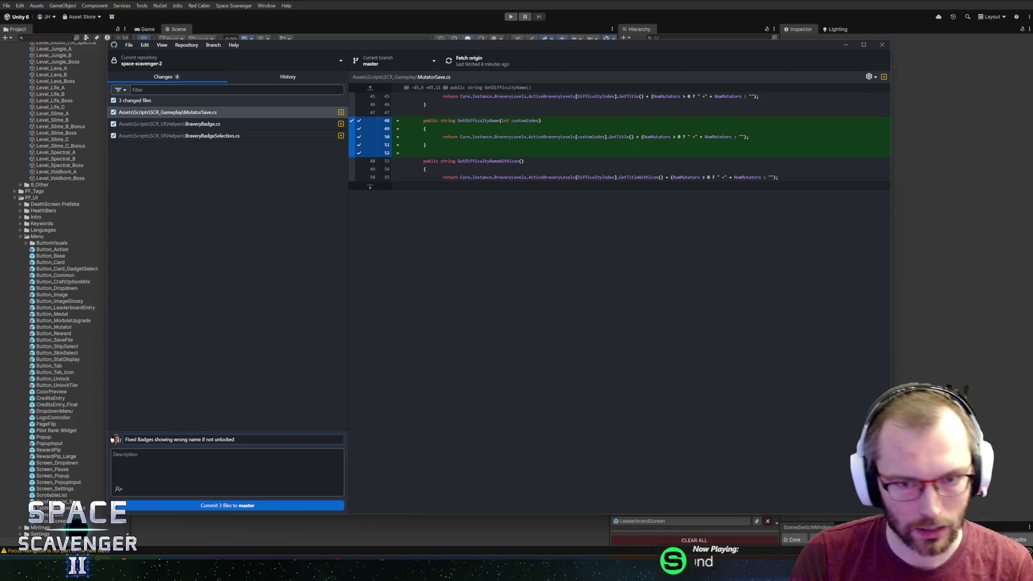
left_click(215, 124)
left_click(216, 135)
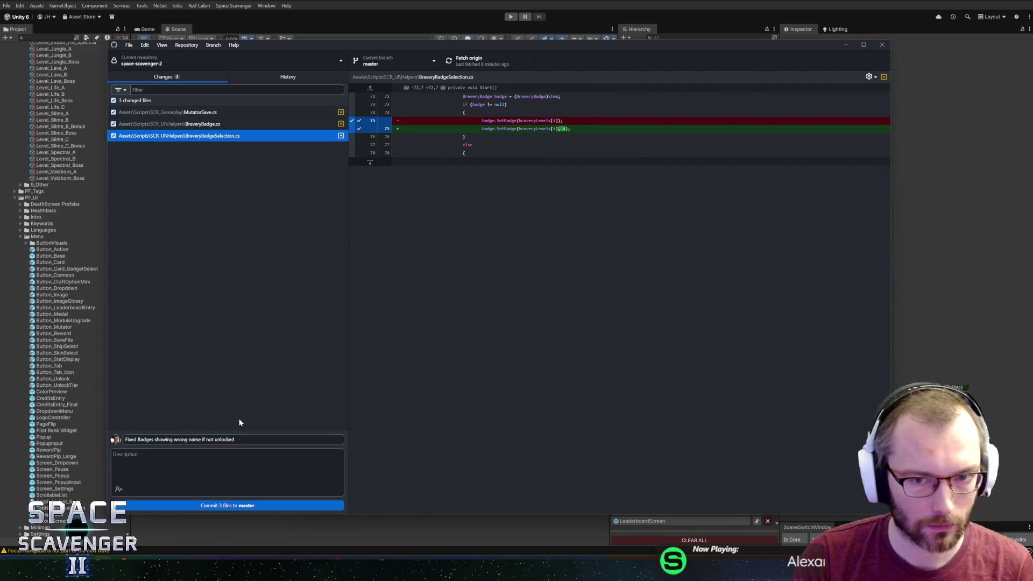
left_click(240, 506)
left_click(469, 59)
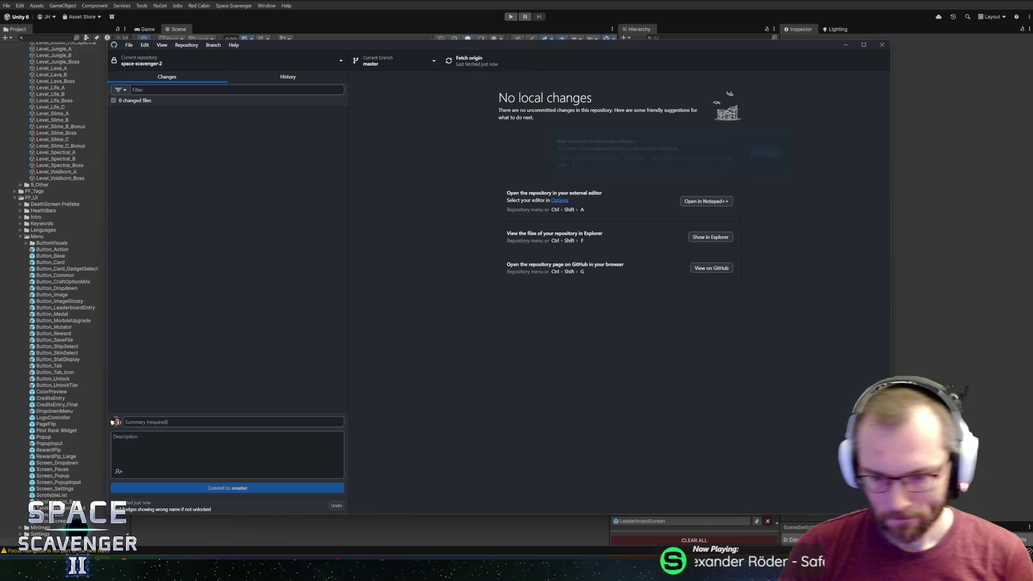
key("alt+Tab")
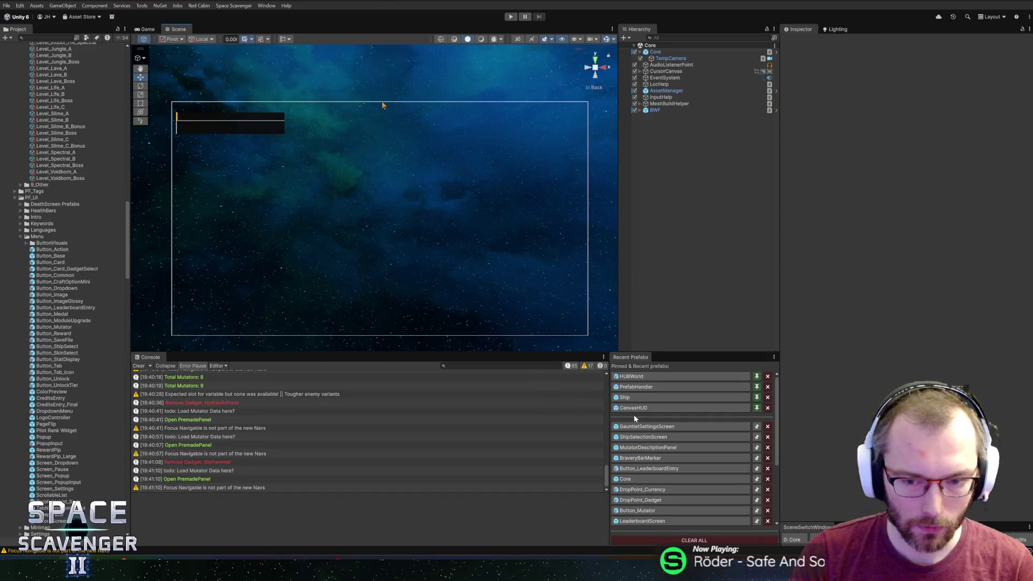
- In the GauntletSettingsScreen prefab, set the MutatorArea height to 500
left_click(646, 426)
scroll(455, 190, "up", 5)
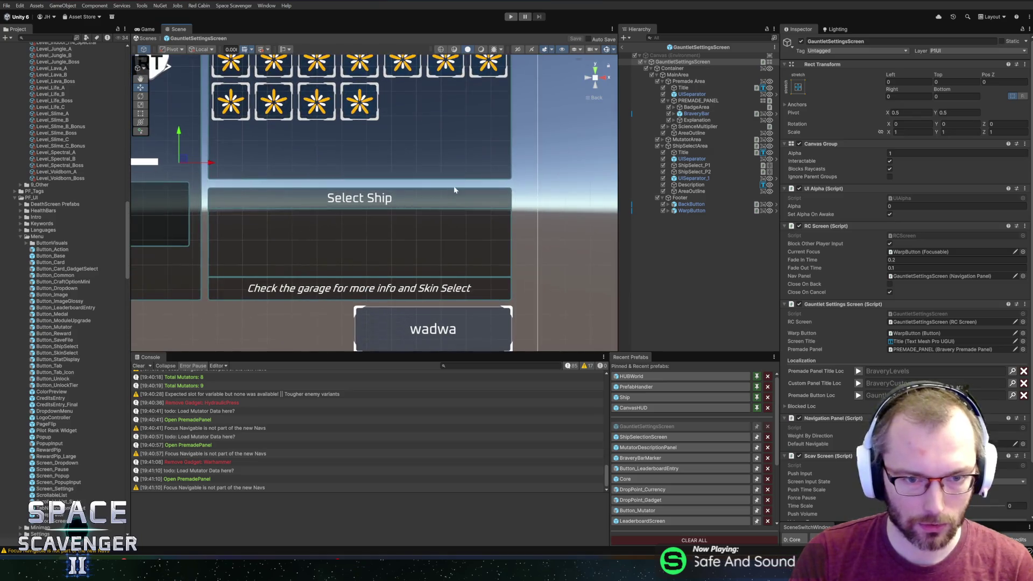
scroll(455, 190, "up", 3)
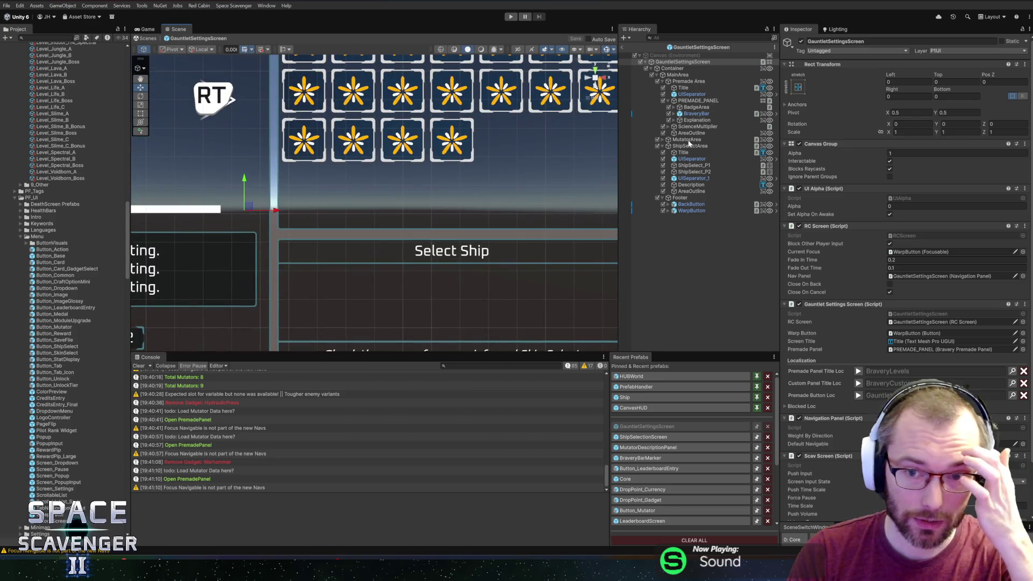
left_click(688, 140)
key("Right")
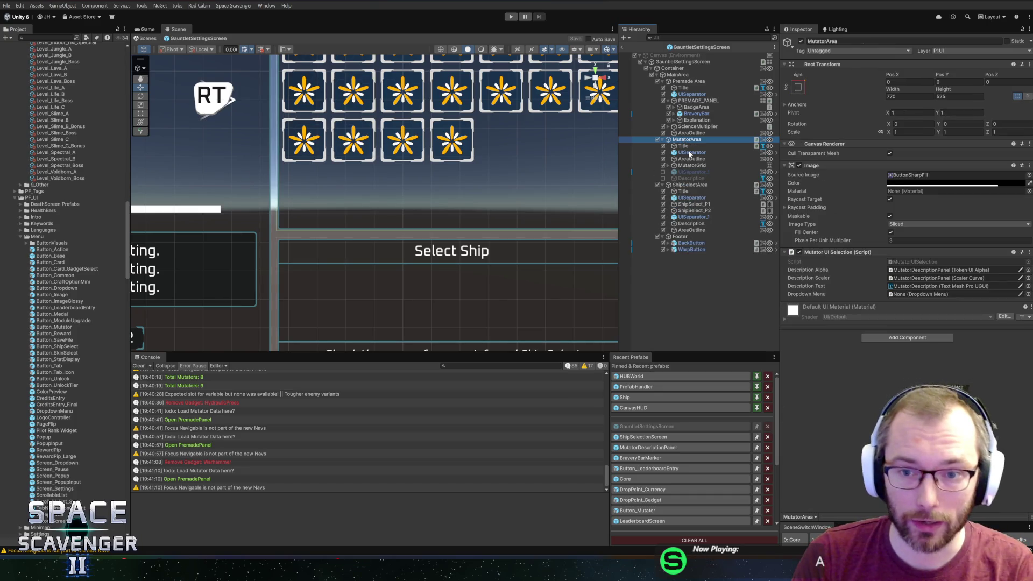
key("f")
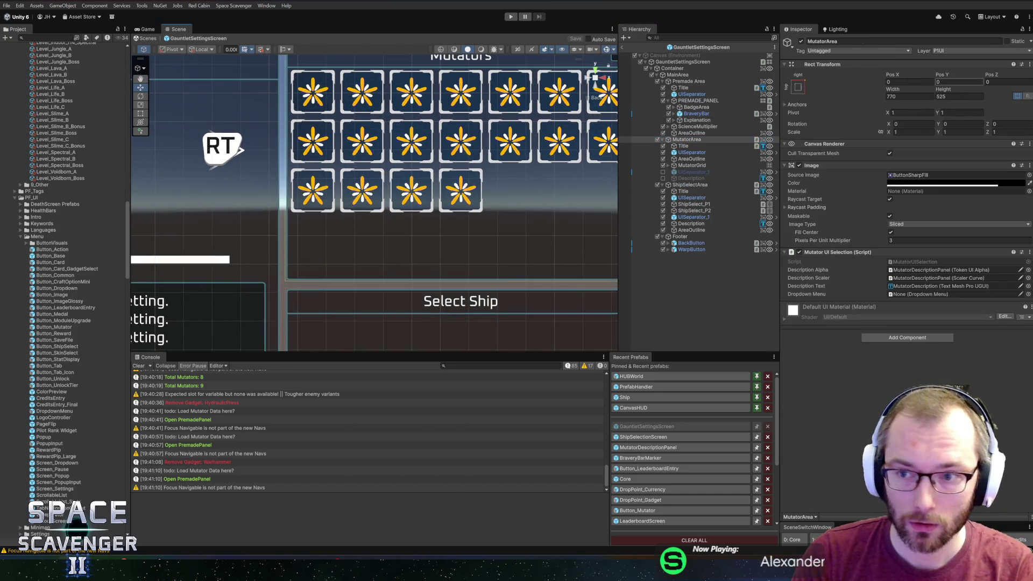
left_click_drag(943, 91, 934, 91)
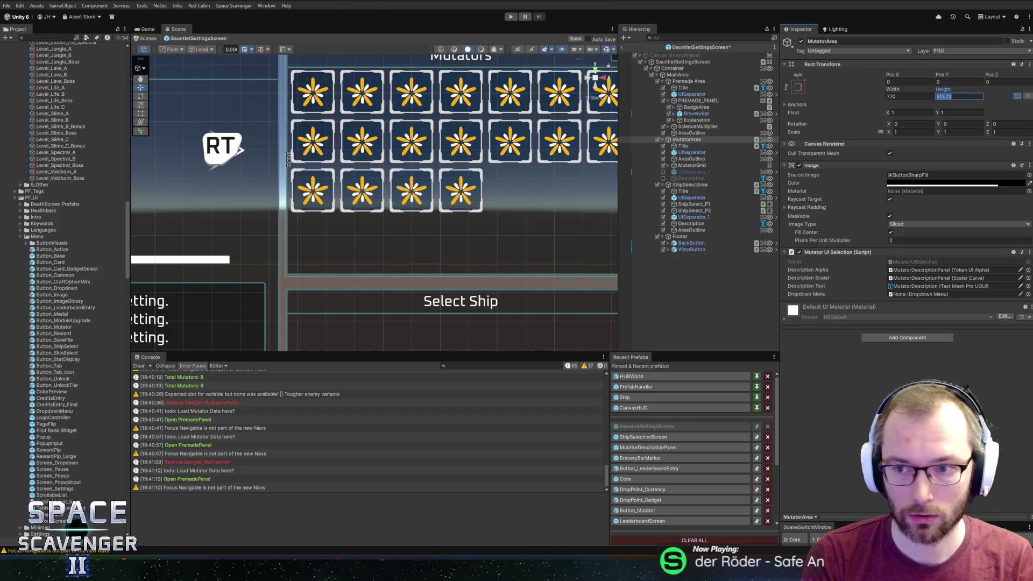
type("480")
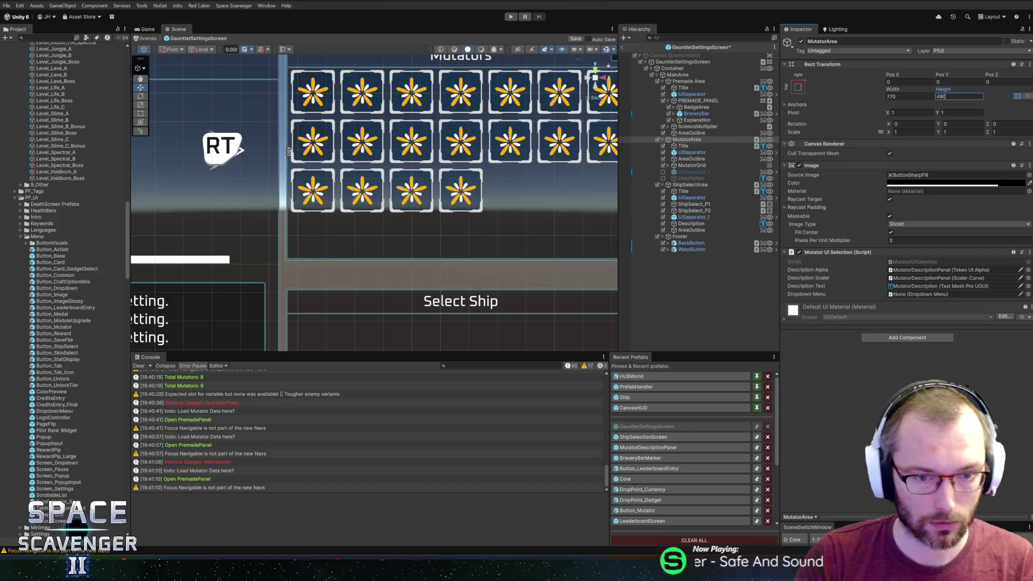
type("500")
mouse_move(417, 201)
left_mouse_down()
mouse_move(374, 105)
mouse_move(408, 125)
left_mouse_up()
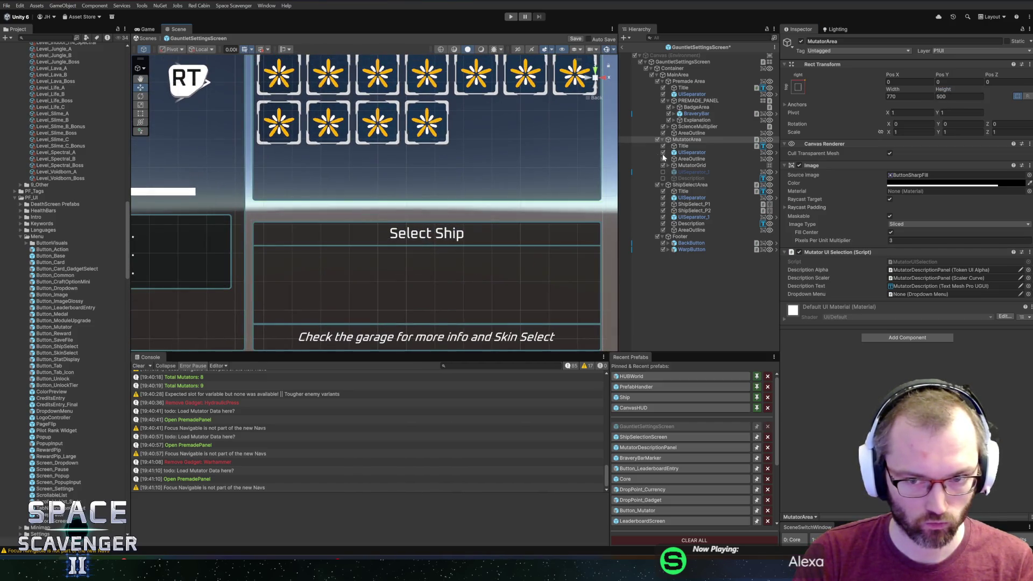
- Set the ShipSelectArea height to 320
left_click(690, 185)
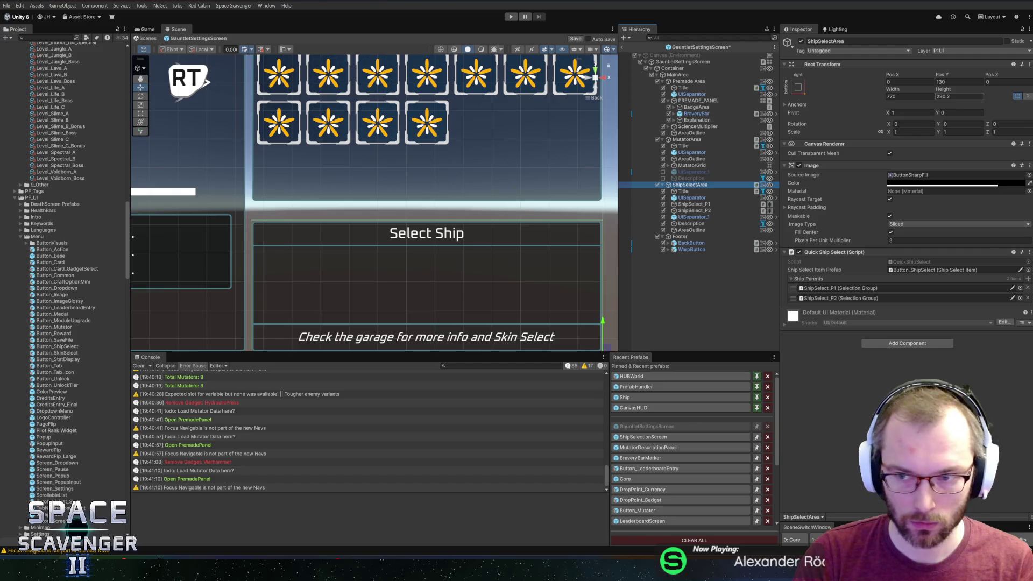
mouse_move(944, 93)
left_mouse_down()
mouse_move(963, 93)
mouse_move(928, 90)
mouse_move(973, 87)
mouse_move(962, 86)
left_mouse_up()
type("320")
key("Return")
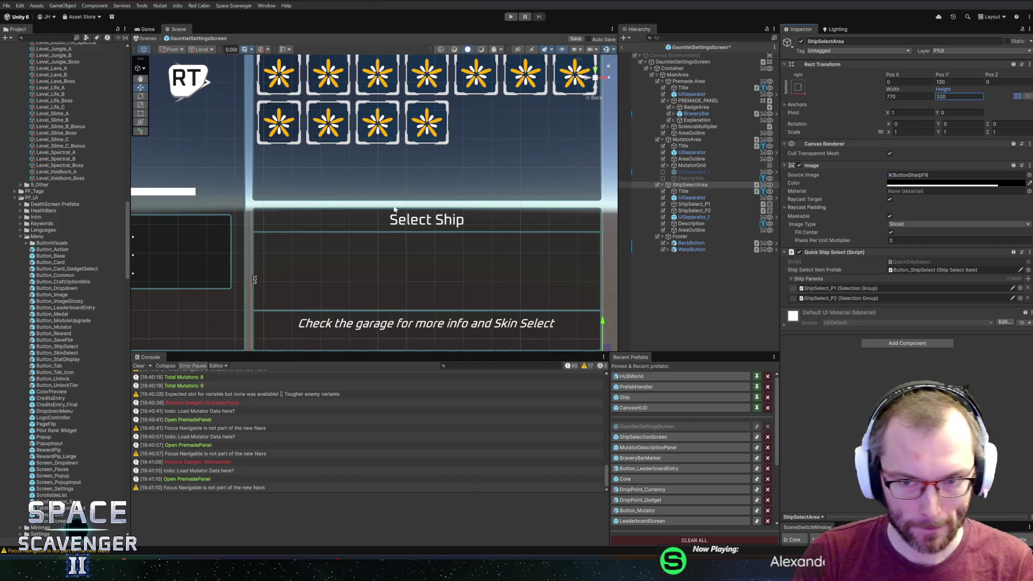
scroll(326, 168, "down", 2)
scroll(473, 179, "up", 1)
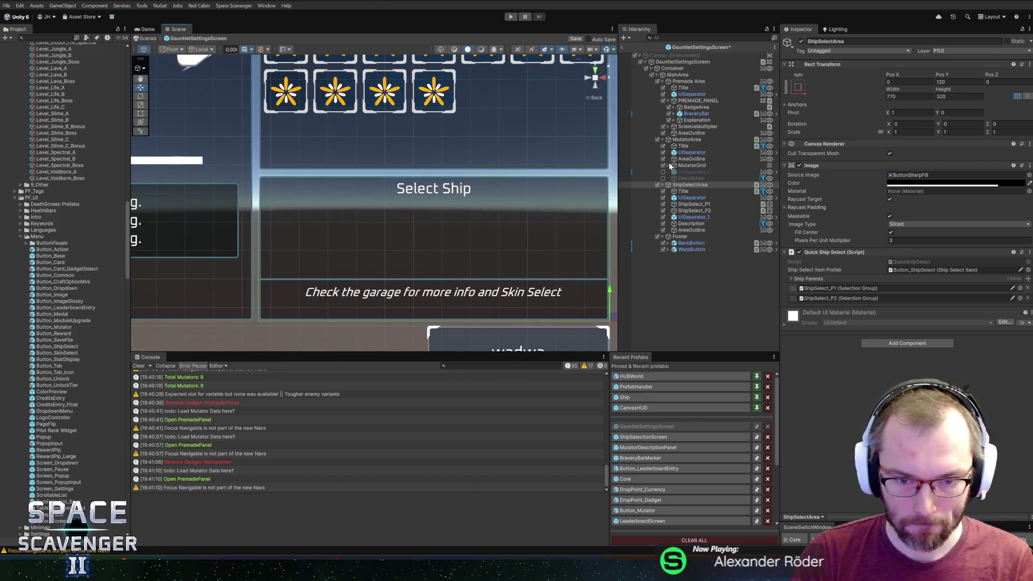
- Set the Description hint text under Select Ship to height 40.7
left_click(691, 228)
left_click(692, 224)
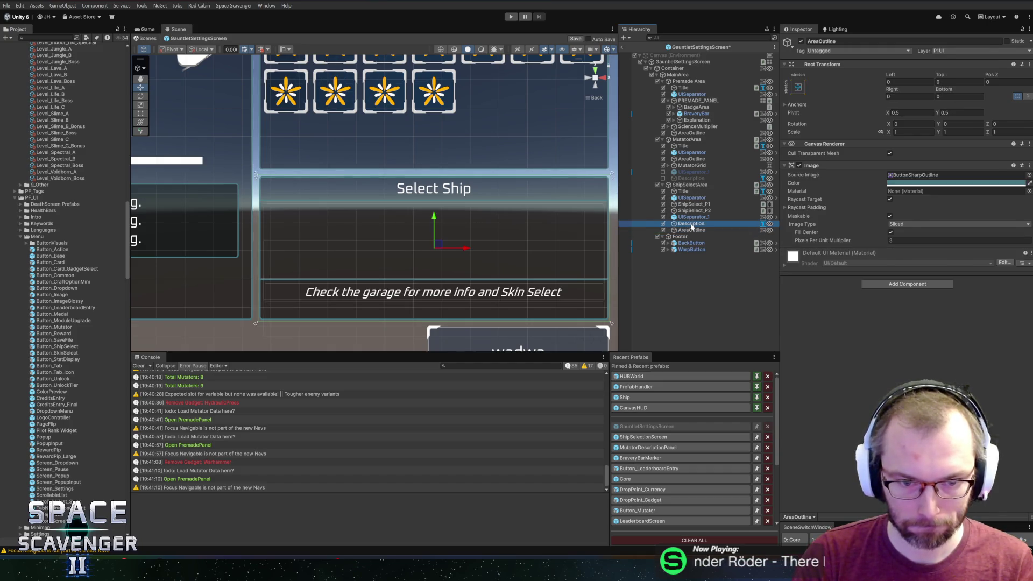
left_click(941, 93)
type("40.7")
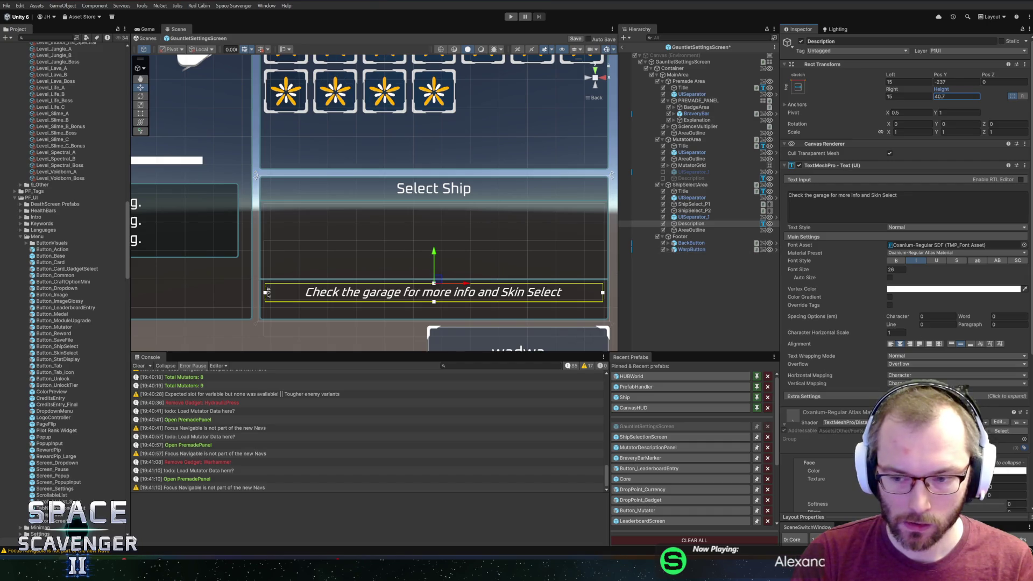
- Anchor the garage hint Description text to the bottom-stretch preset
left_click(801, 89)
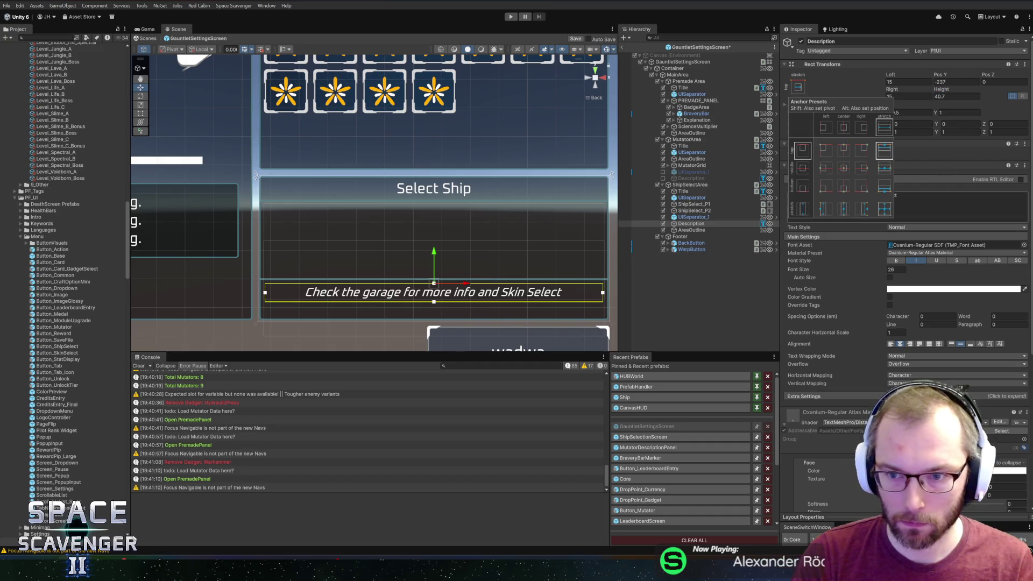
left_click(883, 188, "alt+shift")
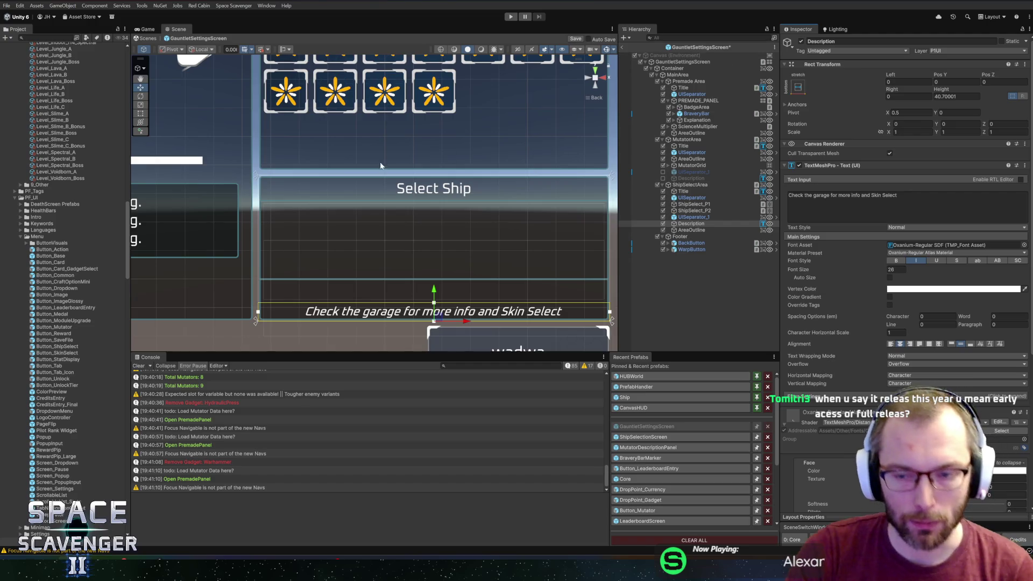
scroll(296, 211, "up", 2)
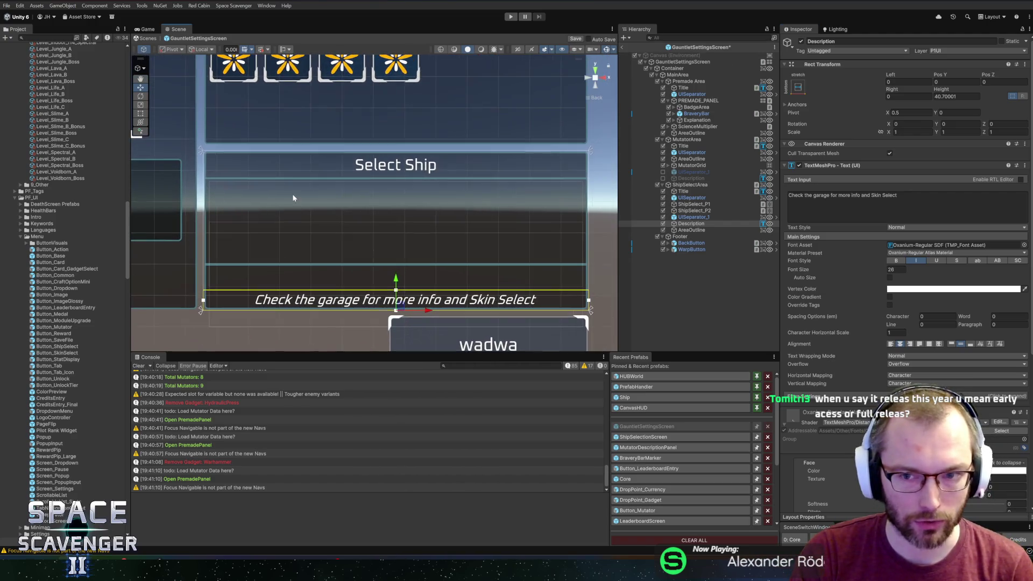
scroll(277, 209, "down", 2)
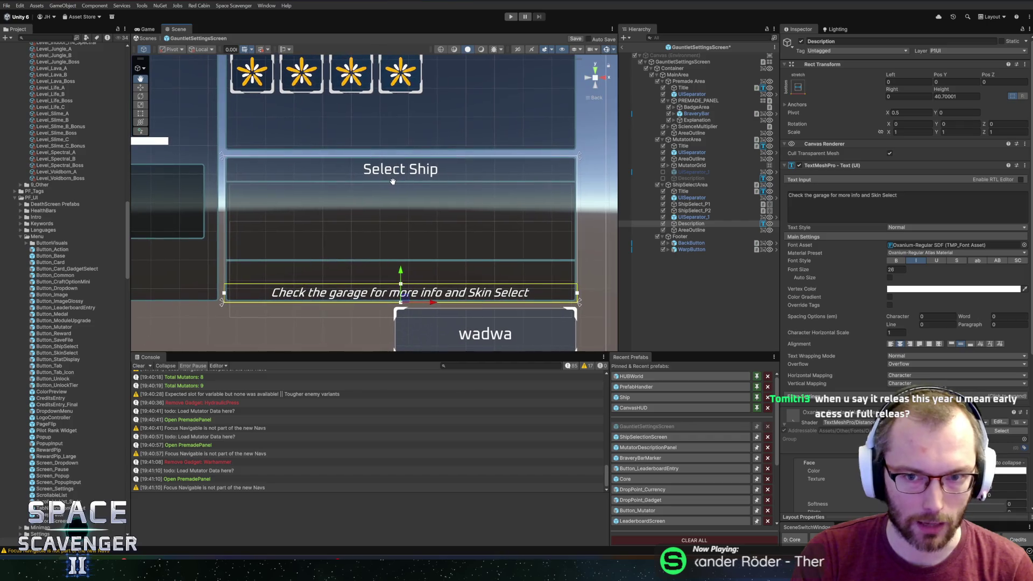
scroll(370, 207, "up", 1)
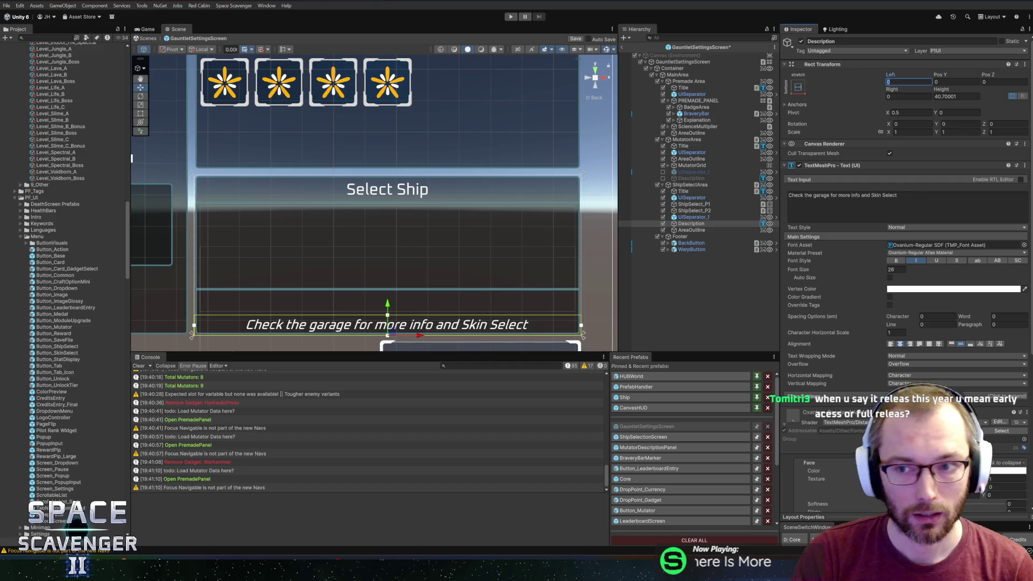
- Give the hint text 10-unit left and right insets, height 30.4 and font size 22
type("10")
key("Tab")
type("10")
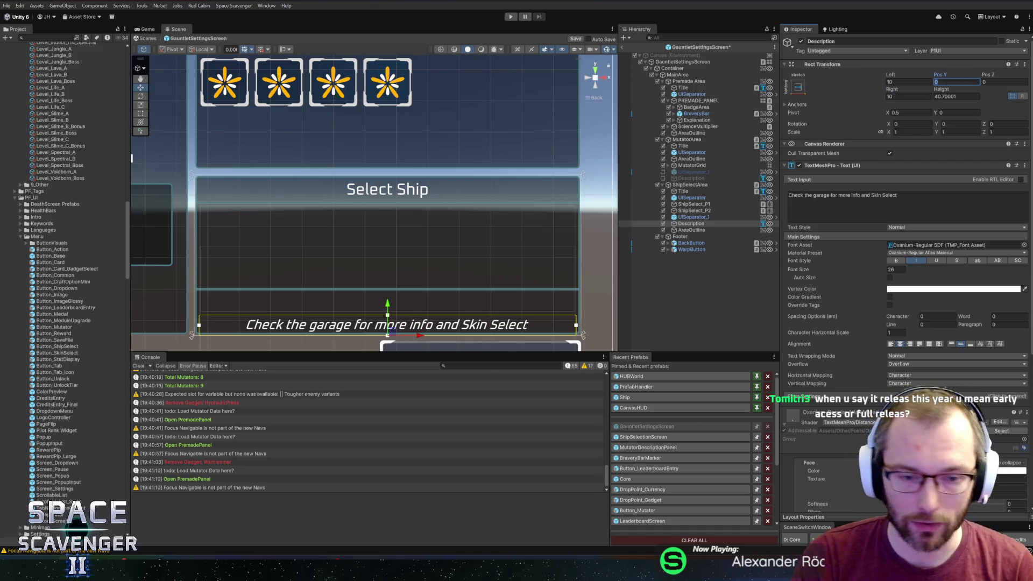
type("5")
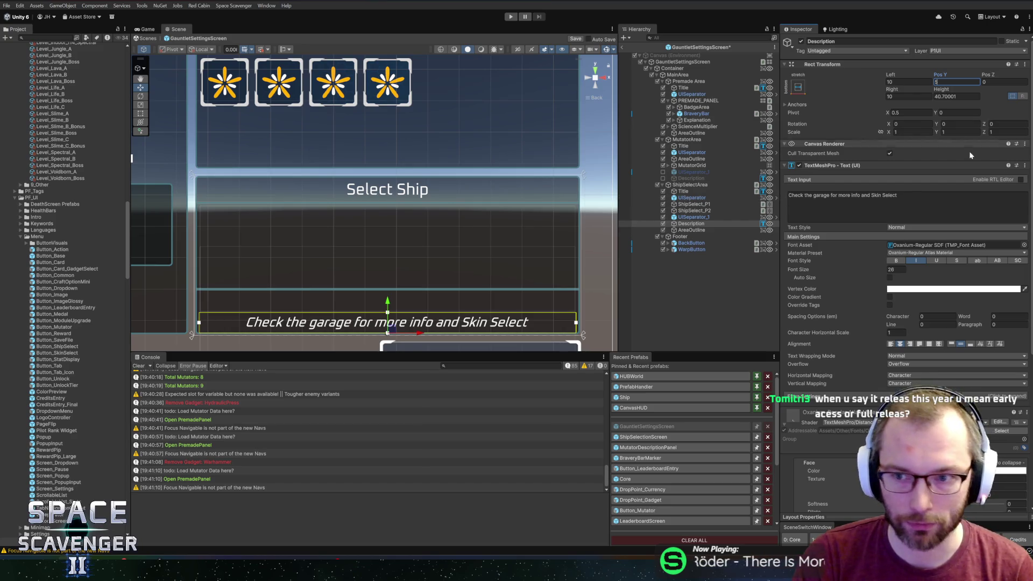
type("22")
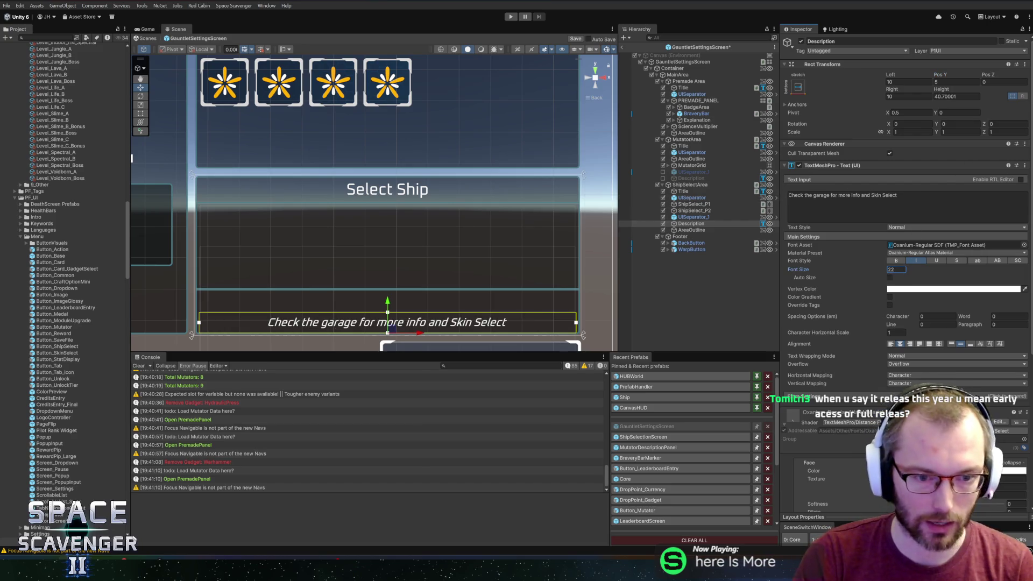
left_click_drag(945, 91, 922, 97)
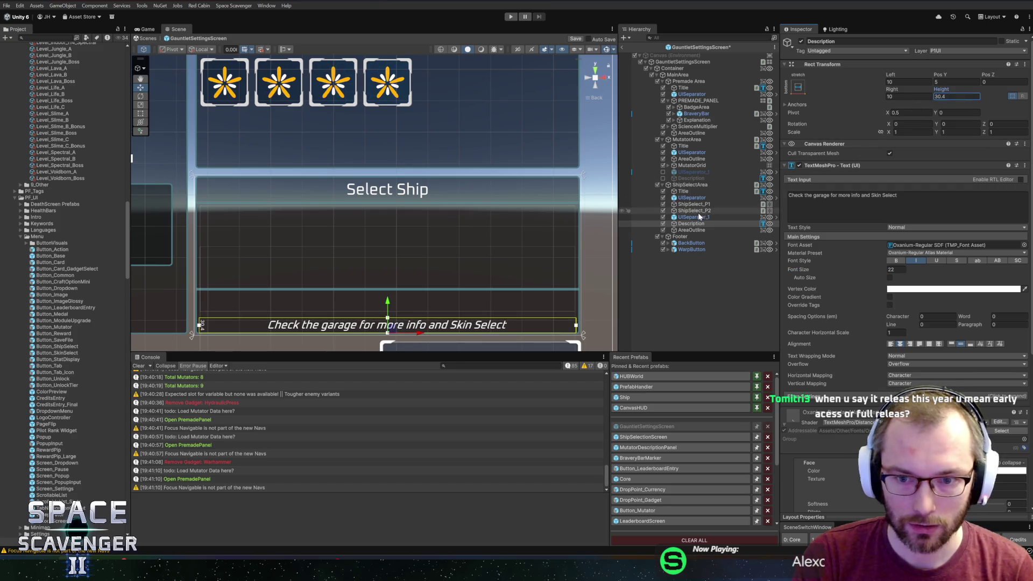
left_click(694, 217)
left_click(799, 107)
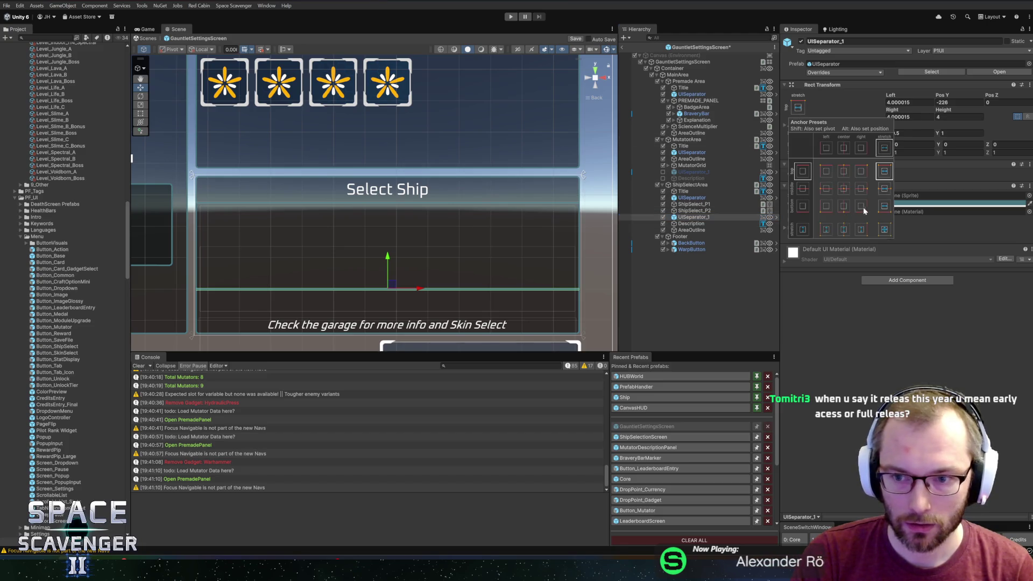
- Anchor UISeparator_1 bottom-stretch and set its Pos Y to 42, just above the hint
left_click(884, 208, "shift")
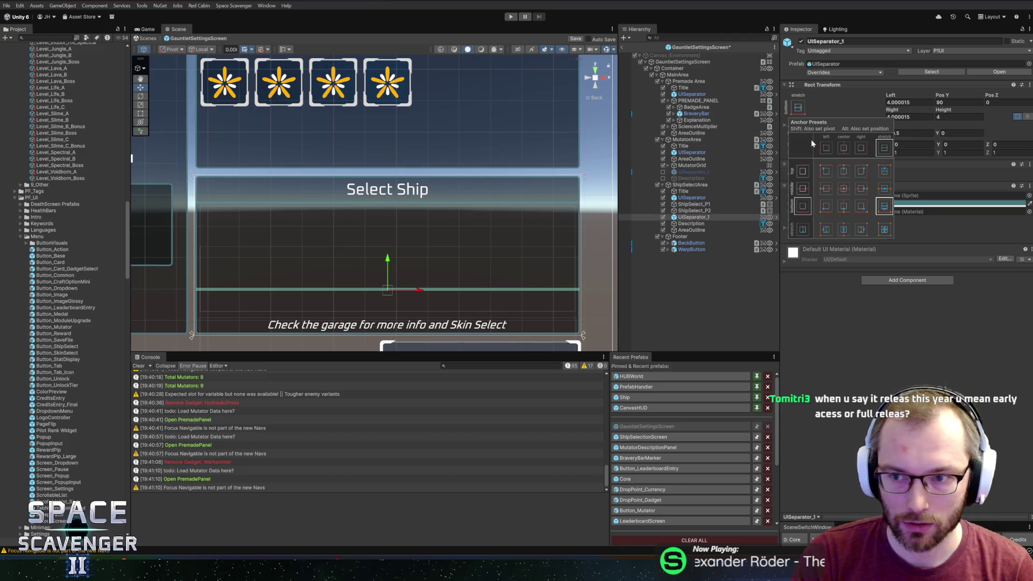
key("Escape")
left_click_drag(389, 260, 400, 284)
left_click(950, 102)
type("42")
key("Return")
mouse_move(522, 190)
left_mouse_down()
mouse_move(536, 200)
mouse_move(534, 189)
mouse_move(553, 180)
mouse_move(542, 187)
left_mouse_up()
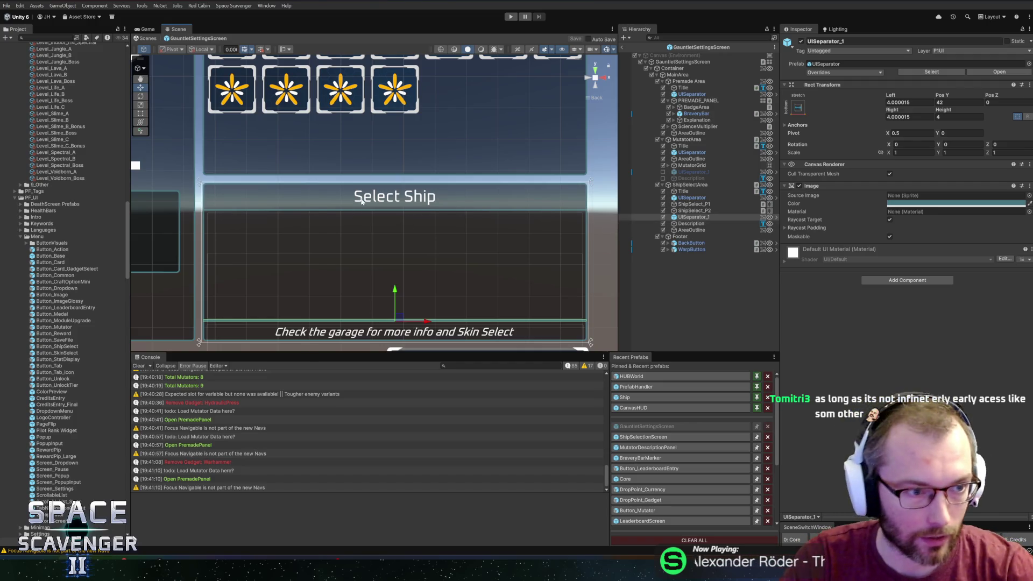
scroll(414, 215, "down", 2)
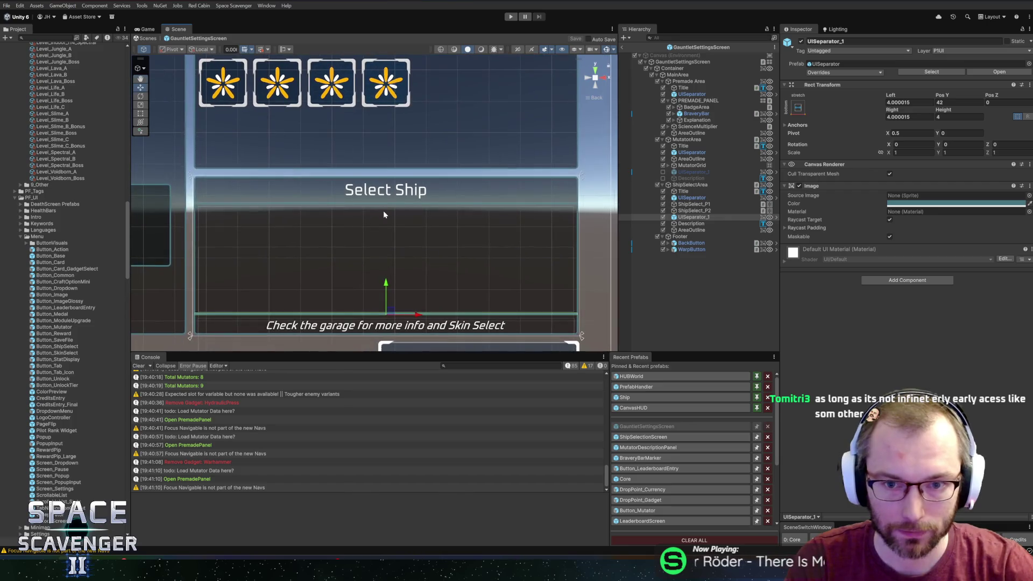
scroll(387, 211, "down", 2)
left_click(706, 211)
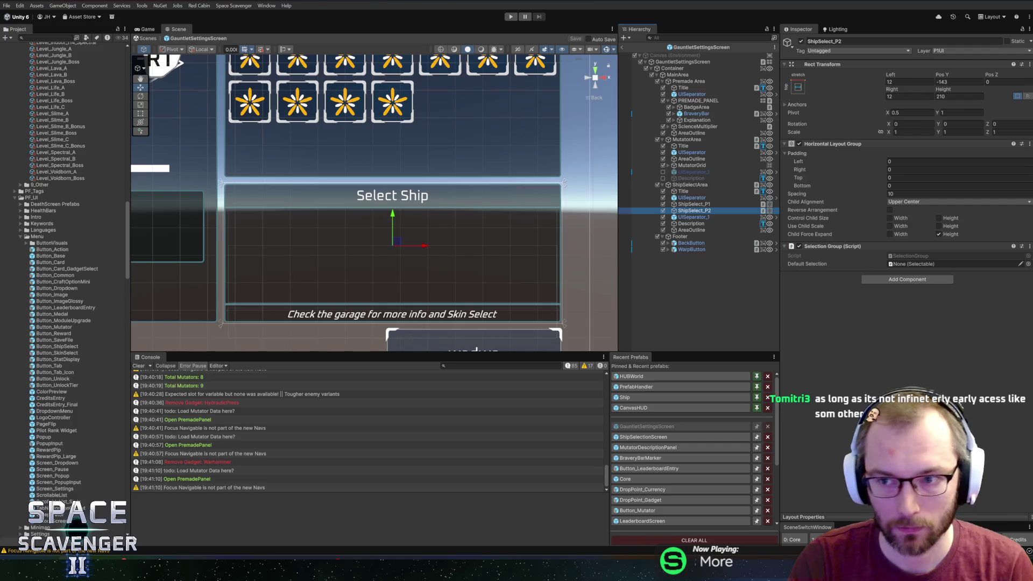
- Lower ShipSelect_P2 and set both ShipSelect_P2 and ShipSelect_P1 to Height 100
left_click_drag(393, 213, 398, 224)
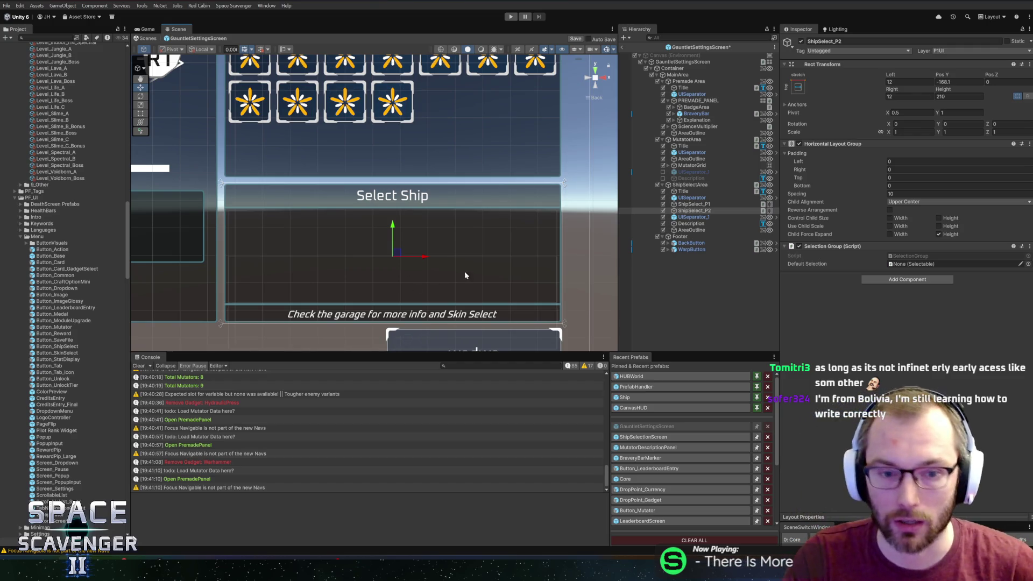
left_click_drag(945, 90, 226, 110)
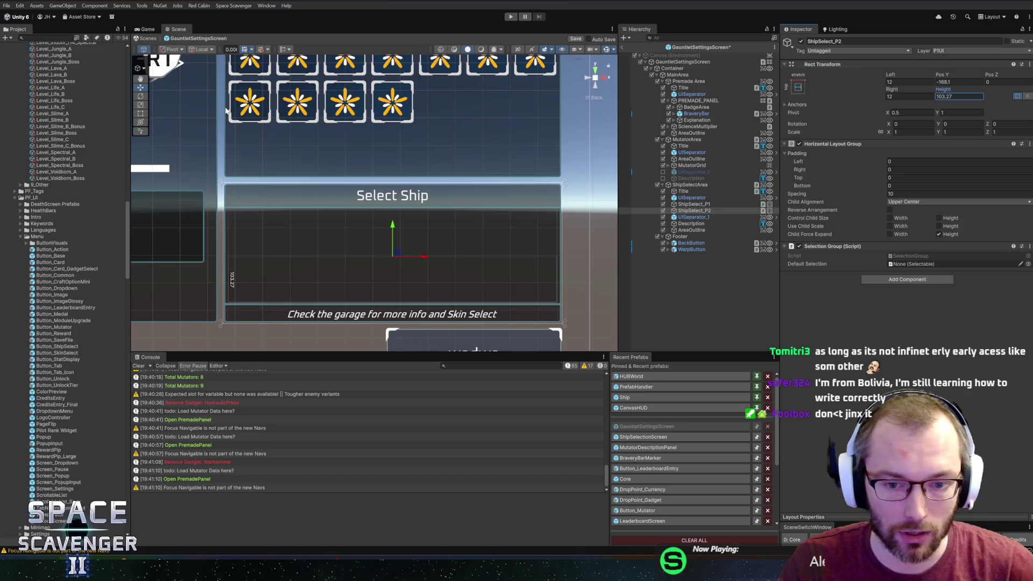
left_click(960, 96)
type("100")
left_click(700, 204)
left_click(960, 96)
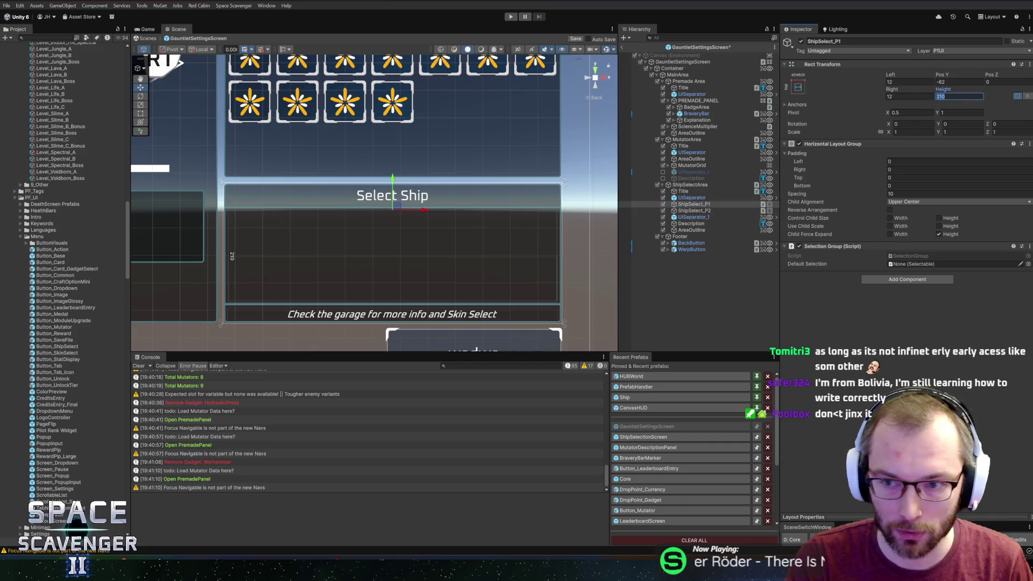
type("100")
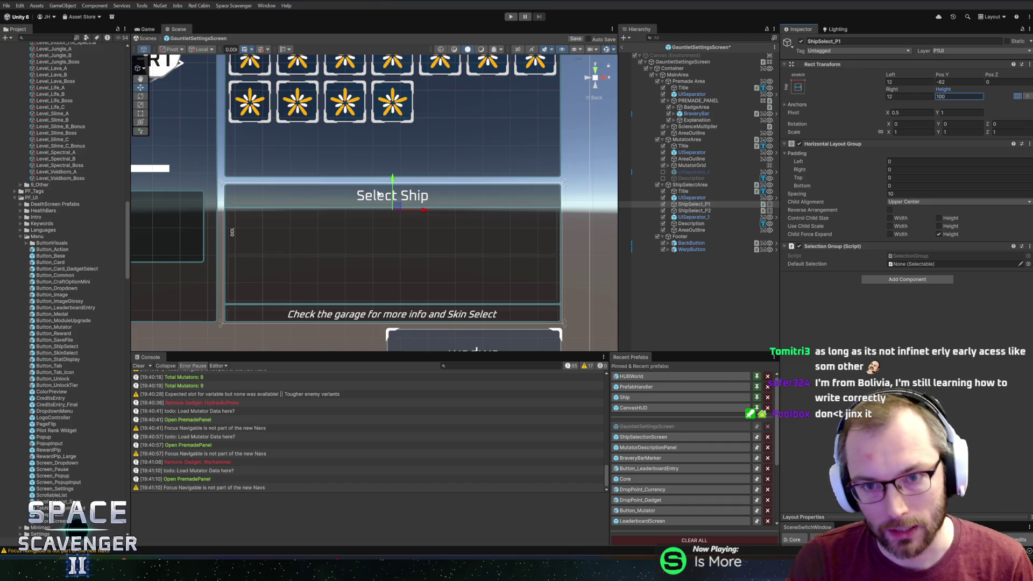
- Save the scene, then lower ShipSelect_P1 from Pos Y -82 to about -93.4
key("ctrl+s")
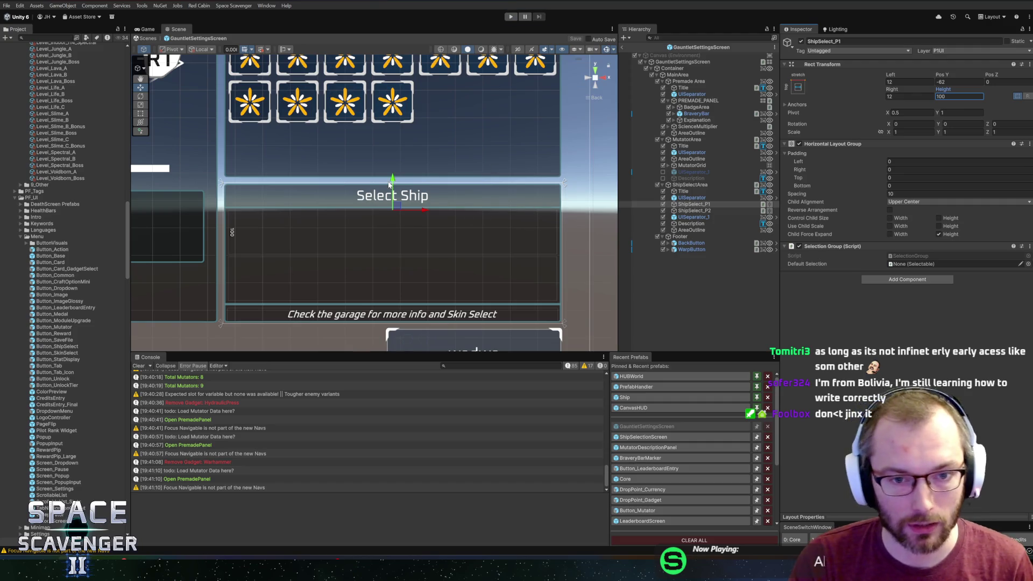
scroll(485, 259, "down", 5)
scroll(485, 259, "up", 5)
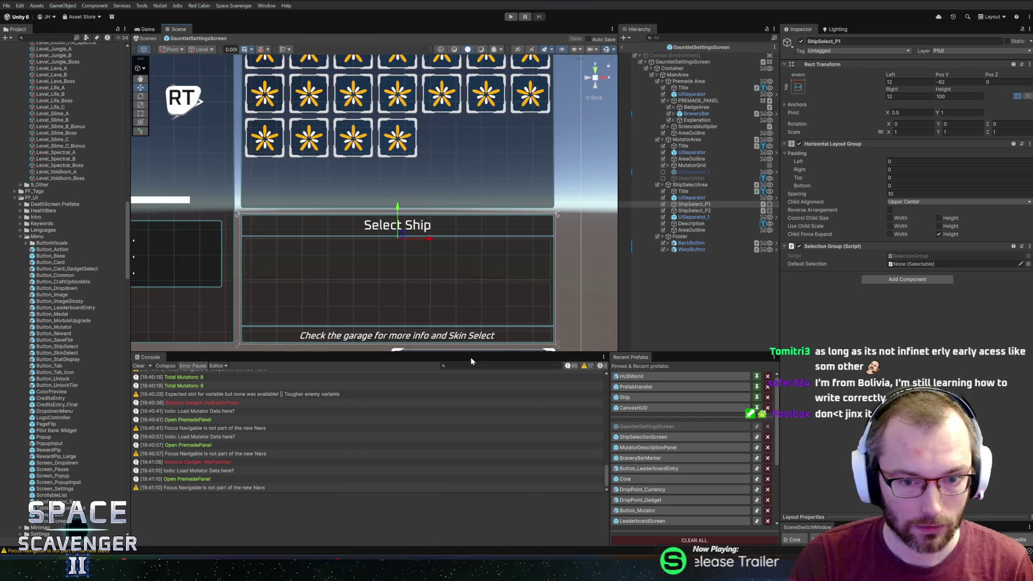
left_click_drag(456, 354, 456, 415)
scroll(428, 239, "down", 1)
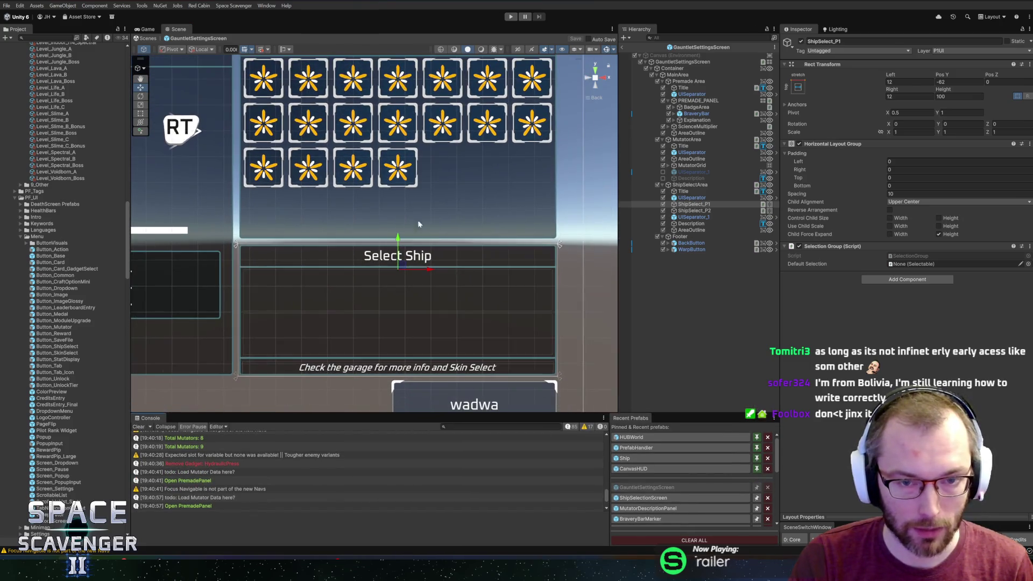
scroll(425, 213, "down", 1)
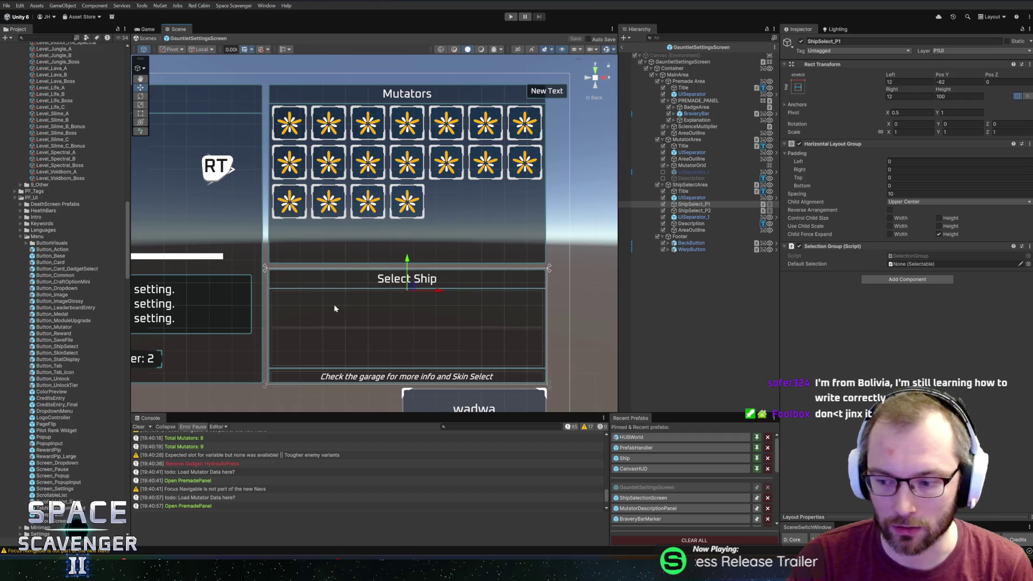
left_click_drag(418, 278, 441, 276)
scroll(441, 276, "up", 4)
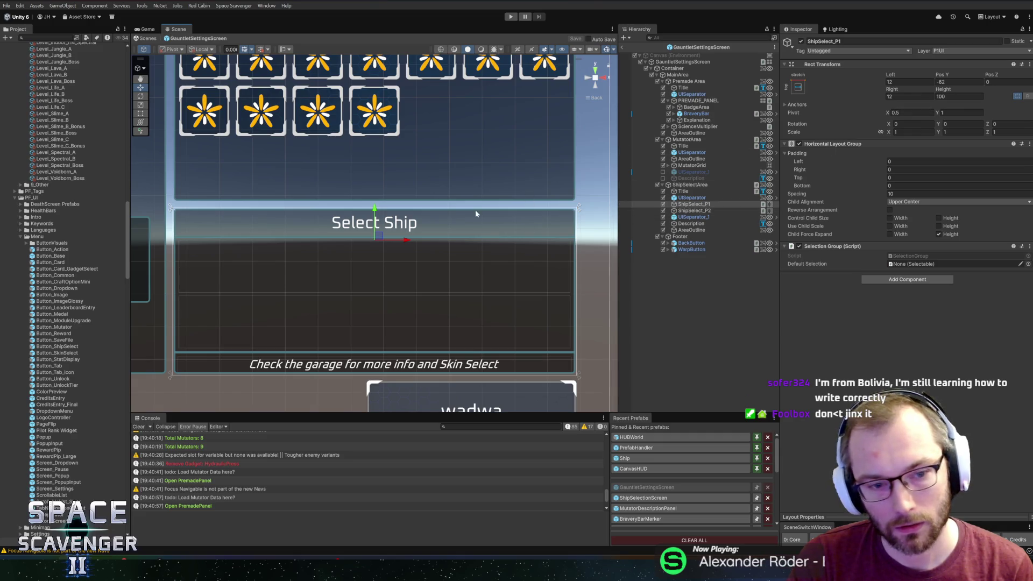
left_click_drag(375, 217, 379, 229)
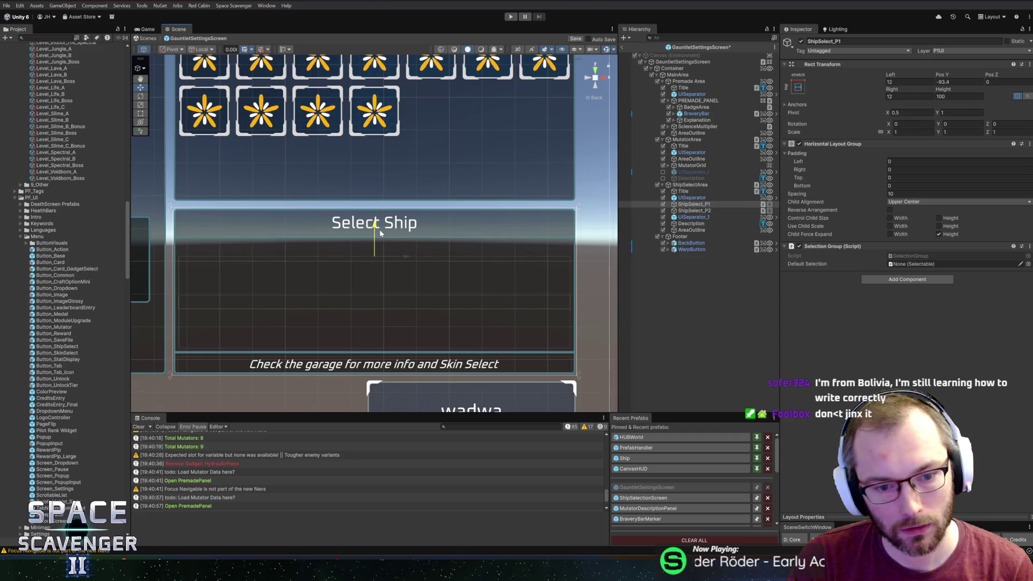
left_click(690, 225)
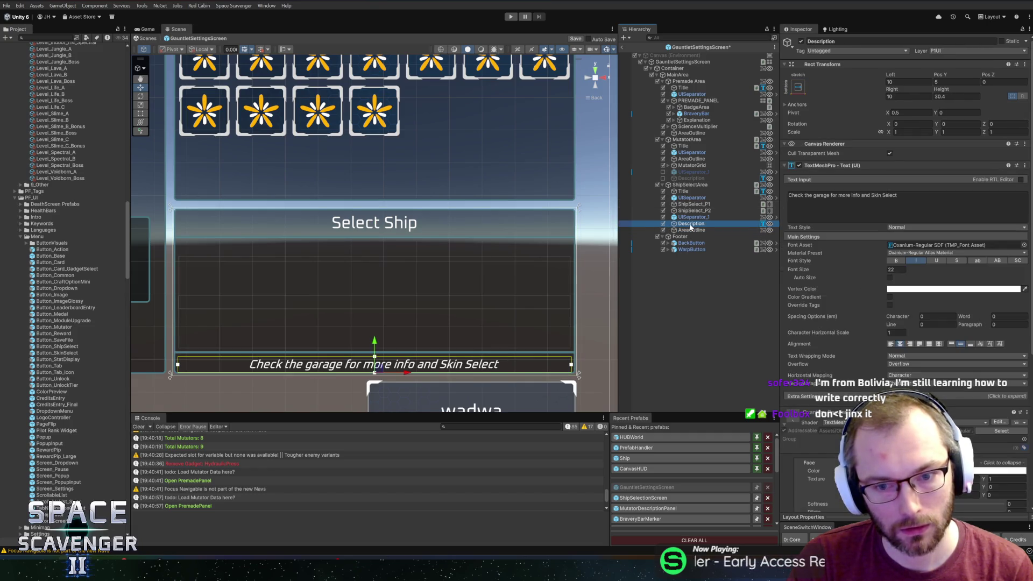
- Duplicate the hint text, rename the copy Player1 and set its text to 'Player 1'
key("ctrl+d")
left_click_drag(686, 230, 689, 213)
key("F2")
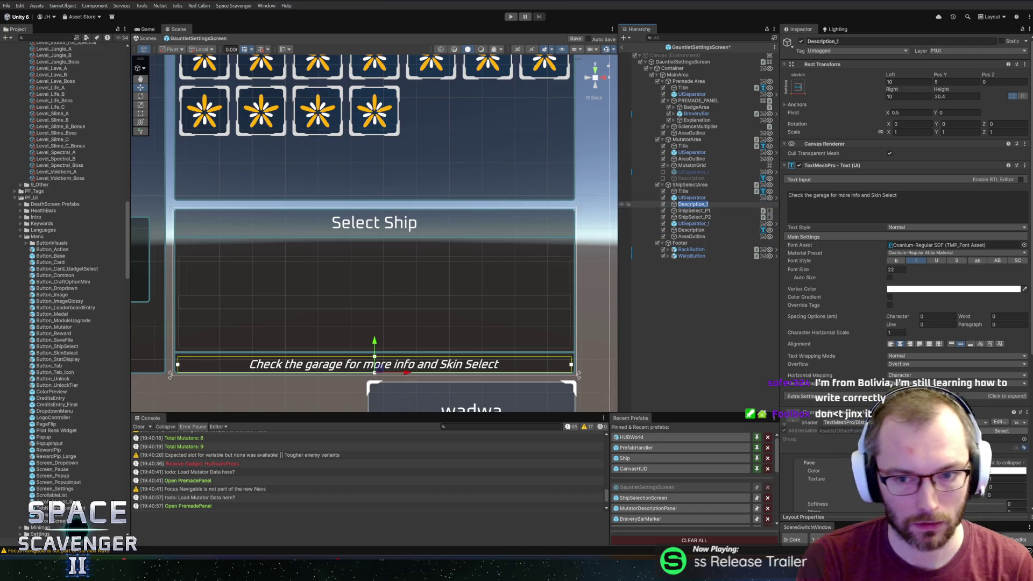
type("Player1")
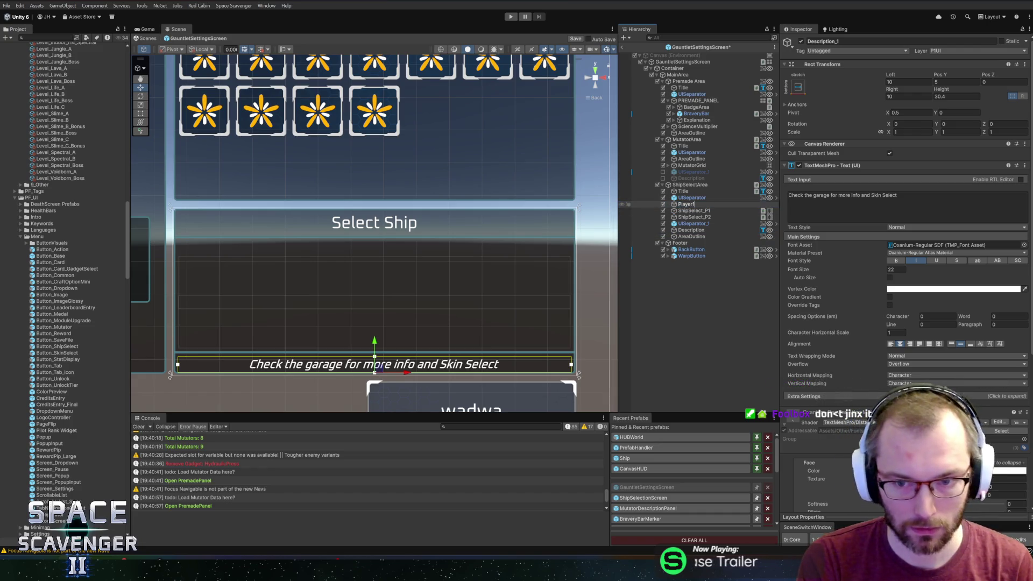
key("Return")
left_click(839, 195)
type("Player 1")
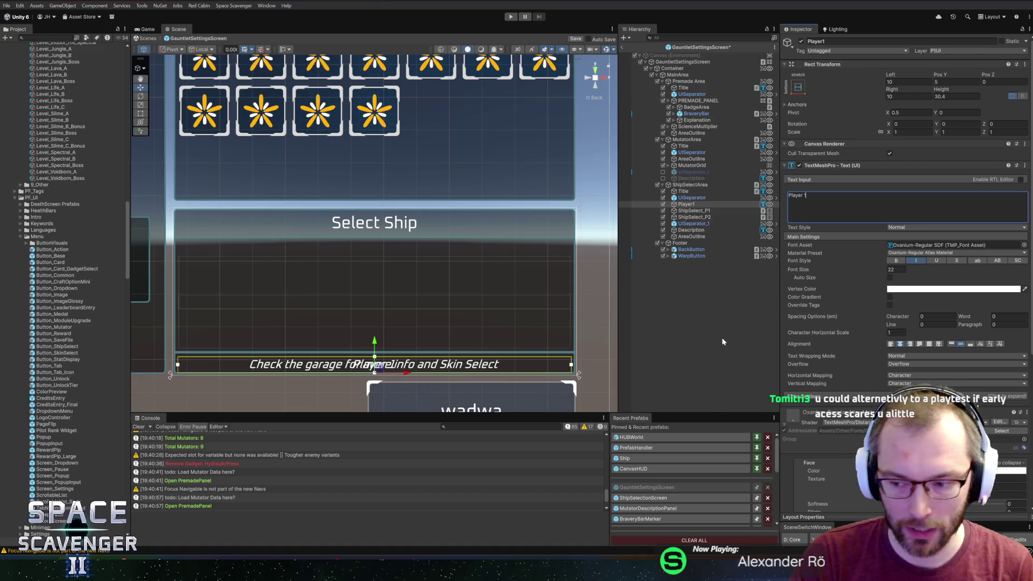
- Anchor the Player1 label stretch-top at Pos Y -60 under the Select Ship title
left_click(798, 87)
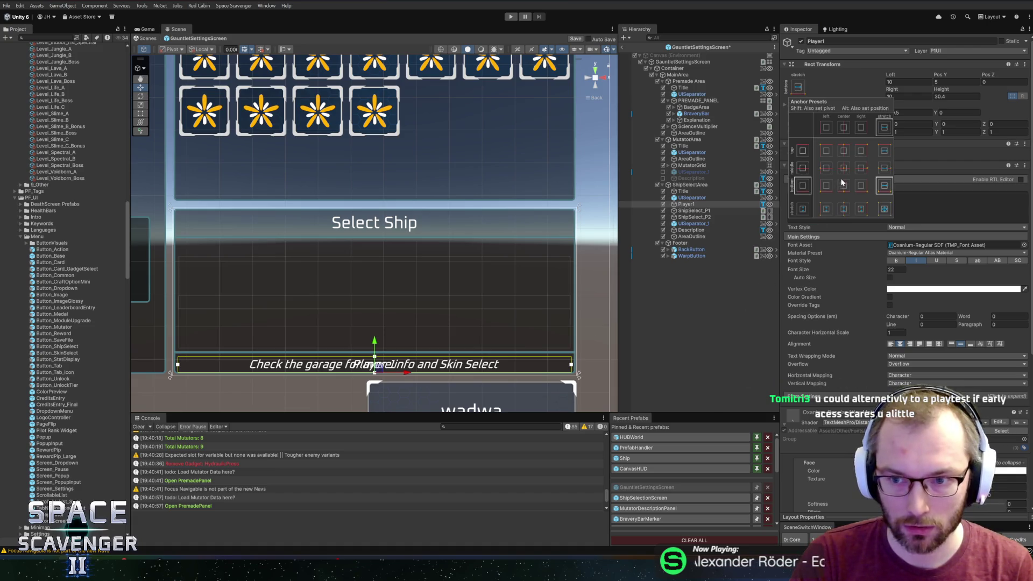
left_click(881, 153)
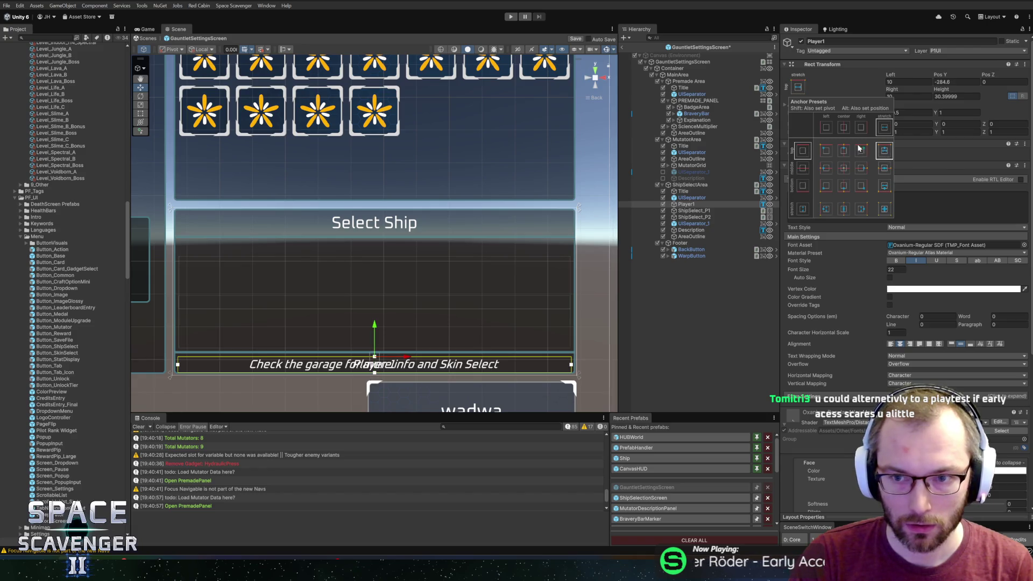
mouse_move(953, 80)
left_mouse_down()
mouse_move(1022, 82)
mouse_move(79, 86)
mouse_move(115, 84)
left_mouse_up()
left_click_drag(52, 105, 52, 105)
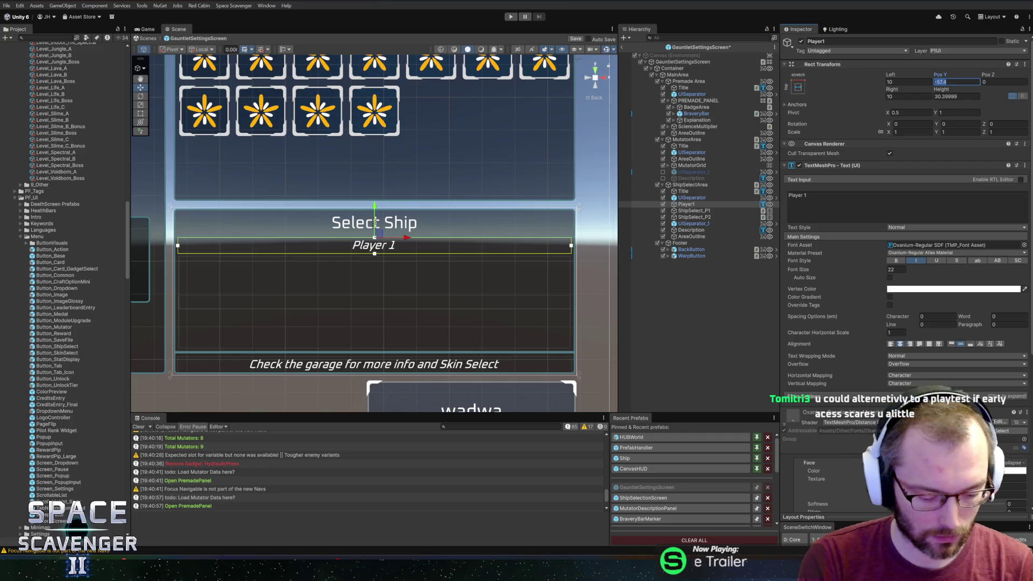
type("-55")
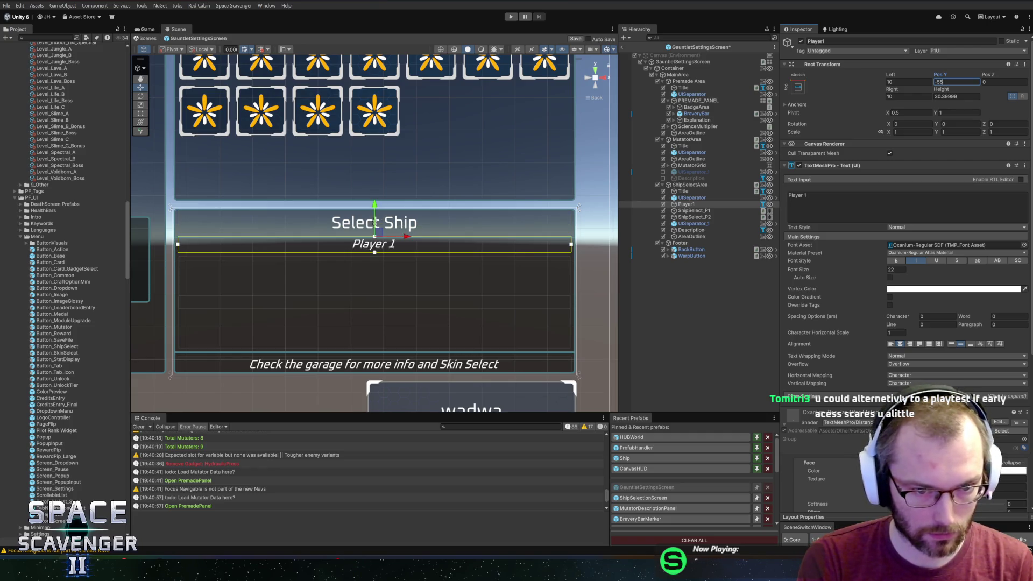
type("-60")
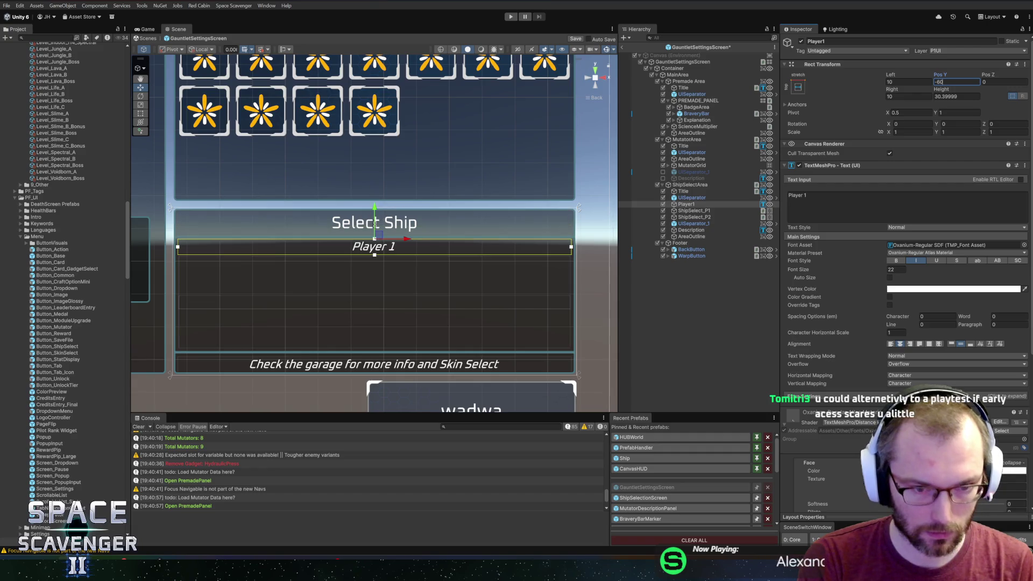
left_click(808, 208)
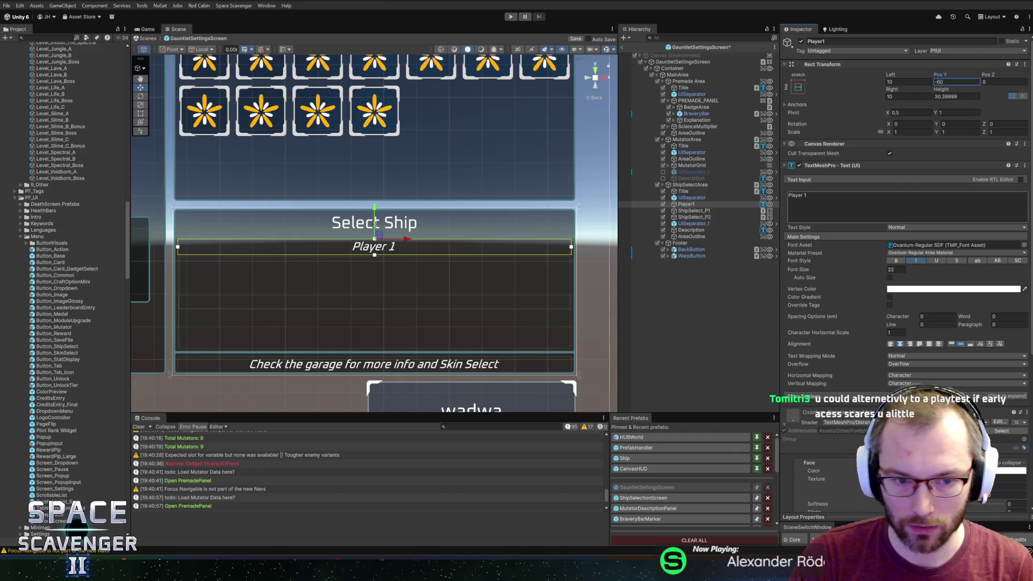
scroll(821, 300, "down", 5)
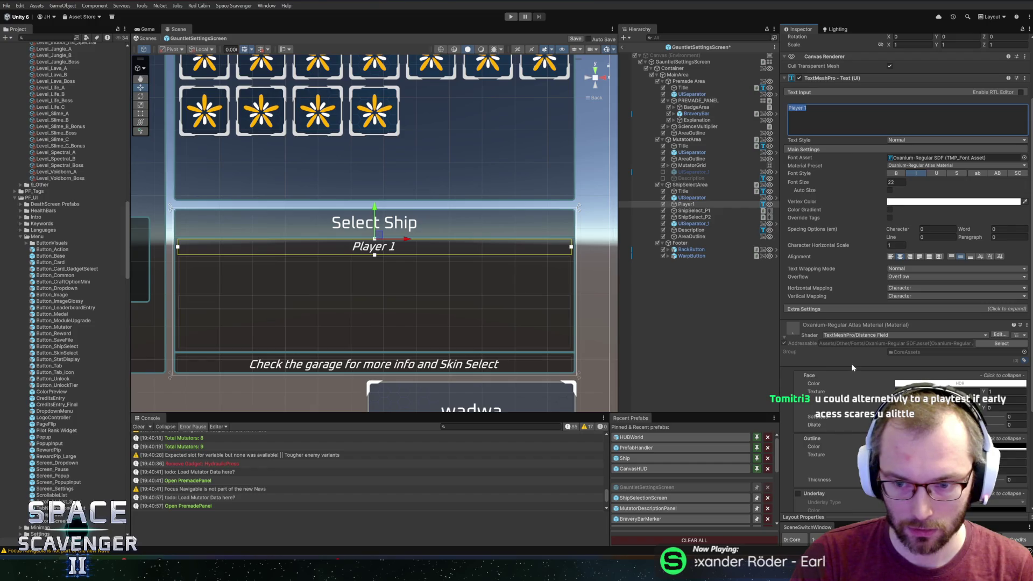
scroll(787, 202, "up", 5)
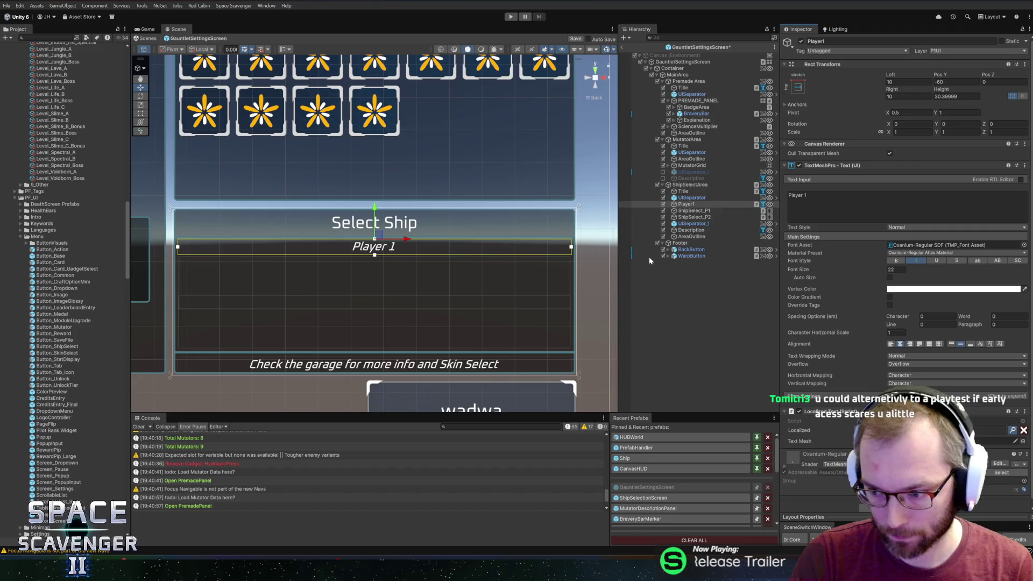
left_click(1014, 431)
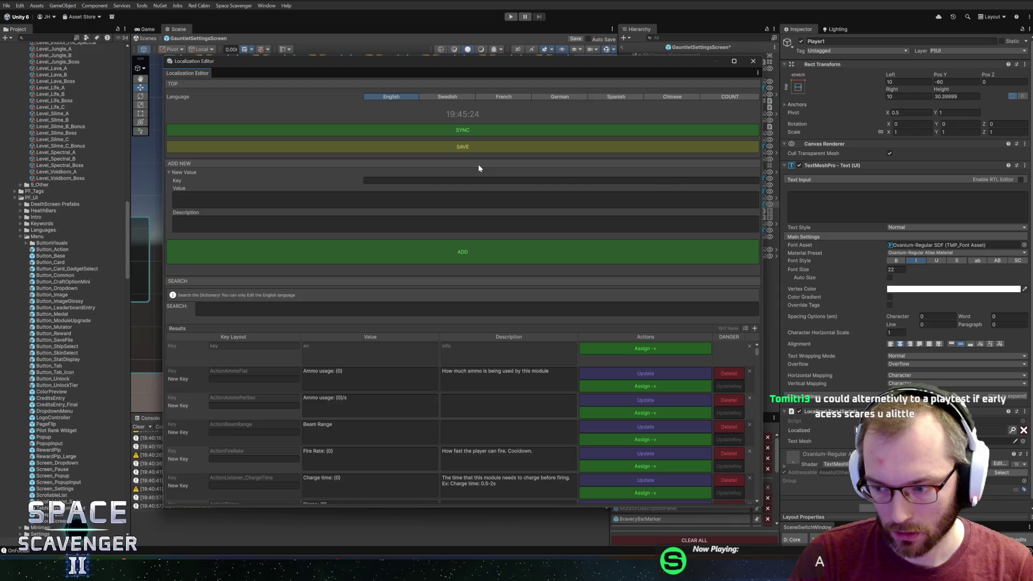
- Search 'player' in the Localization Editor and assign the Settings_PlayerID key ('Player {0}') to the label
left_click_drag(396, 60, 390, 32)
left_click_drag(755, 477, 811, 528)
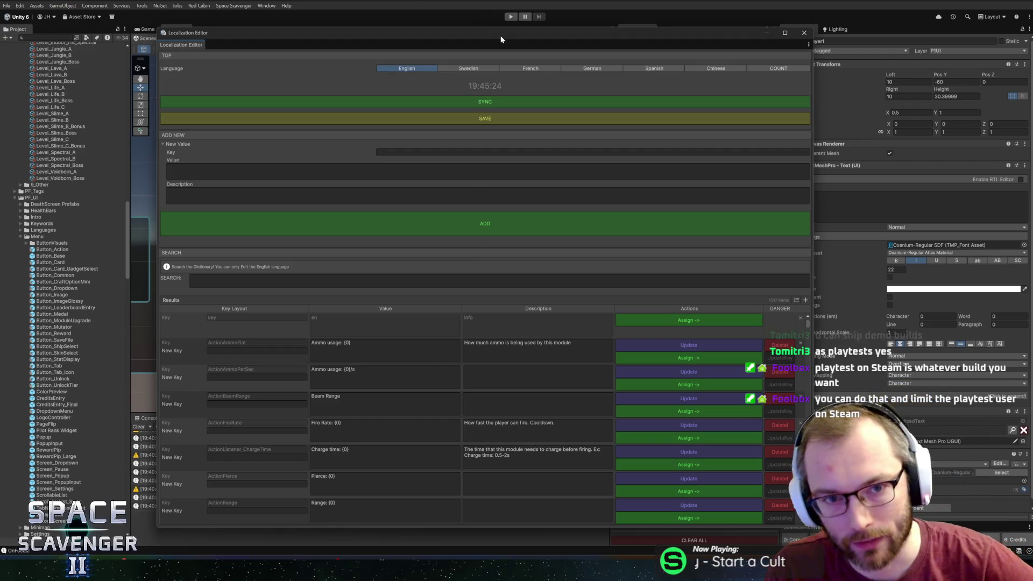
left_click_drag(409, 30, 395, 13)
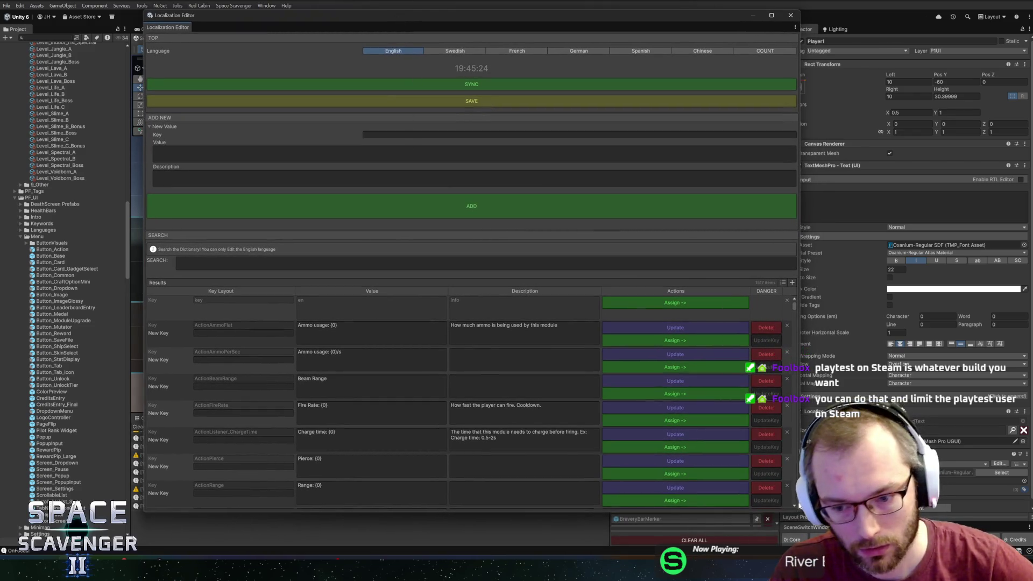
mouse_move(800, 509)
left_mouse_down()
mouse_move(881, 511)
mouse_move(876, 535)
left_mouse_up()
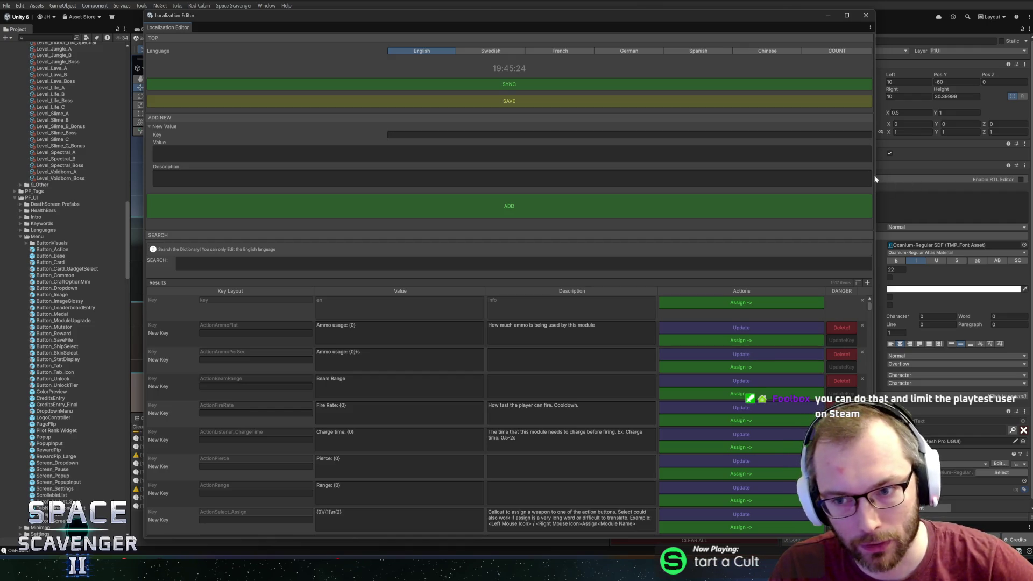
mouse_move(875, 179)
left_mouse_down()
mouse_move(750, 171)
mouse_move(860, 172)
left_mouse_up()
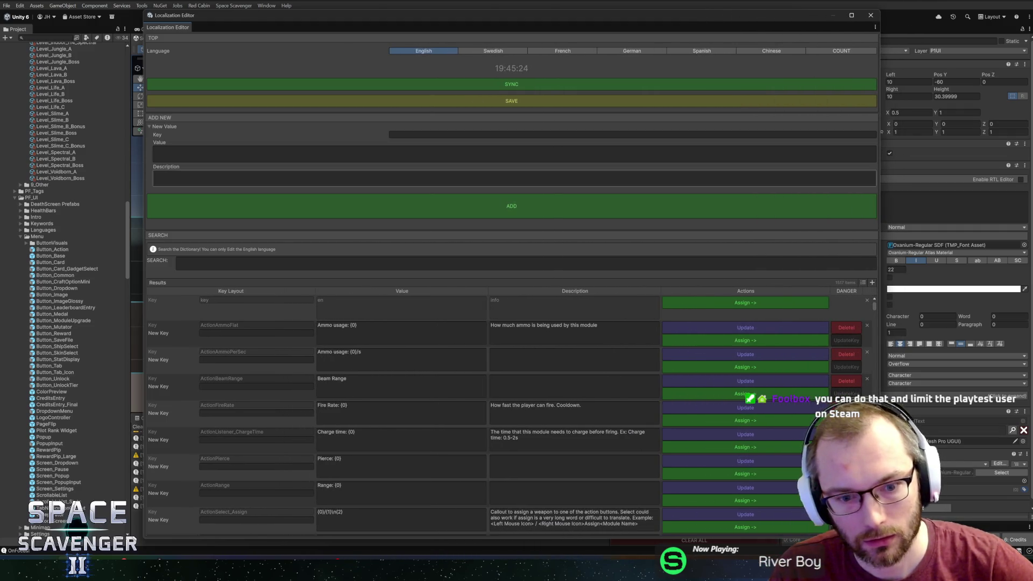
left_click(426, 262)
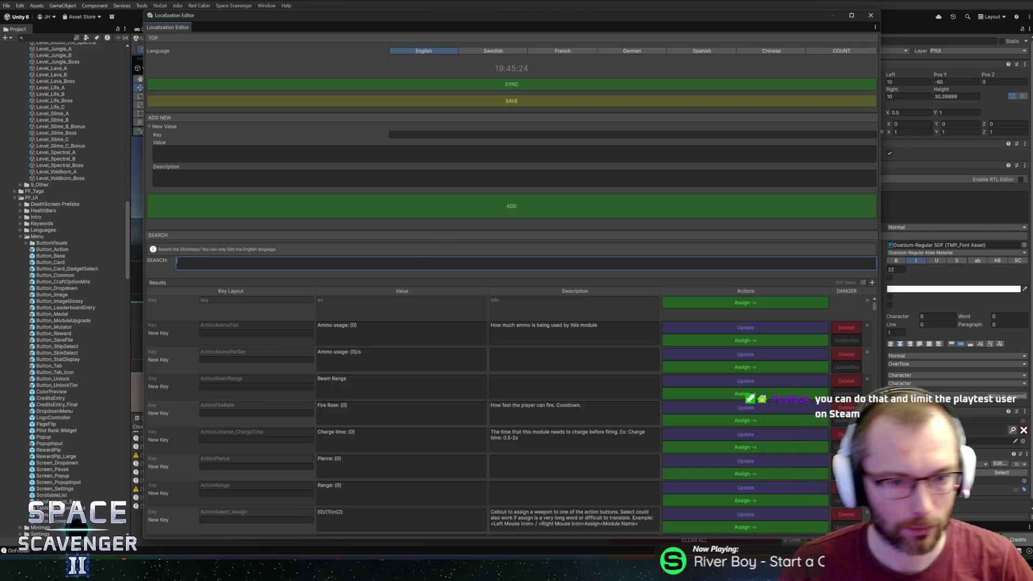
type("player 1")
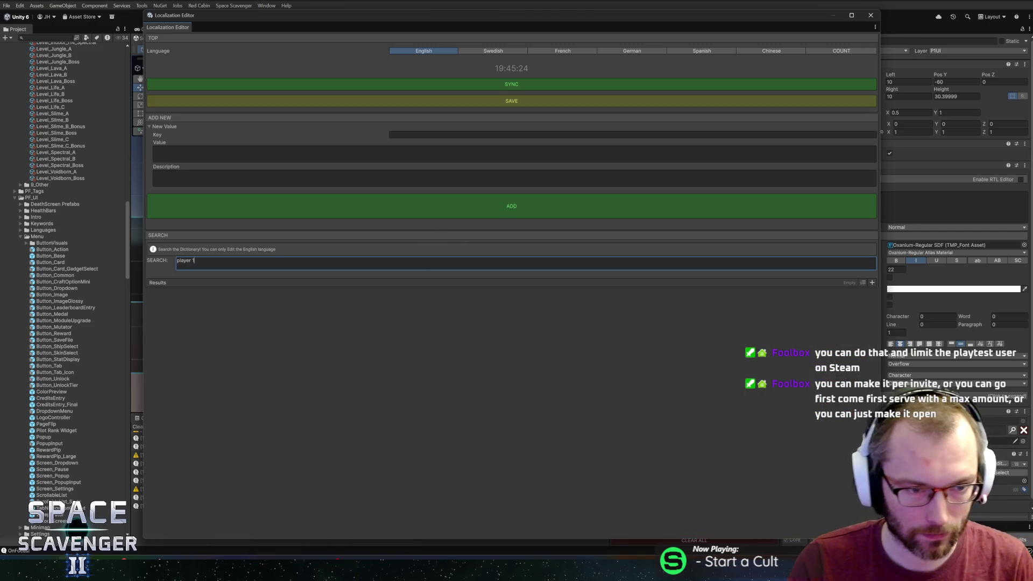
key("BackSpace")
key("BackSpace")
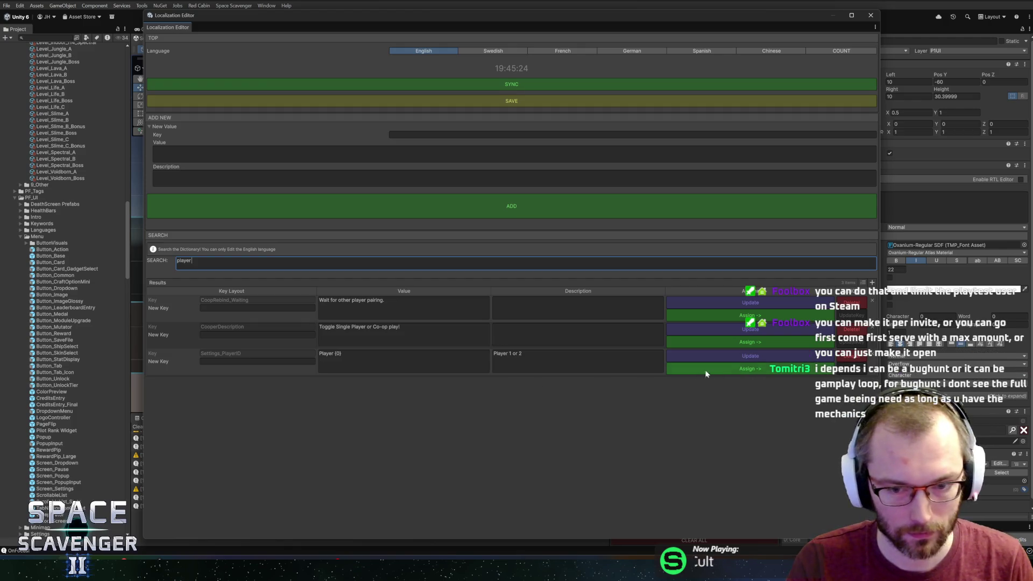
left_click(867, 26)
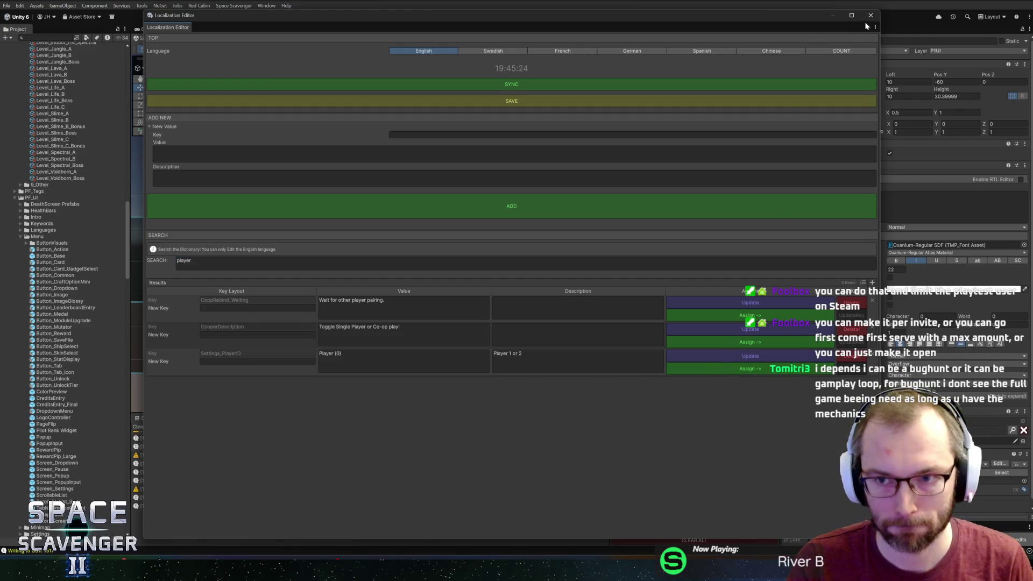
left_click(870, 15)
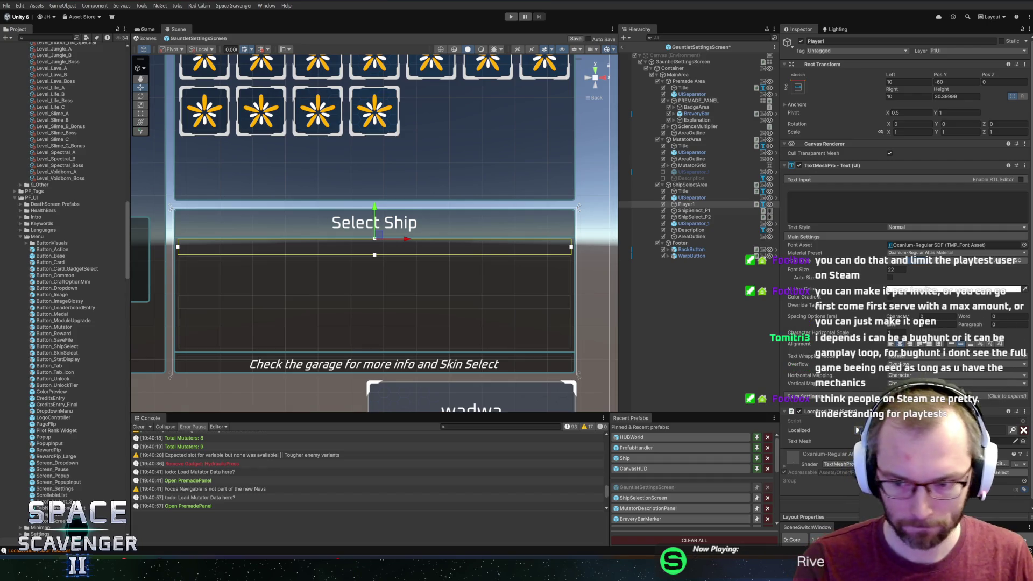
scroll(904, 215, "down", 2)
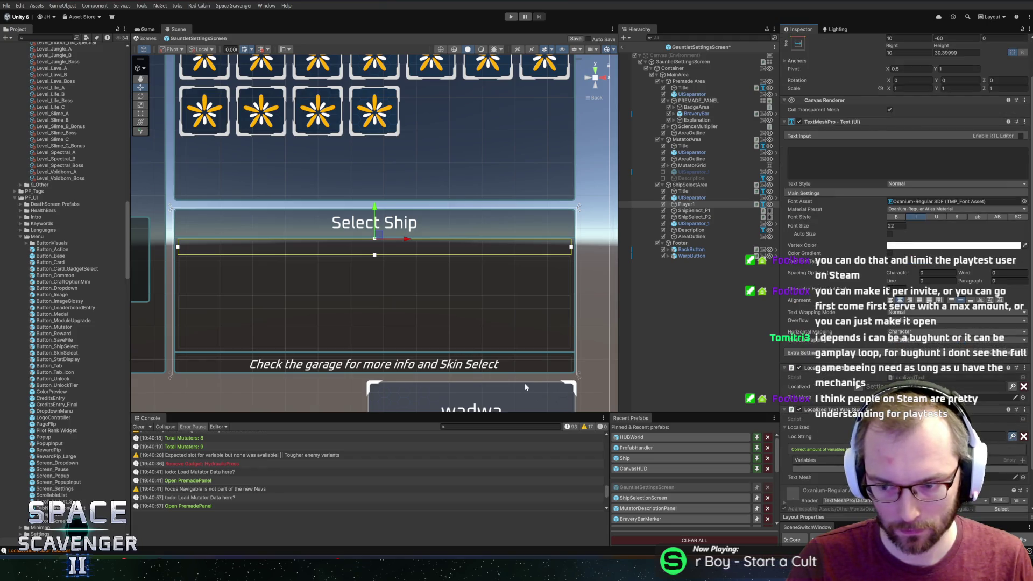
left_click(1010, 437)
type("play")
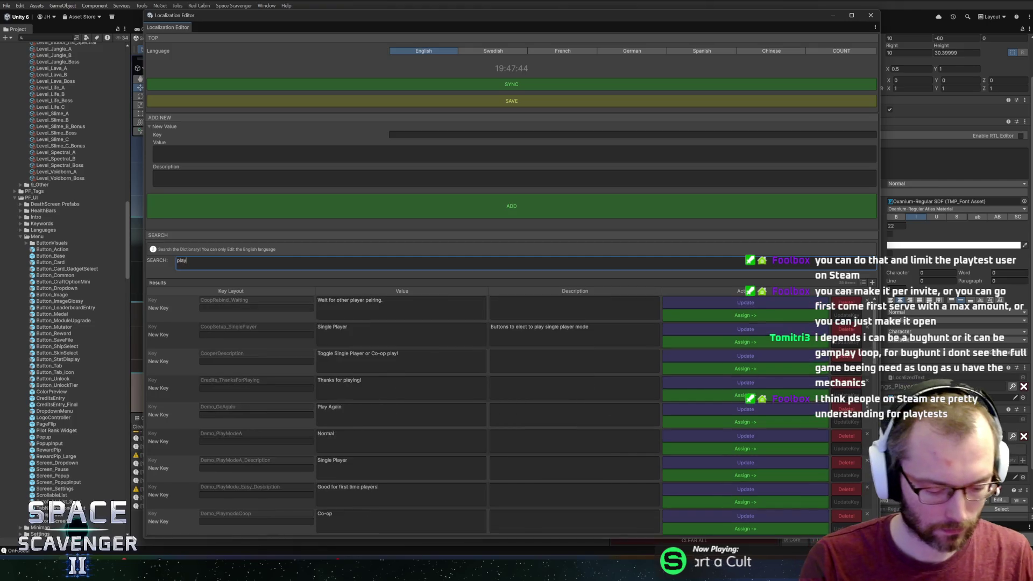
type("erId")
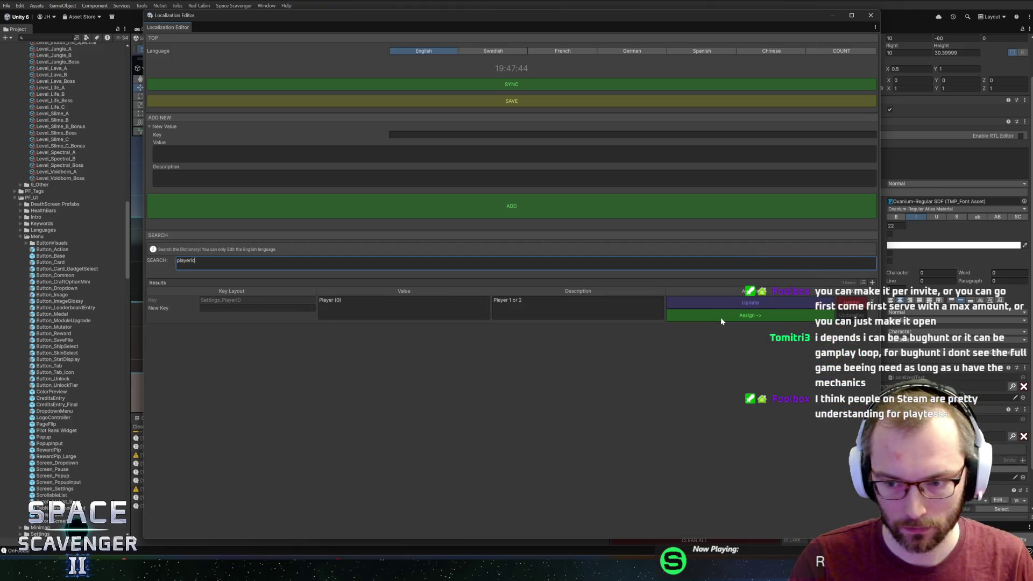
key("Return")
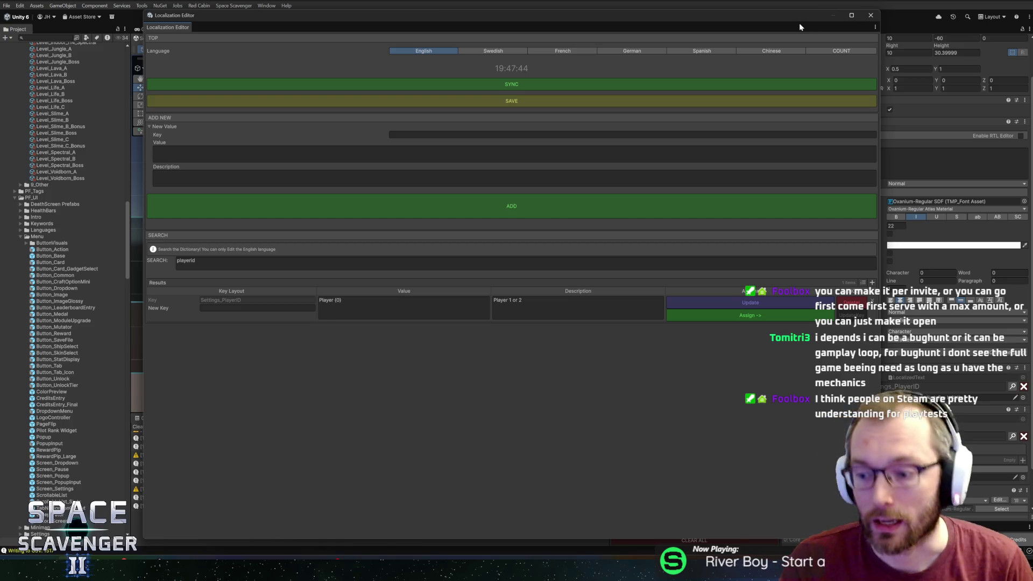
left_click_drag(864, 15, 872, 16)
- Add a variable entry to the Player1 label's Localized Text component
left_click(879, 16)
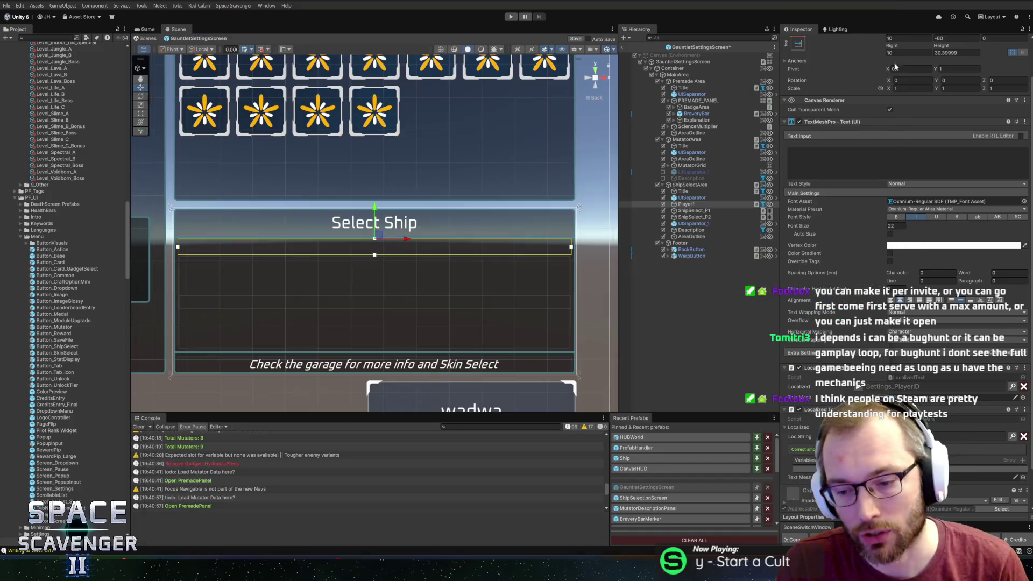
right_click(856, 348)
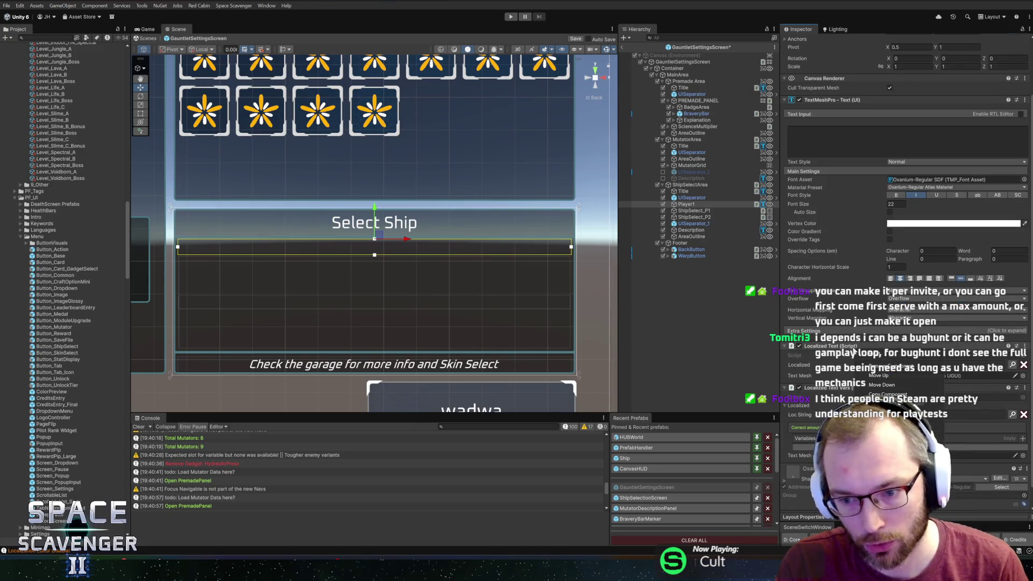
scroll(904, 215, "up", 2)
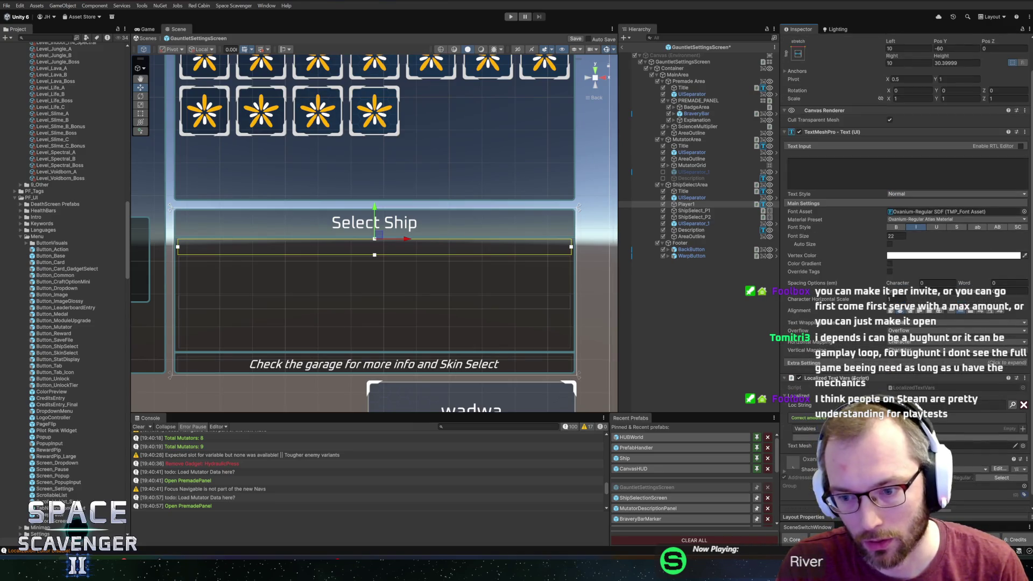
left_click(1022, 429)
scroll(904, 216, "down", 5)
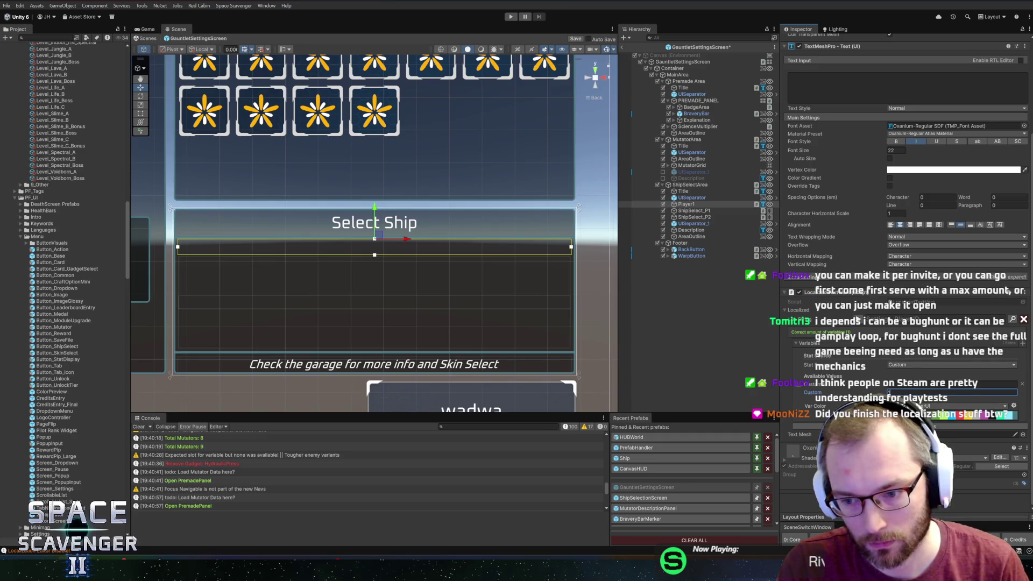
right_click(827, 296)
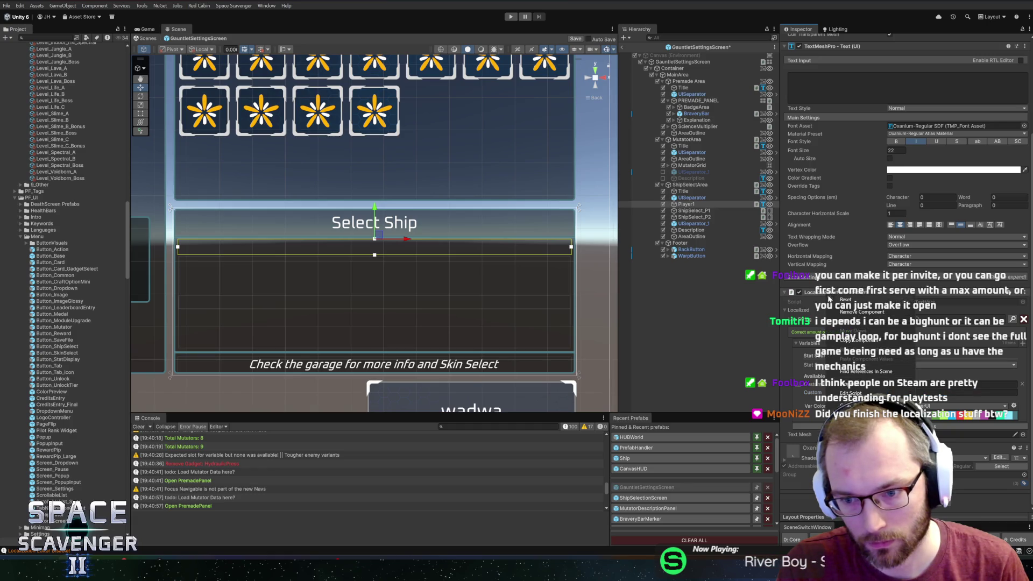
left_click(856, 341)
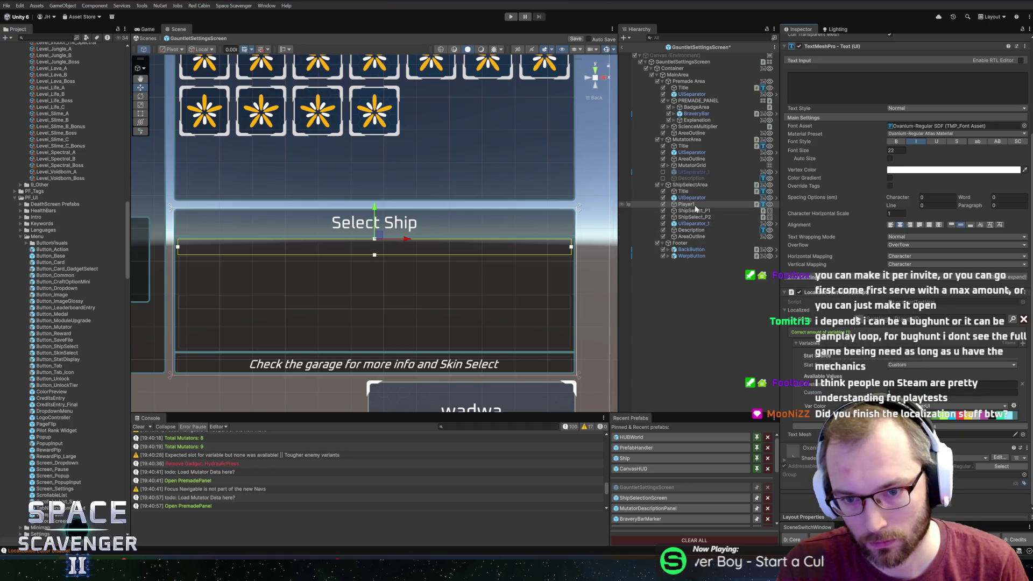
- Duplicate Player1 as Player1_1 below ShipSelect_P1 at about Pos Y -164, and add a Button_ShipSelect to the row
left_click(684, 204)
key("ctrl+d")
left_click_drag(694, 225, 694, 224)
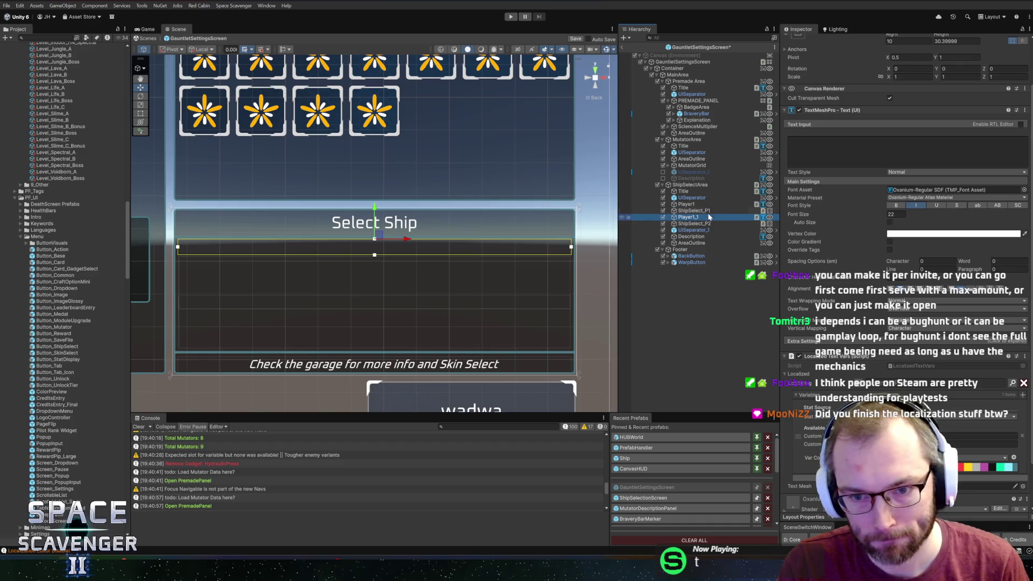
left_click(708, 218)
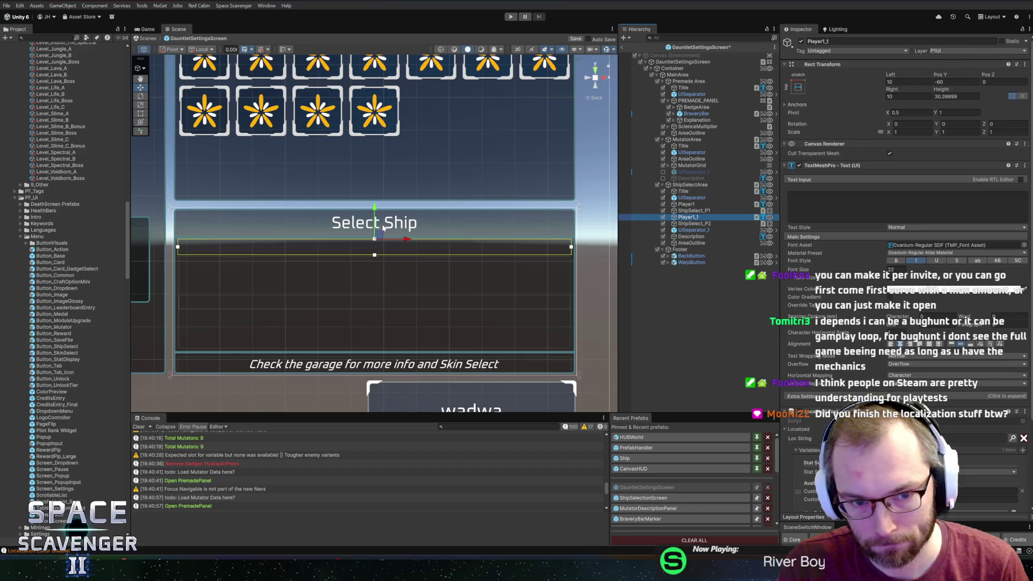
left_click_drag(375, 211, 381, 261)
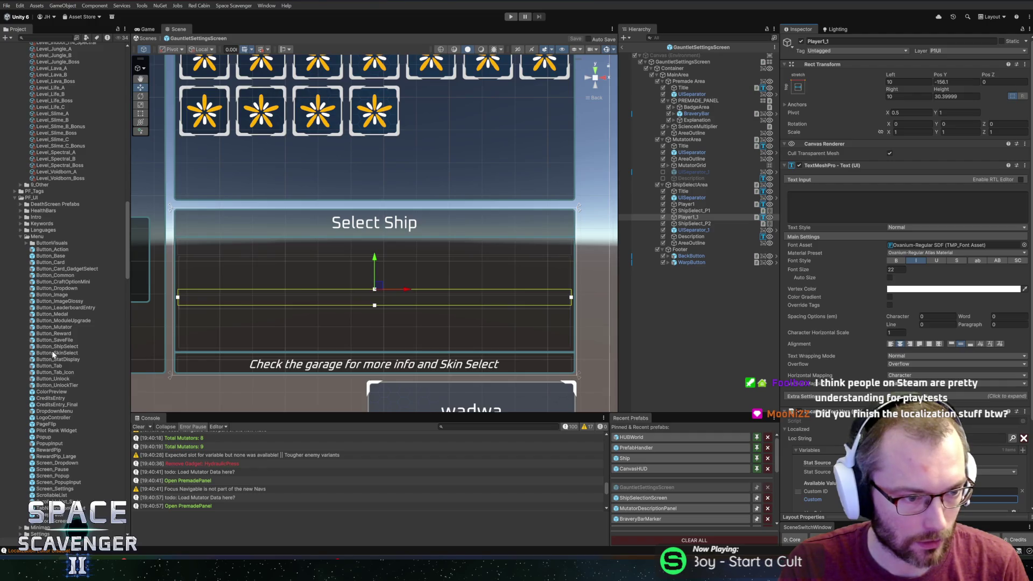
left_click(645, 260)
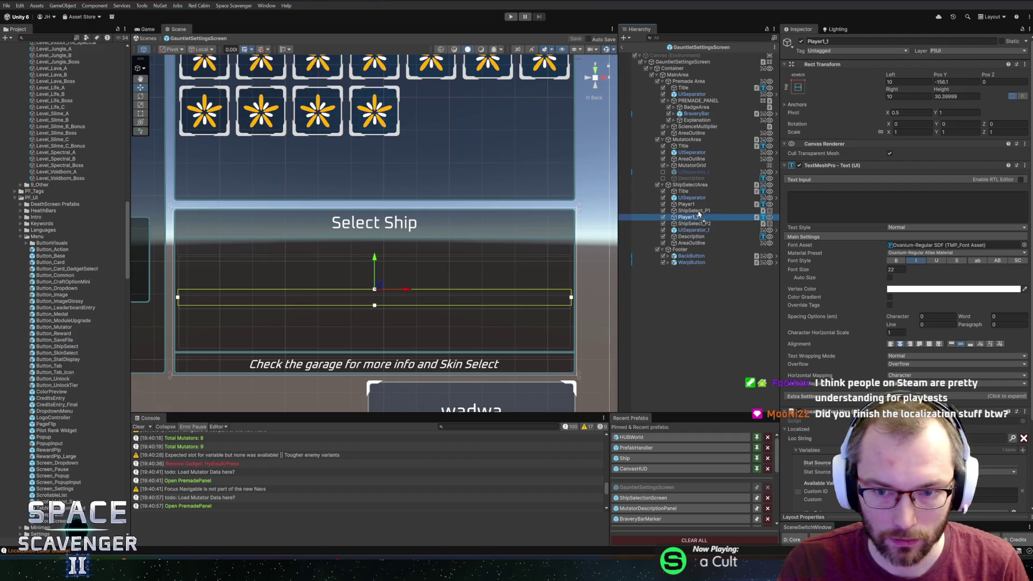
left_click_drag(699, 214, 698, 213)
- Make four ship buttons in the Player 1 row and change the copied label's text to 'Player 2'
key("ctrl+d")
key("ctrl+d")
key("ctrl+d")
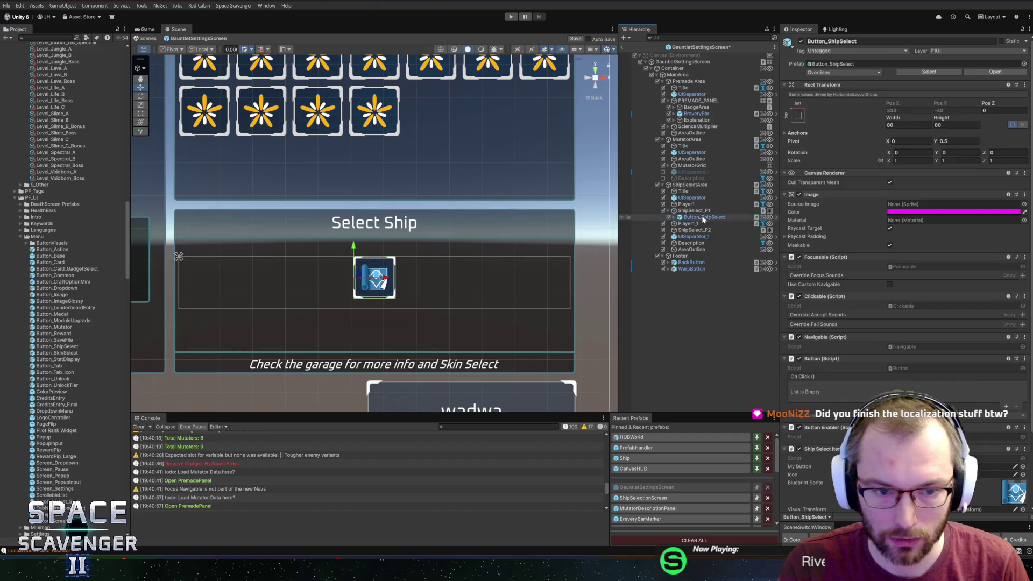
left_click(688, 243)
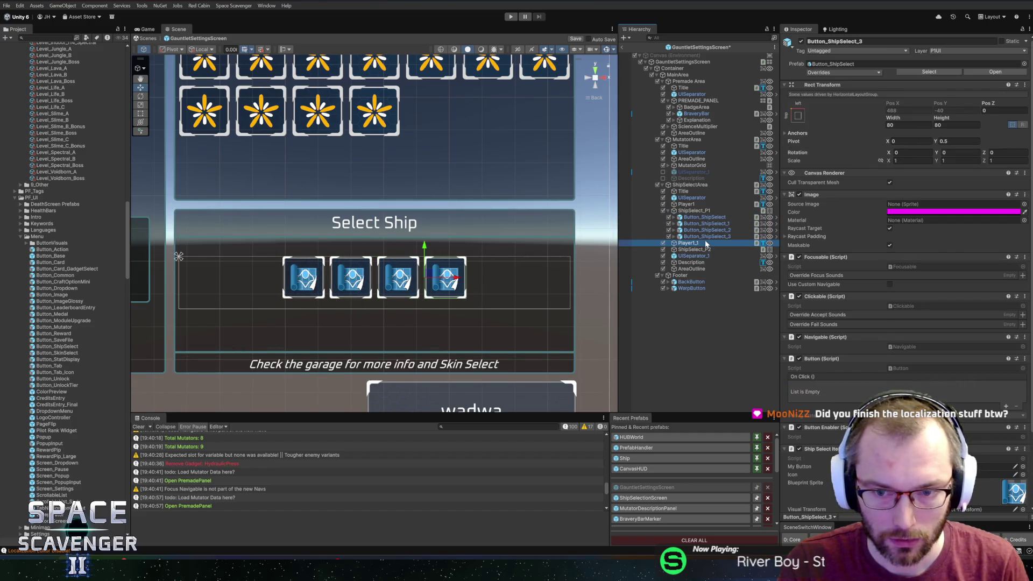
left_click(907, 207)
type("er 2")
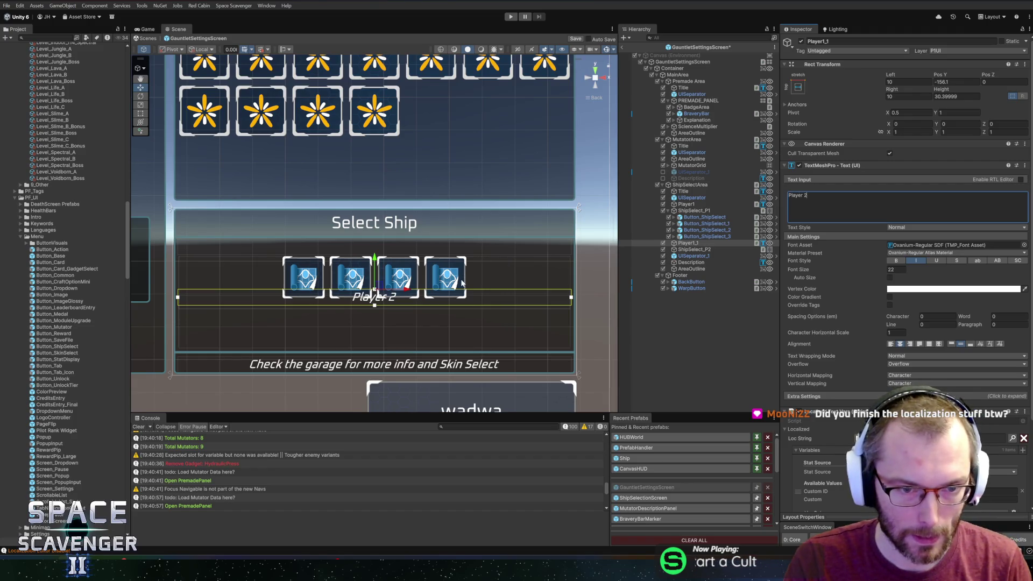
- Delete the Select Ship title from ShipSelectArea
left_click(698, 205)
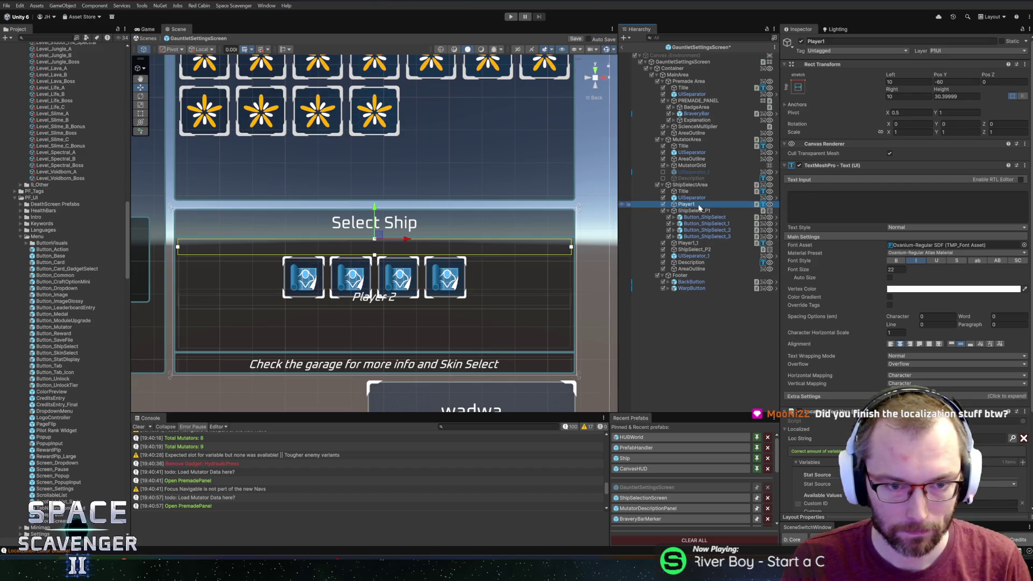
left_click(700, 192)
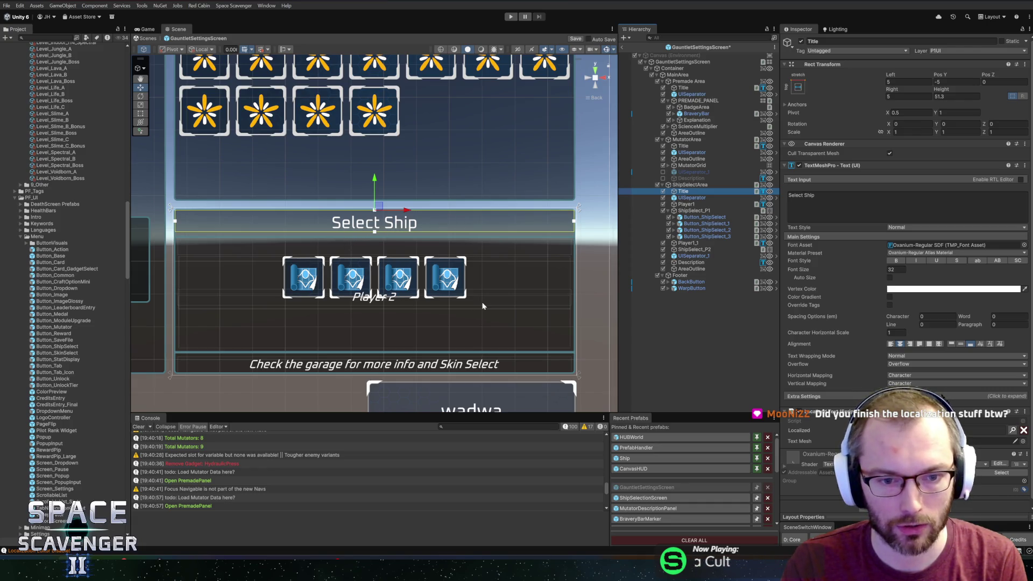
key("Delete")
- Delete the separator and raise the Player1 label and ShipSelect_P1 row to the top
left_click(692, 191)
key("Delete")
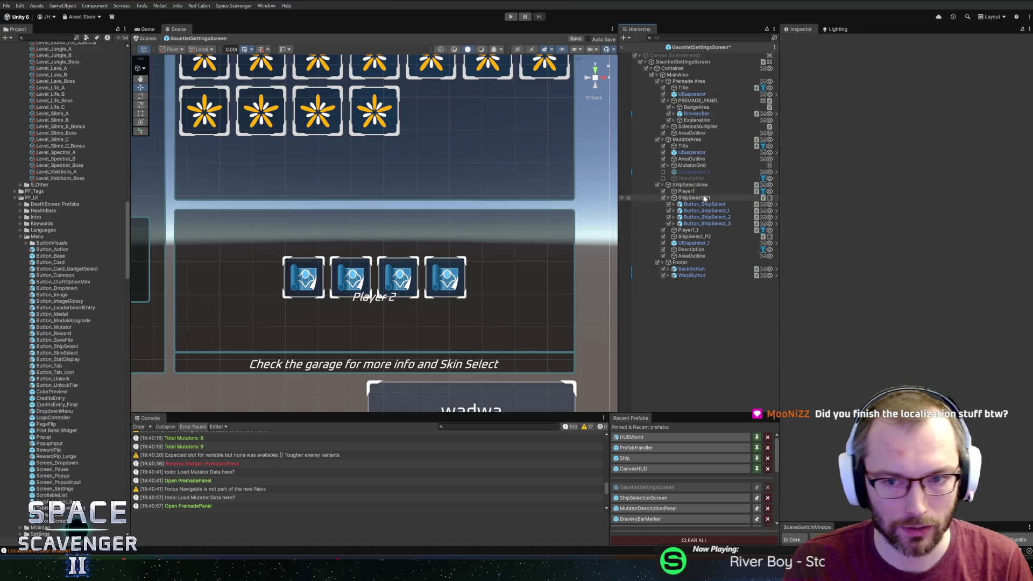
left_click(695, 191)
left_click_drag(377, 212, 389, 184)
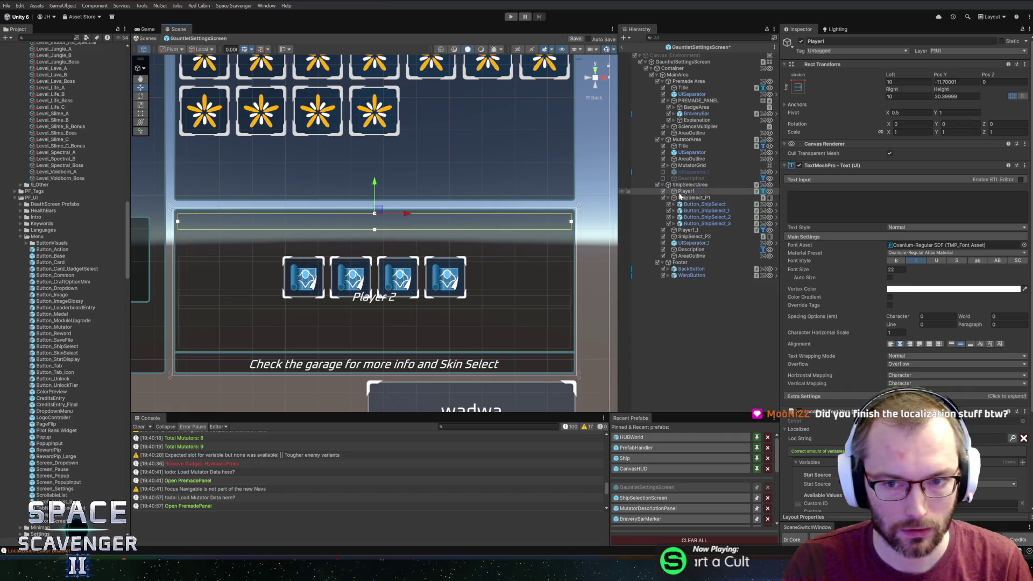
left_click(691, 198)
left_click_drag(379, 224, 385, 200)
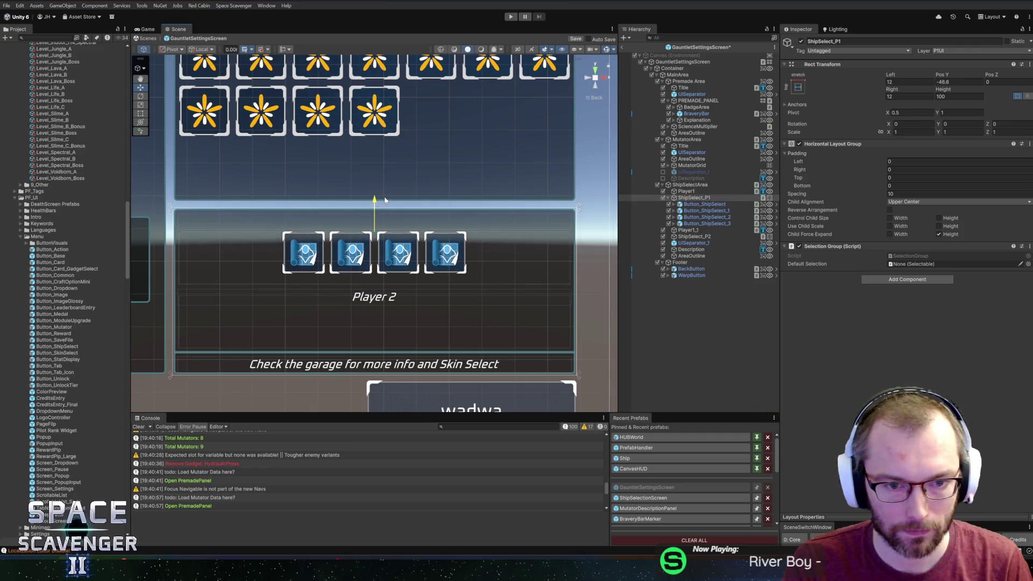
- Set the ShipSelect_P1 row's Height to 80
left_click(404, 219)
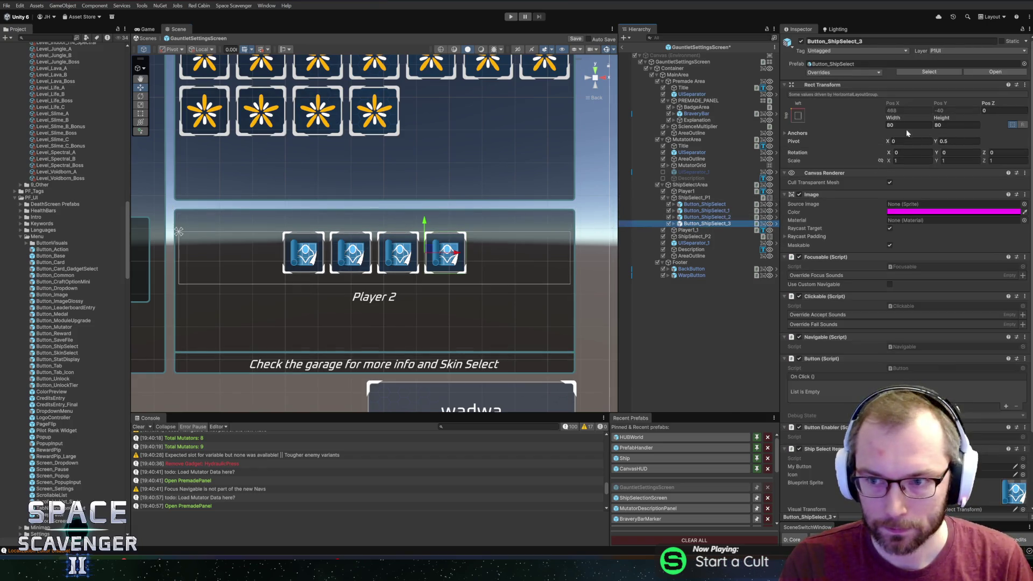
left_click(943, 119)
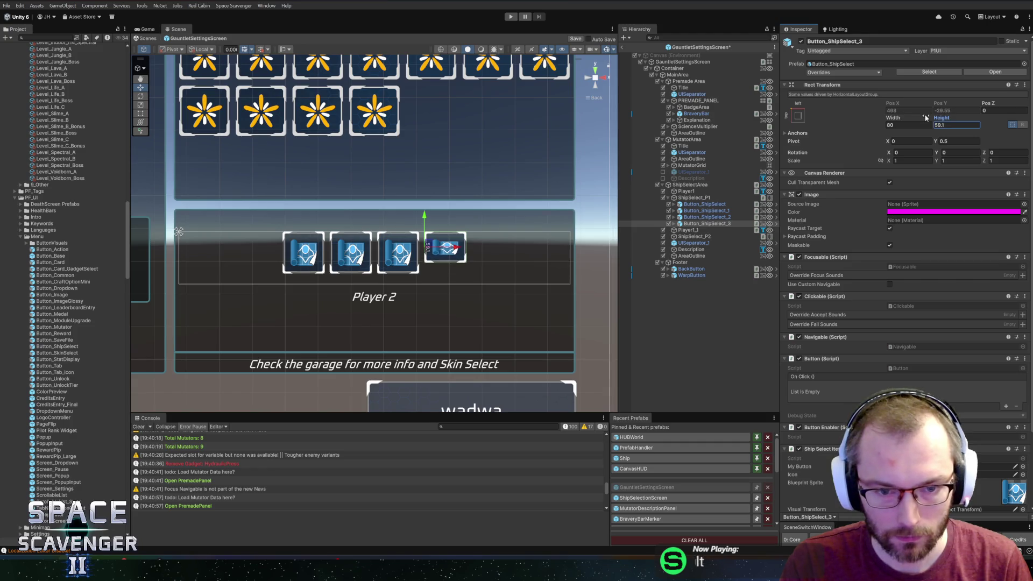
left_click(687, 193)
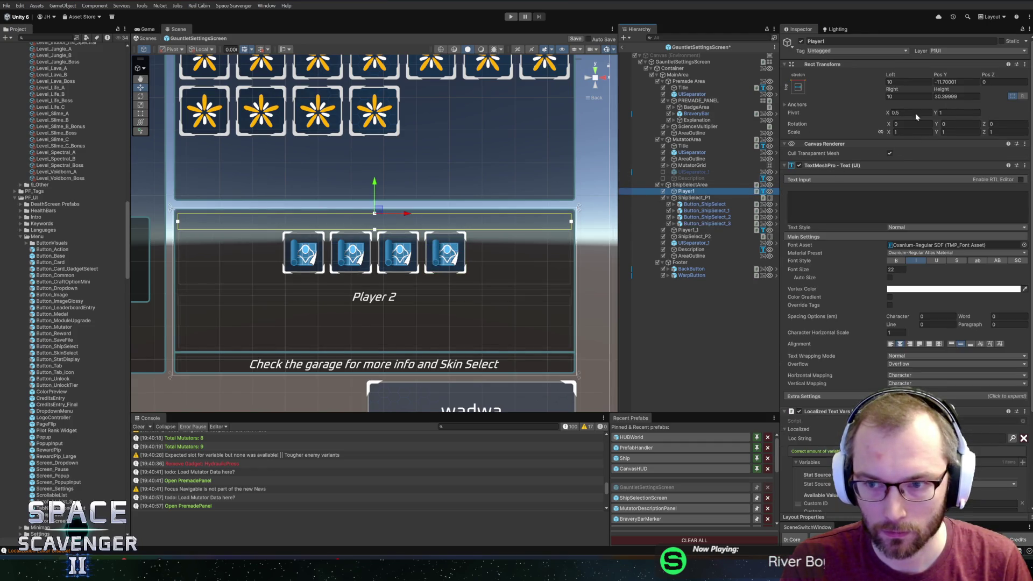
left_click(694, 197)
left_click_drag(953, 94, 921, 93)
left_click(715, 204)
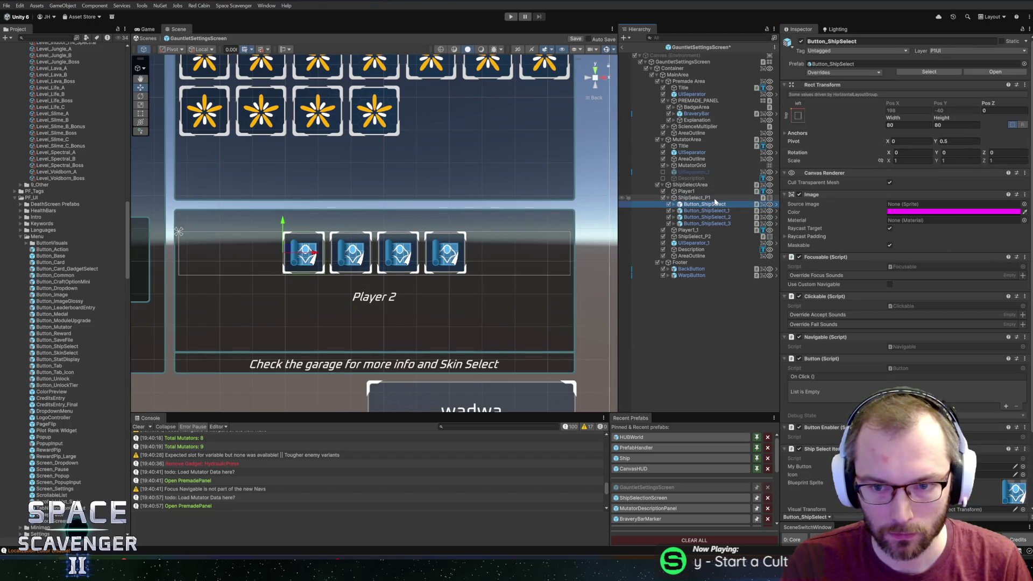
left_click(714, 199)
type("80")
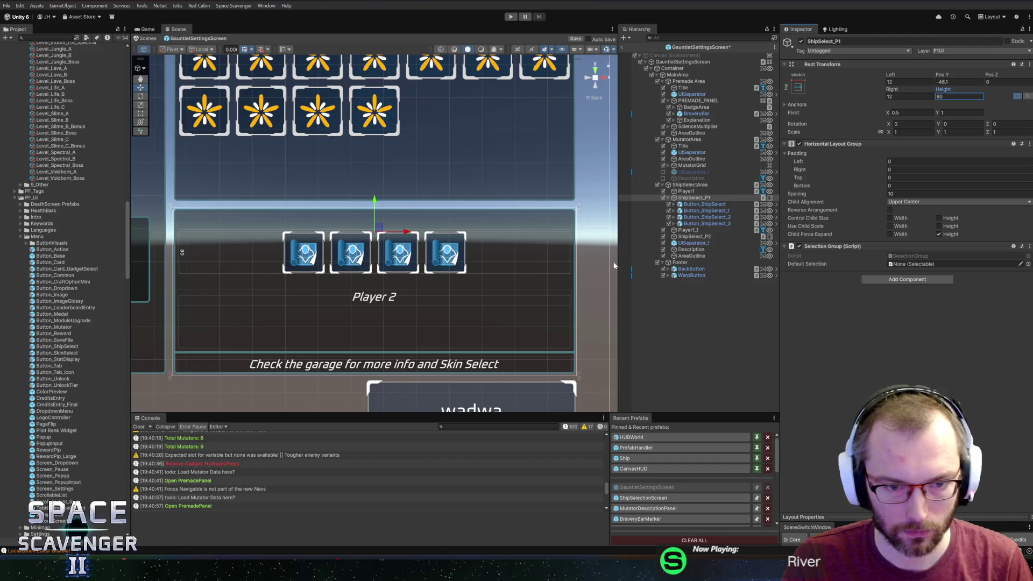
- Move the Player 2 label up just under the Player 1 ship buttons
left_click(628, 230)
left_click_drag(375, 259, 384, 246)
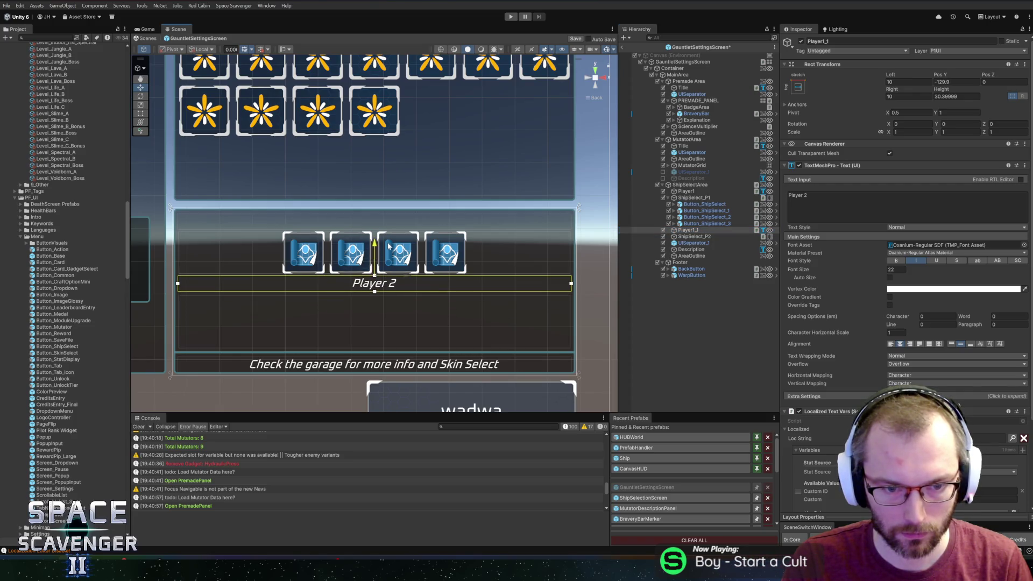
left_click(697, 237)
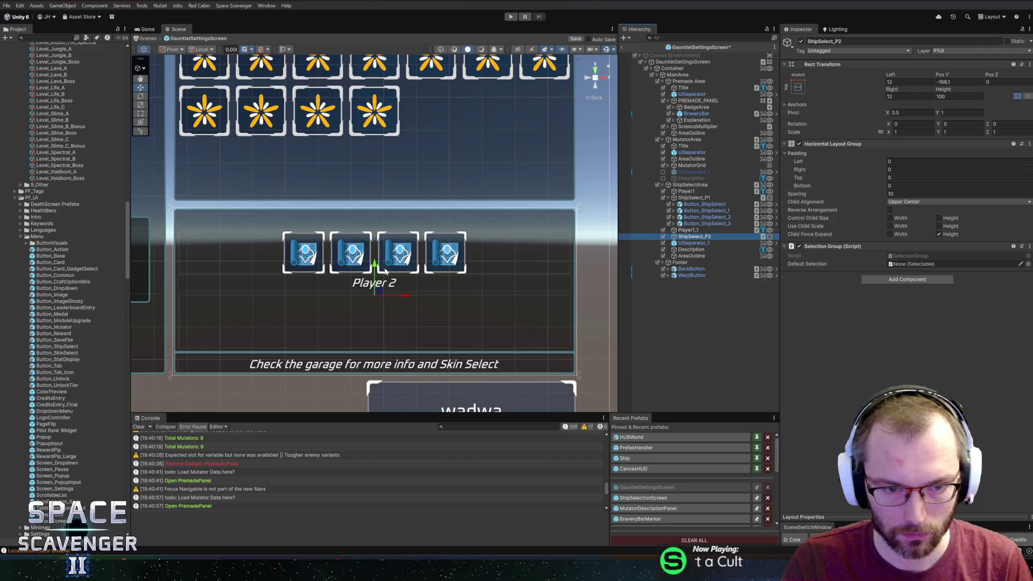
left_click(705, 204)
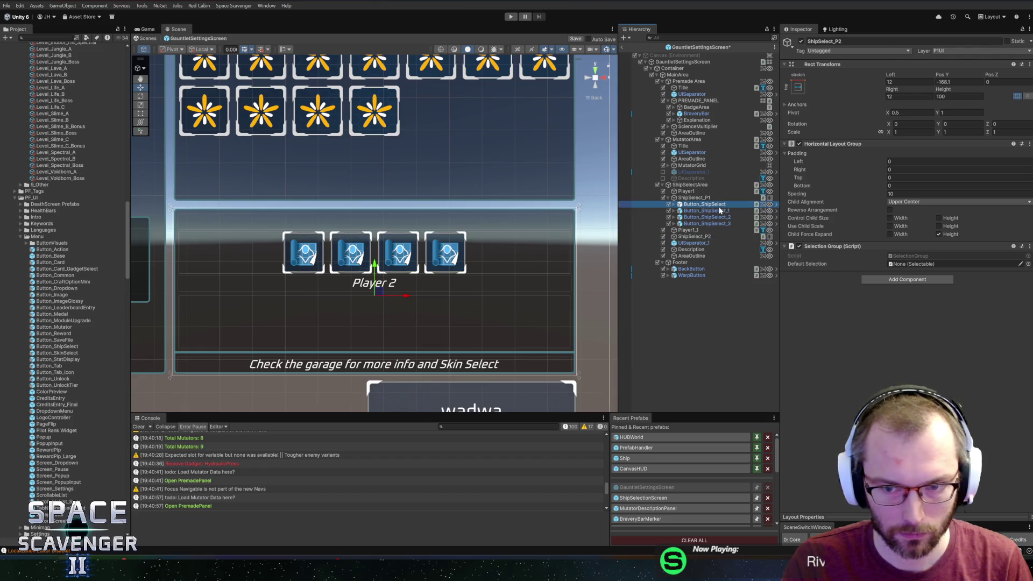
left_click(707, 223, "shift")
- Copy the four ship buttons into ShipSelect_P2, trim ShipSelectArea to height 301.8, and save
key("ctrl+d")
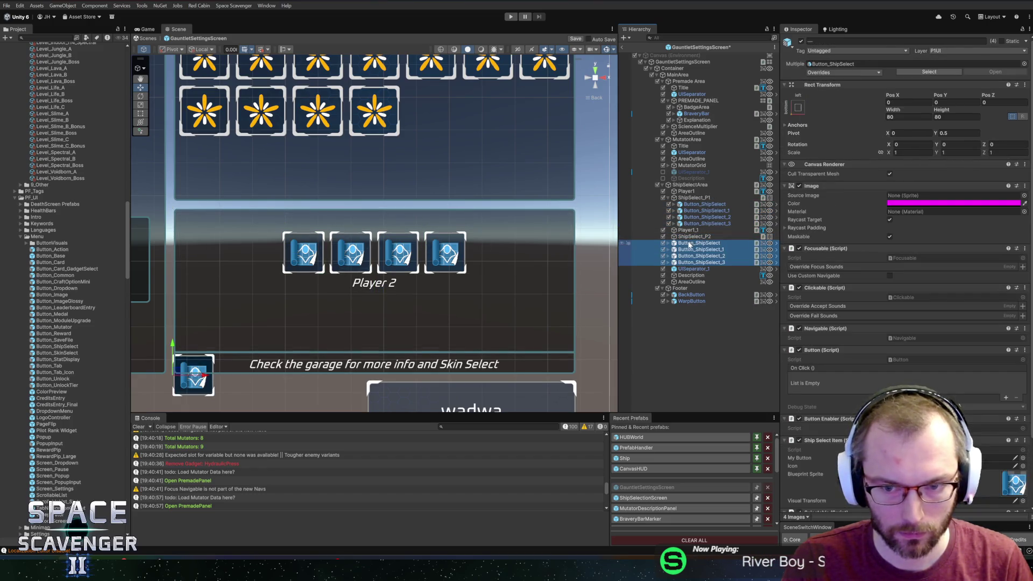
left_click_drag(694, 249, 703, 241)
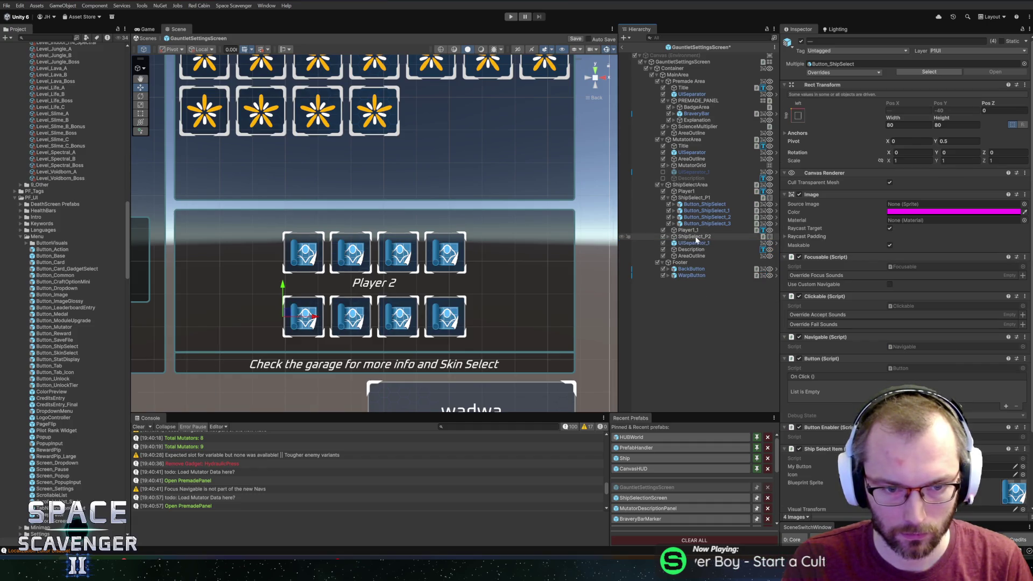
left_click(690, 185)
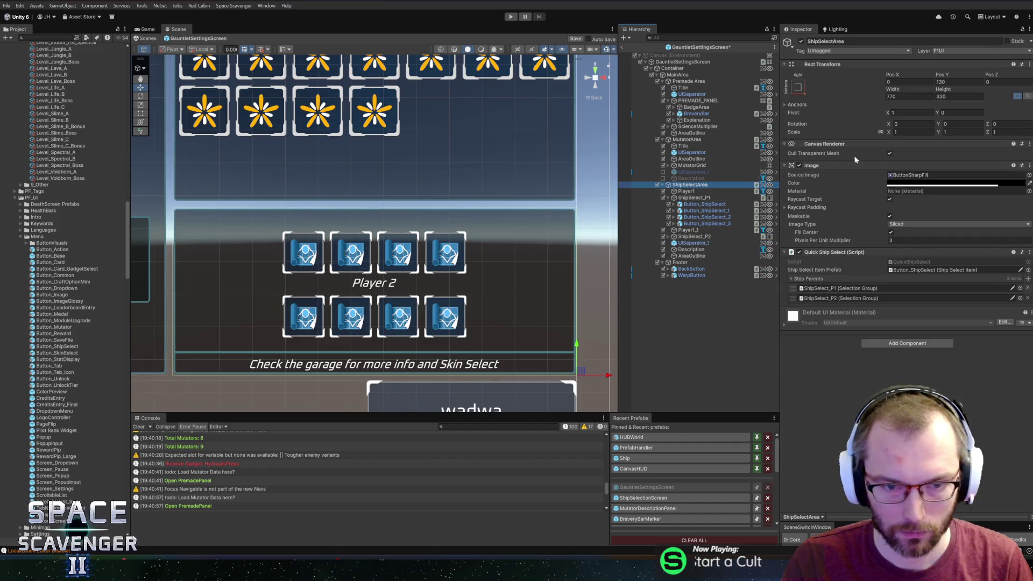
left_click_drag(943, 90, 914, 83)
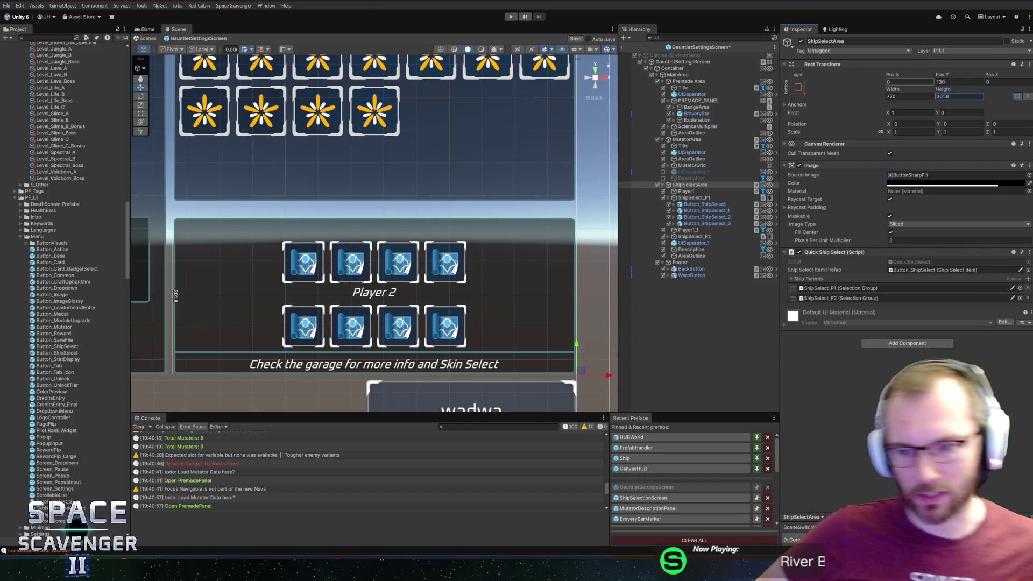
key("ctrl+s")
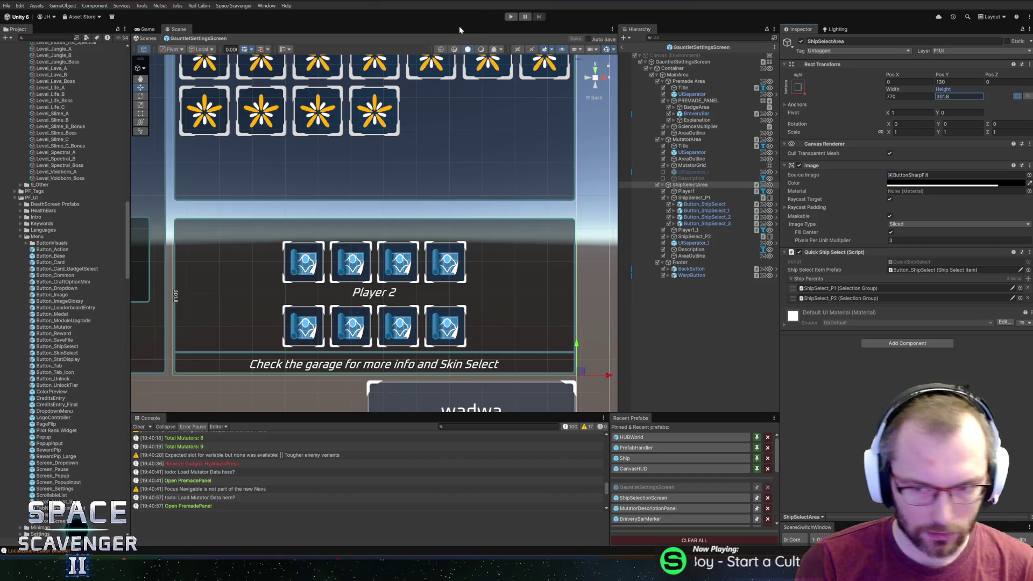
key("ctrl+l")
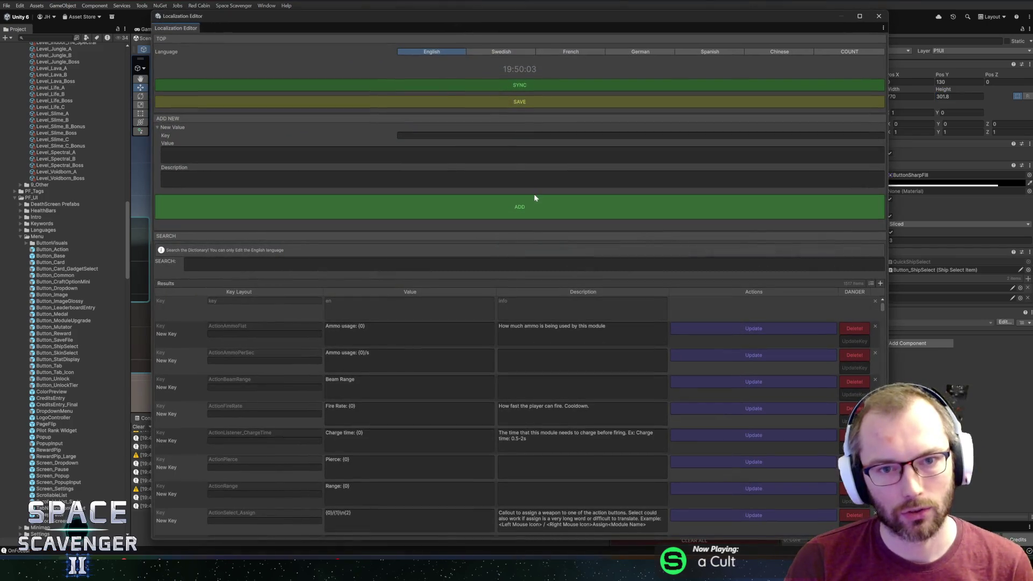
- Inspect the ActionAmmoFlat entry's value in the Localization Editor, then close the editor
left_click_drag(155, 7, 210, 73)
left_click_drag(355, 85, 341, 39)
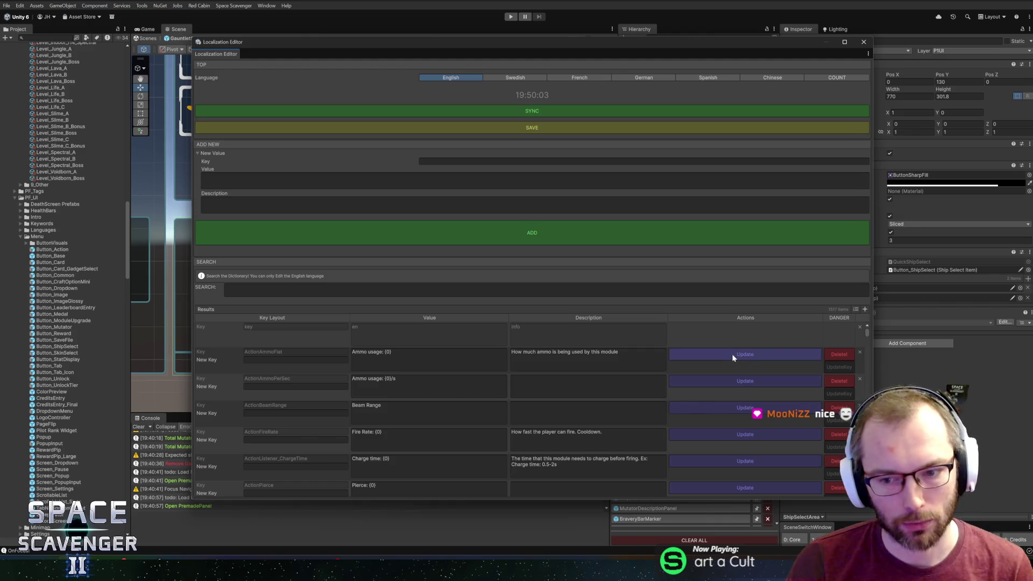
left_click(388, 358)
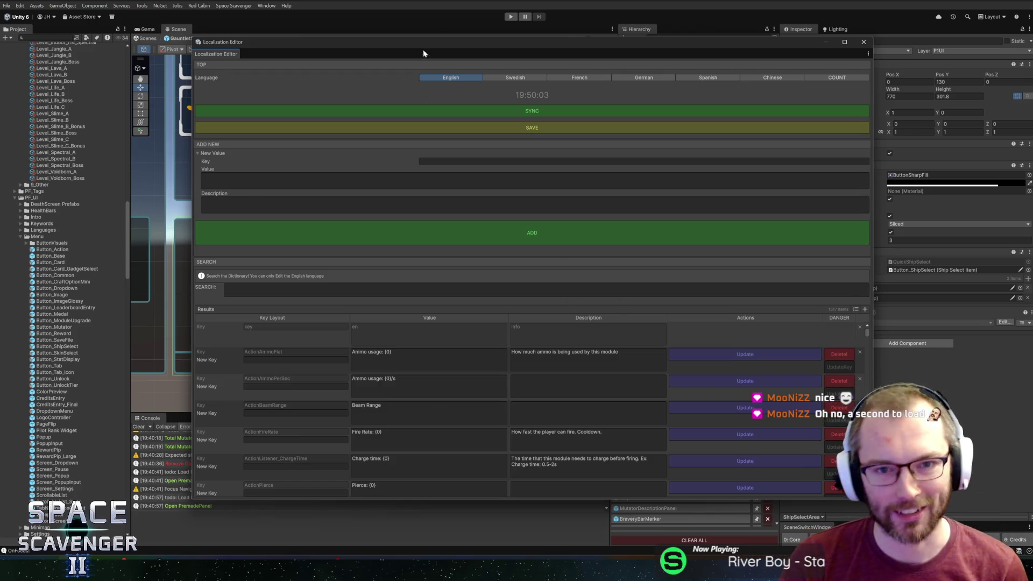
left_click_drag(461, 47, 418, 43)
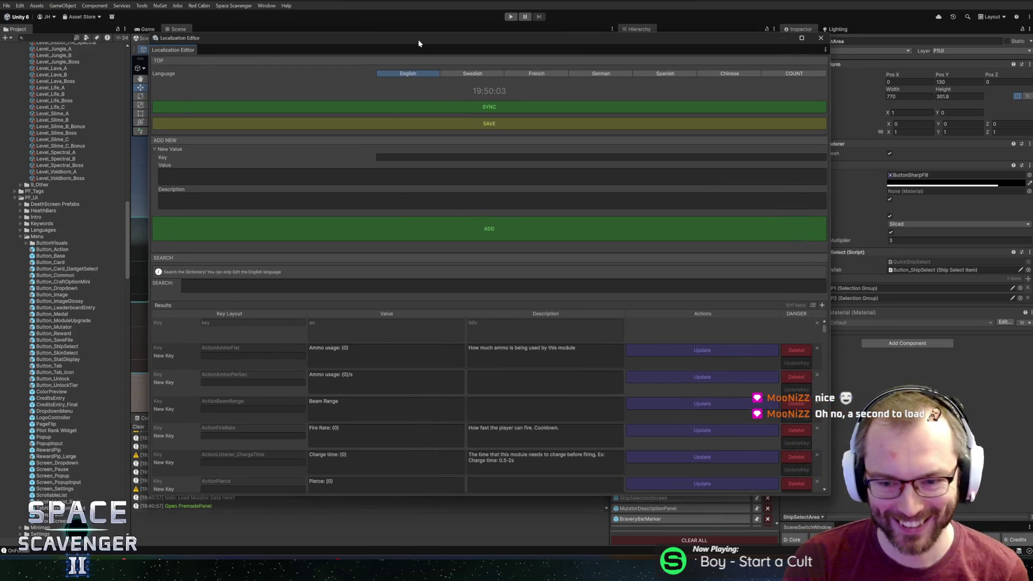
left_click(344, 353)
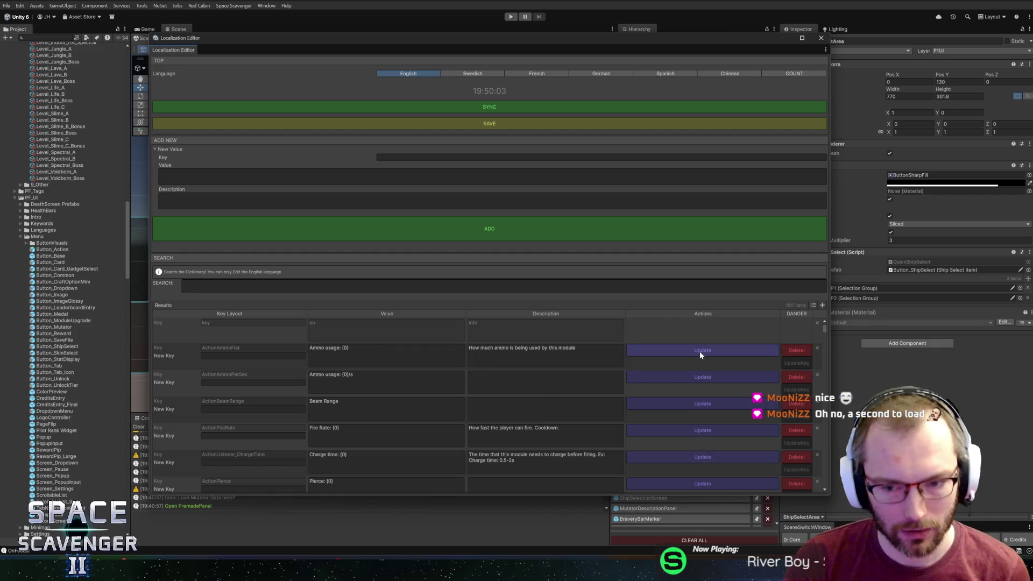
left_click(821, 38)
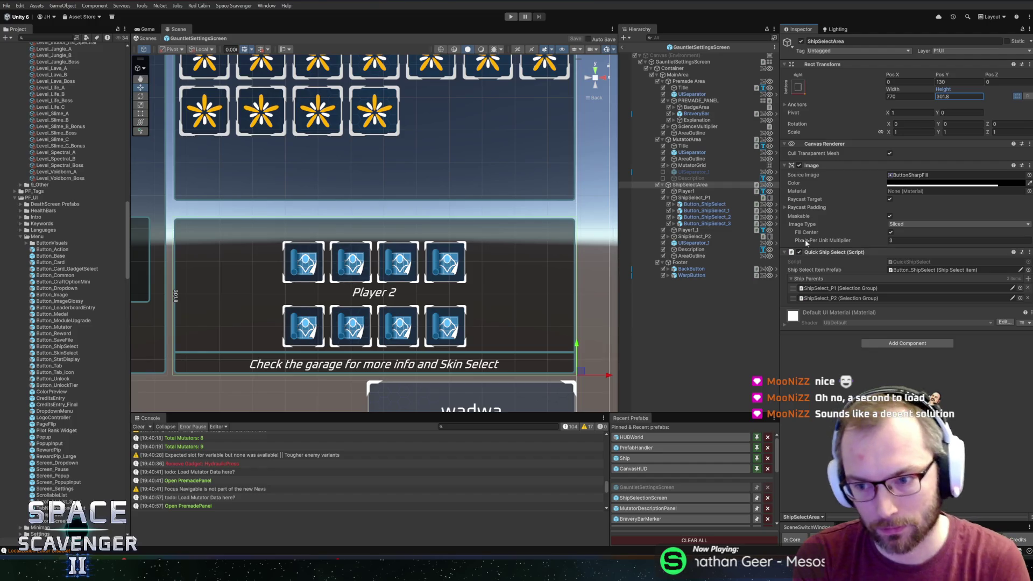
- Make the Player1 label read 'Player 1' with the Settings_PlayerID localized text variable
left_click(694, 192)
left_click(907, 204)
type("Player 1")
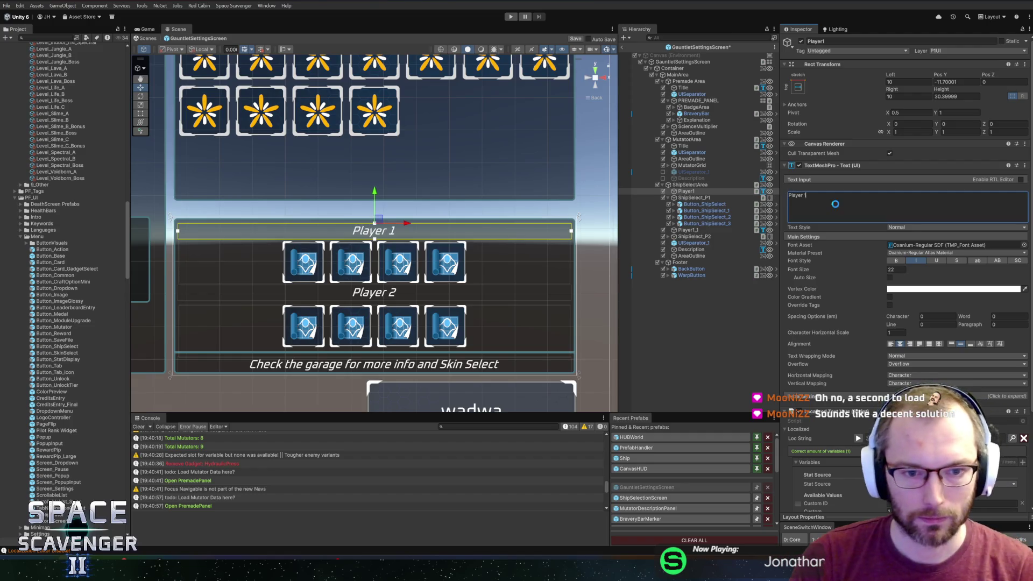
scroll(903, 355, "down", 4)
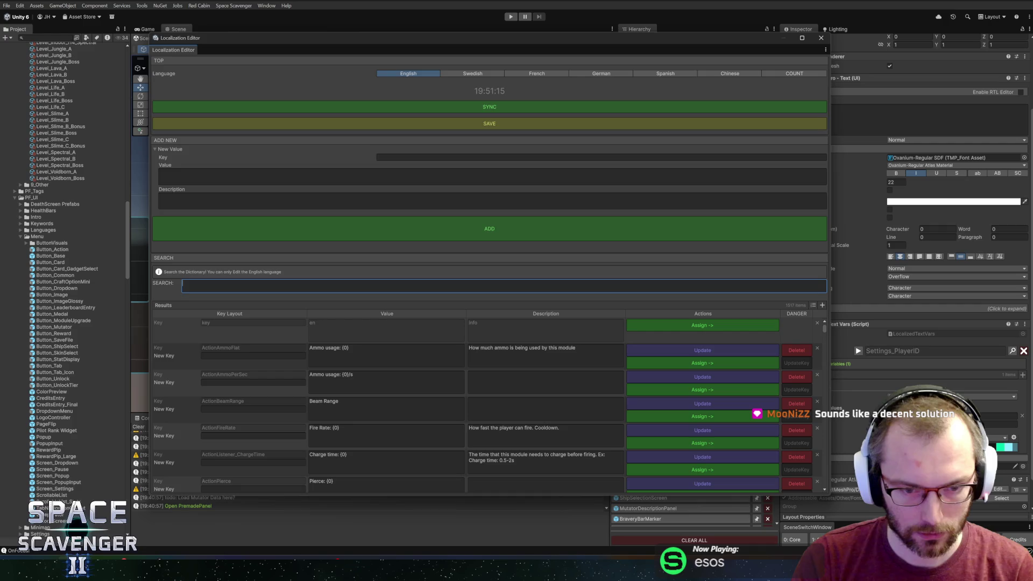
left_click(821, 38)
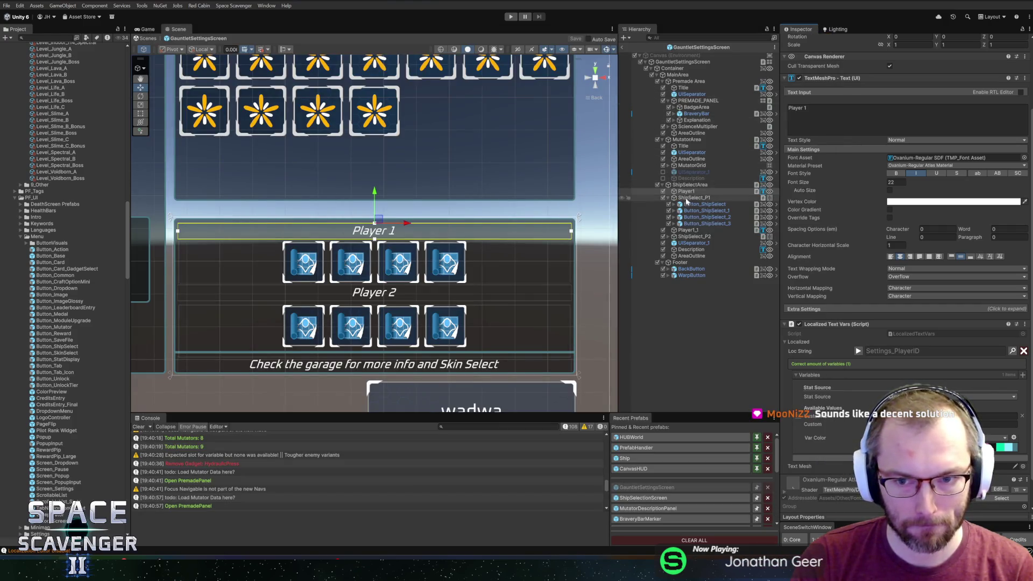
- Delete the four placeholder ship buttons from the Player 1 row
left_click(704, 204)
left_click(706, 217, "shift")
left_click(699, 223, "shift")
key("Delete")
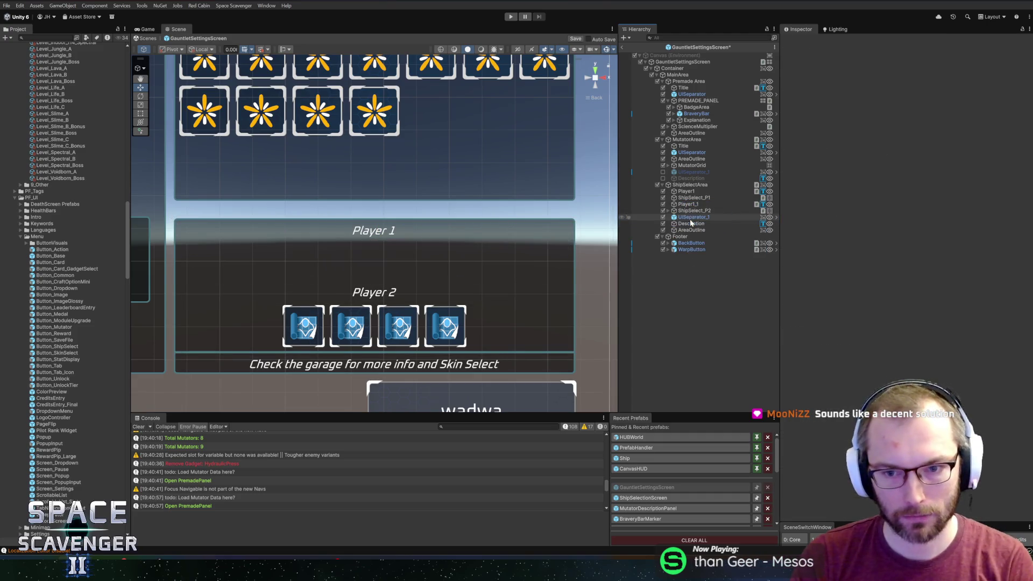
- Delete the four Button_ShipSelect children under ShipSelect_P2
left_click(696, 210)
left_click(700, 217)
left_click(700, 236, "shift")
key("Delete")
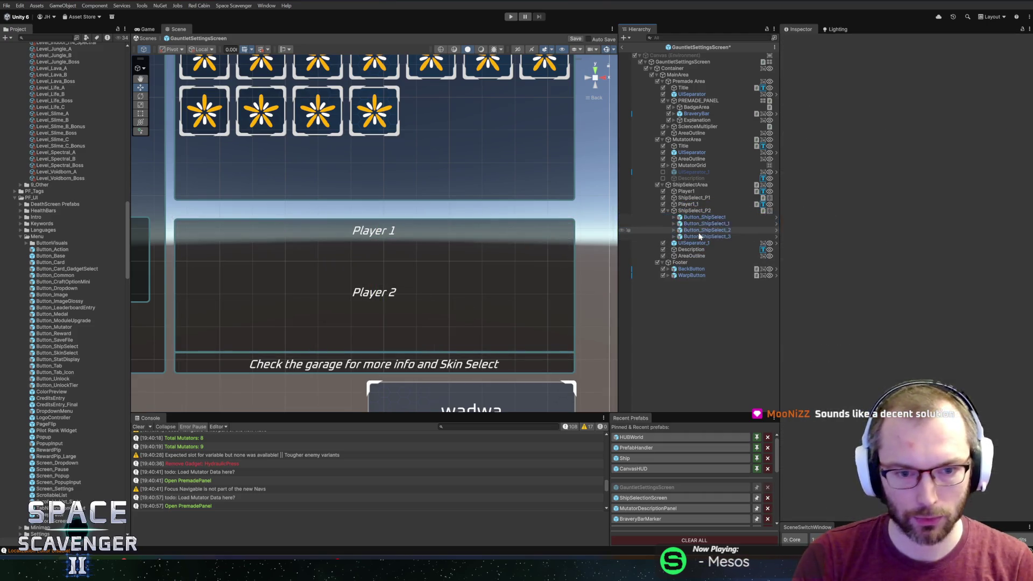
- Review the changes in Rider and GitHub Desktop, then return to Unity and enter Play mode
key("alt+Tab")
key("alt+Tab")
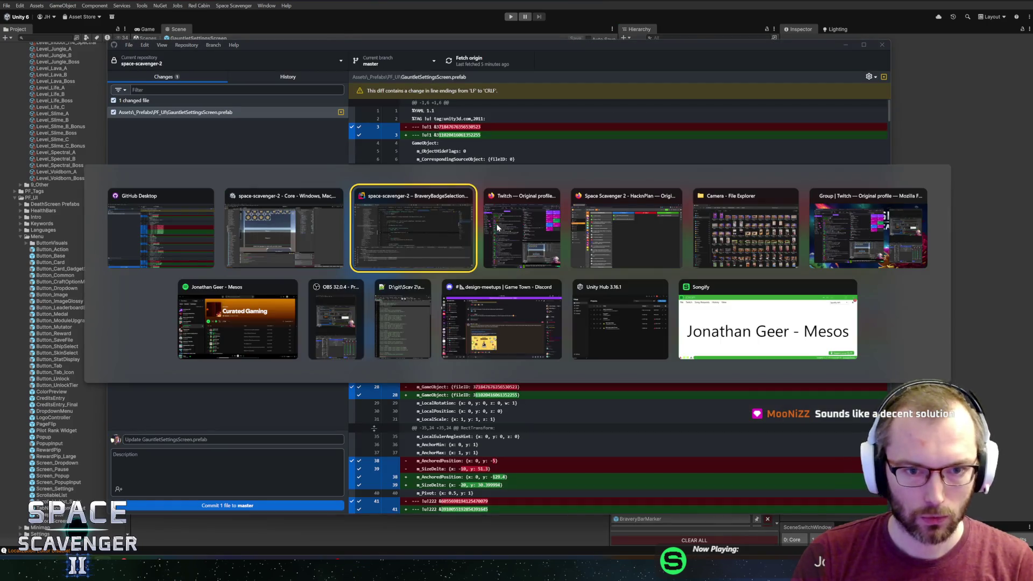
scroll(530, 215, "up", 10)
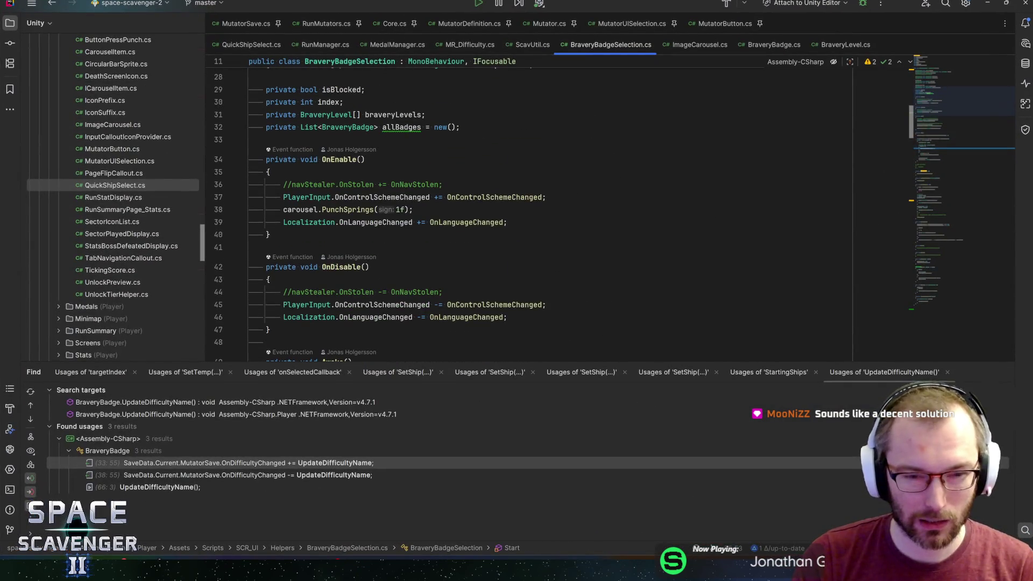
scroll(530, 216, "down", 5)
key("alt+Tab")
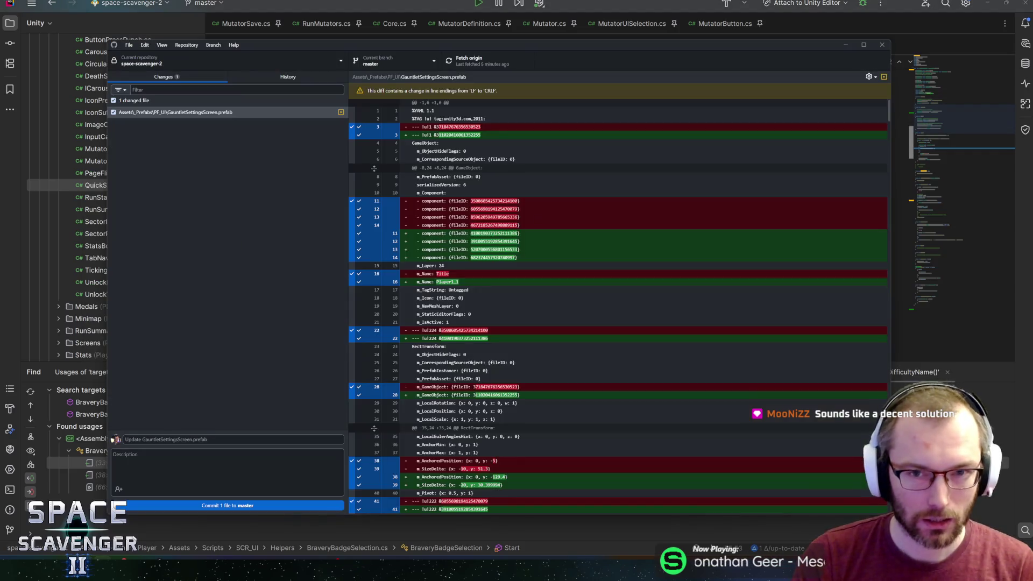
key("alt+Tab")
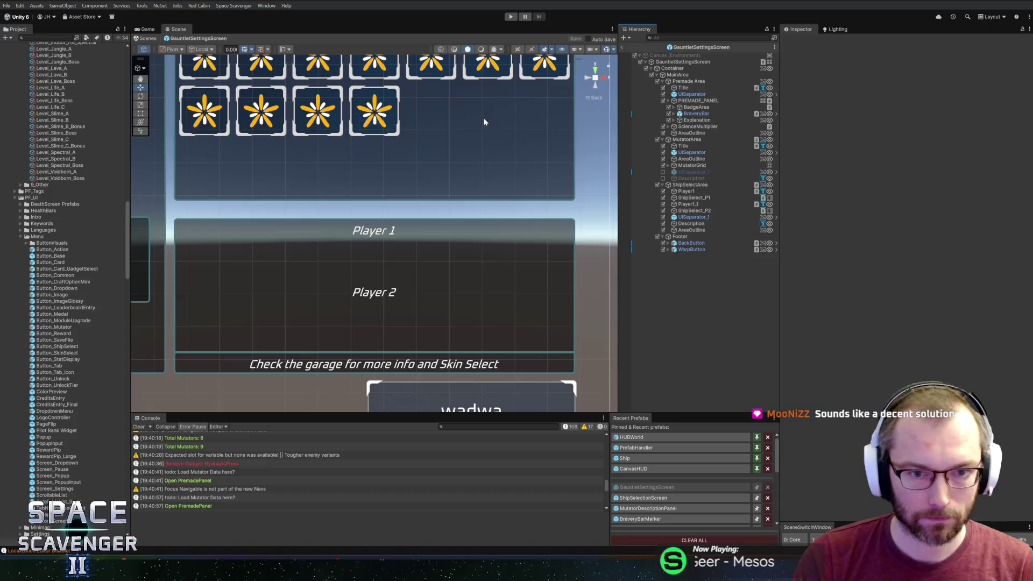
left_click(511, 16)
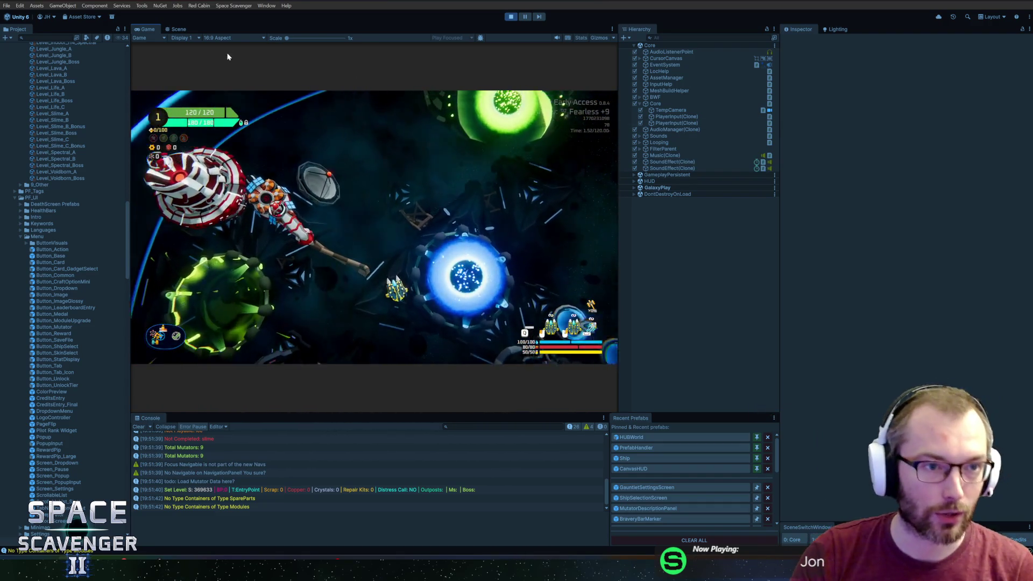
- Maximize the Game view, fly into the Customize Ship ring and bring up Ship Select
key("shift+space")
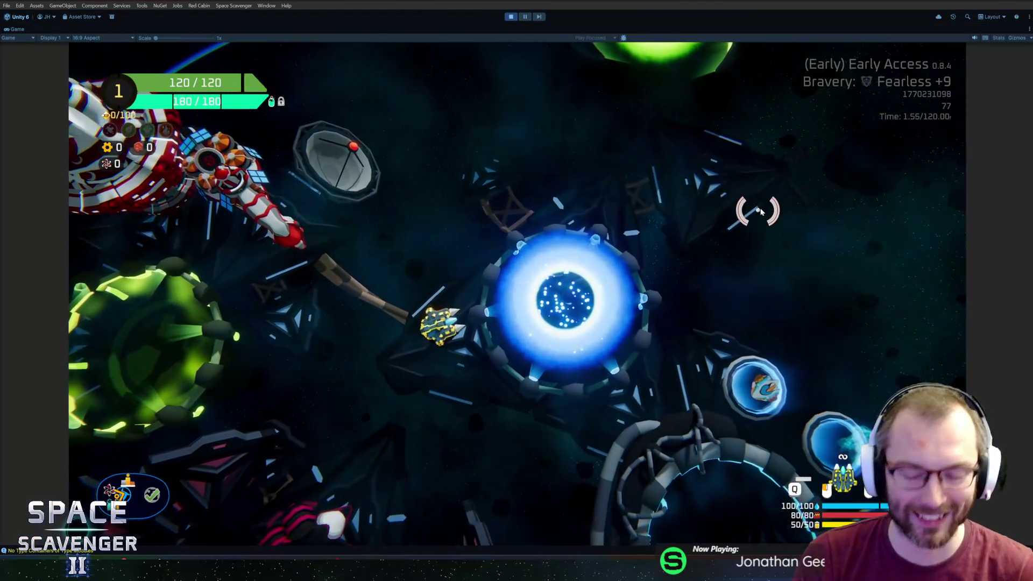
key("s")
key("d")
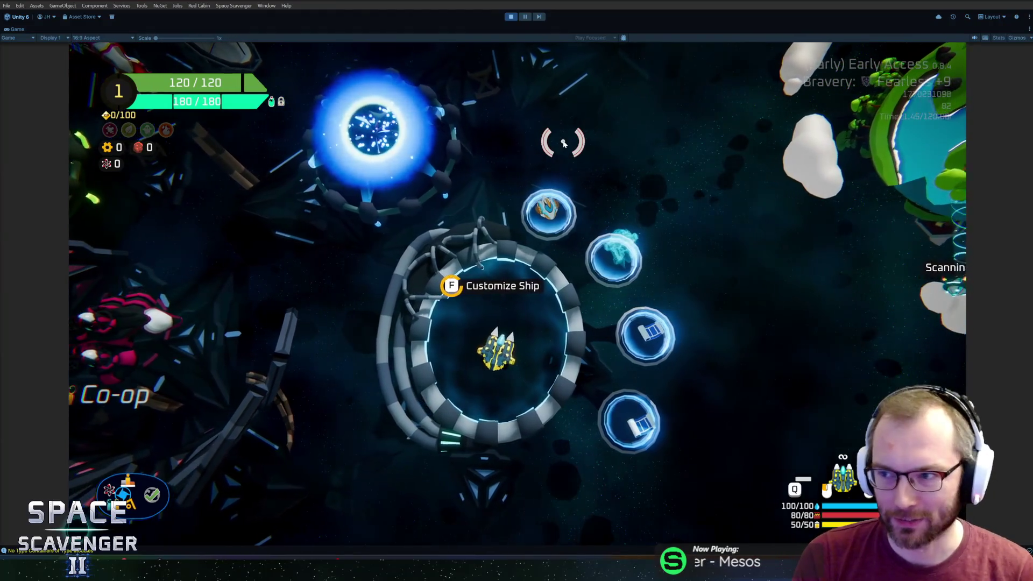
key("f")
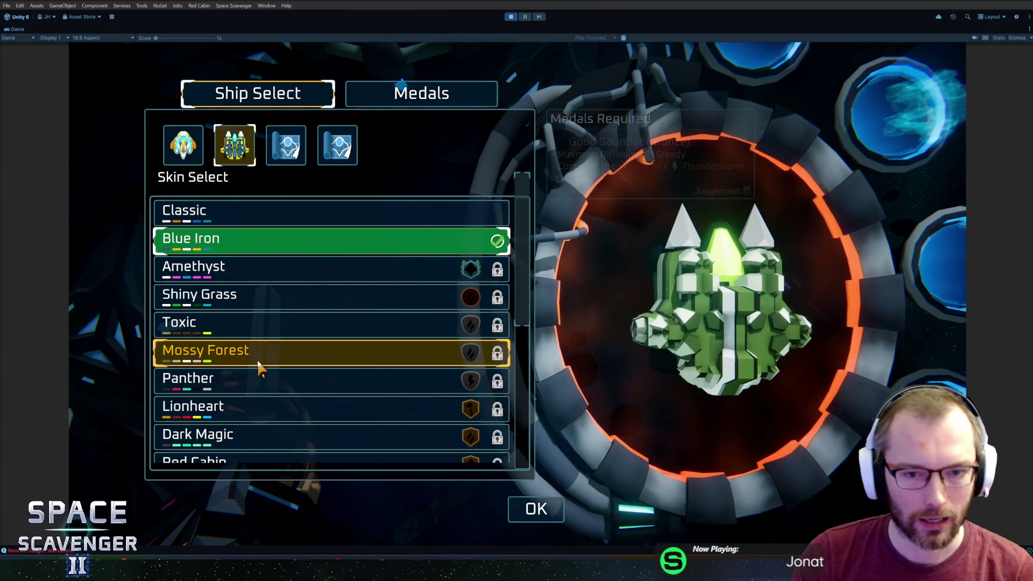
left_click(183, 146)
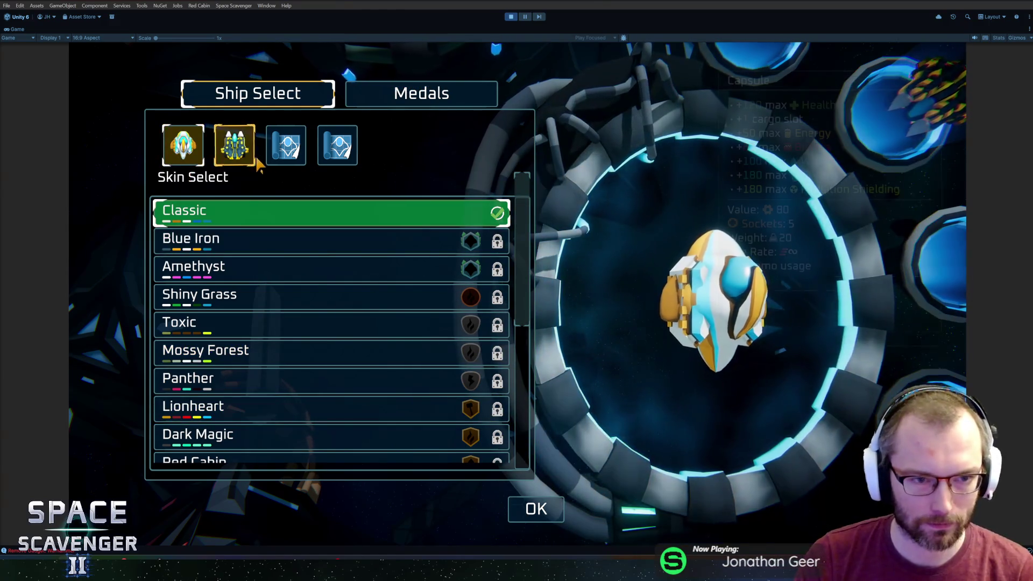
left_click(246, 149)
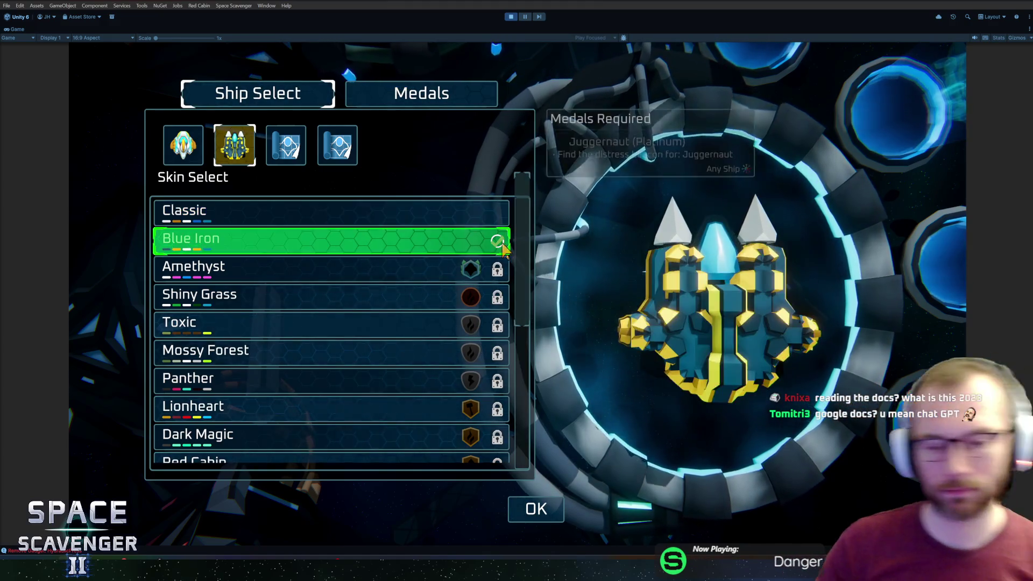
- Scroll through the Skin Select list to review the locked skins and medal requirements
scroll(403, 300, "down", 2)
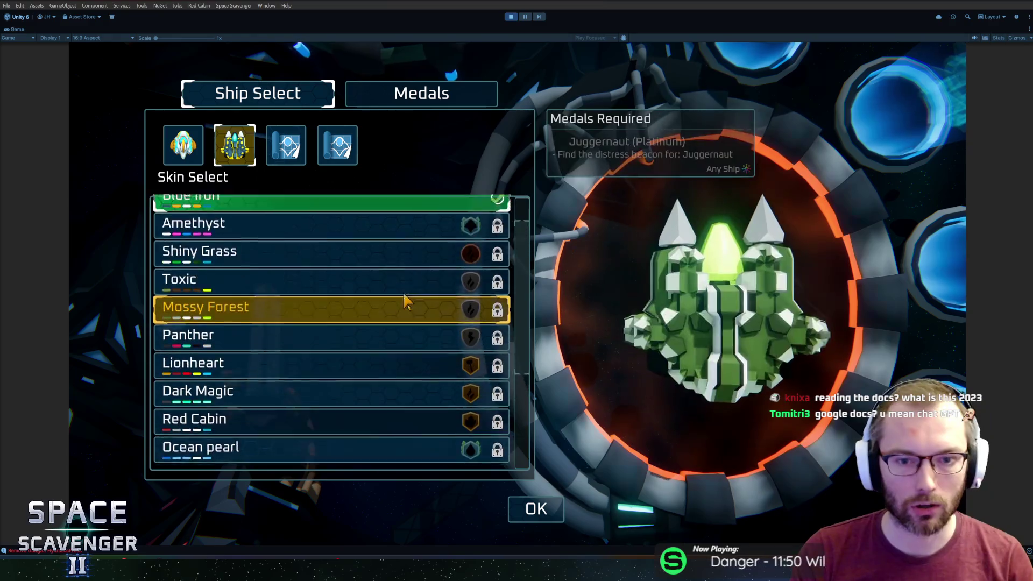
scroll(411, 300, "up", 2)
scroll(401, 284, "down", 6)
scroll(398, 280, "up", 6)
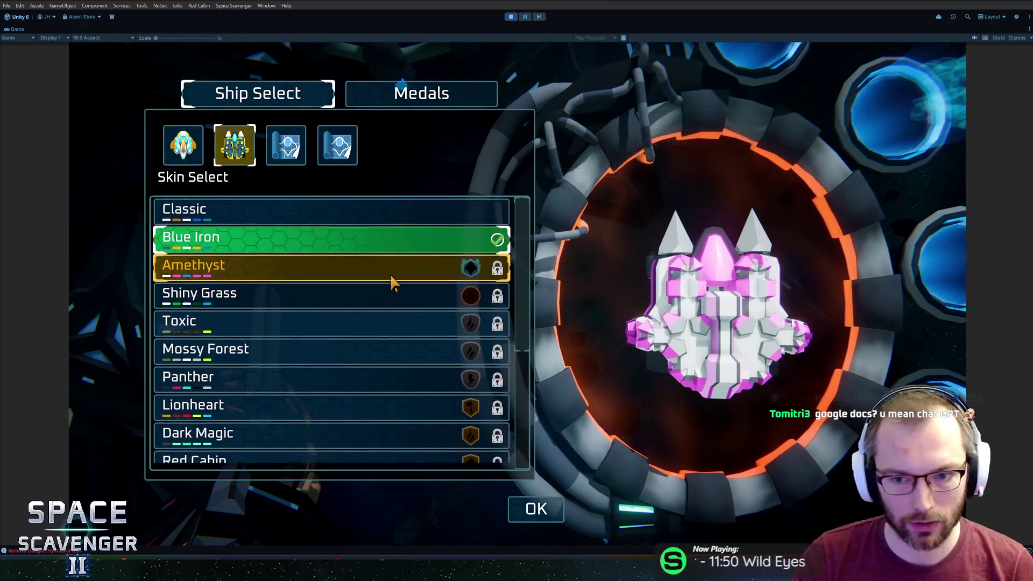
left_click_drag(521, 310, 522, 427)
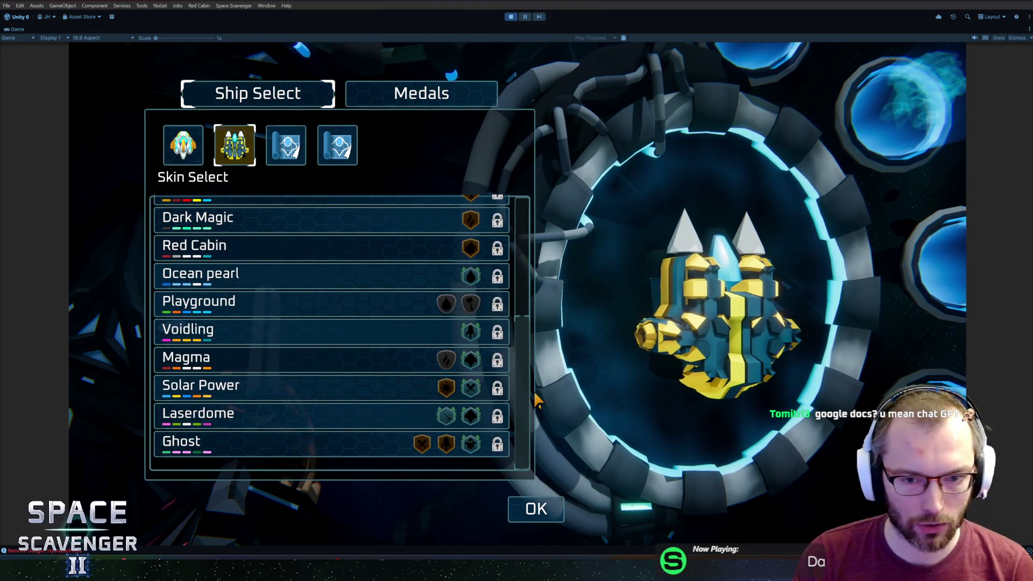
scroll(536, 377, "up", 1)
scroll(537, 380, "up", 5)
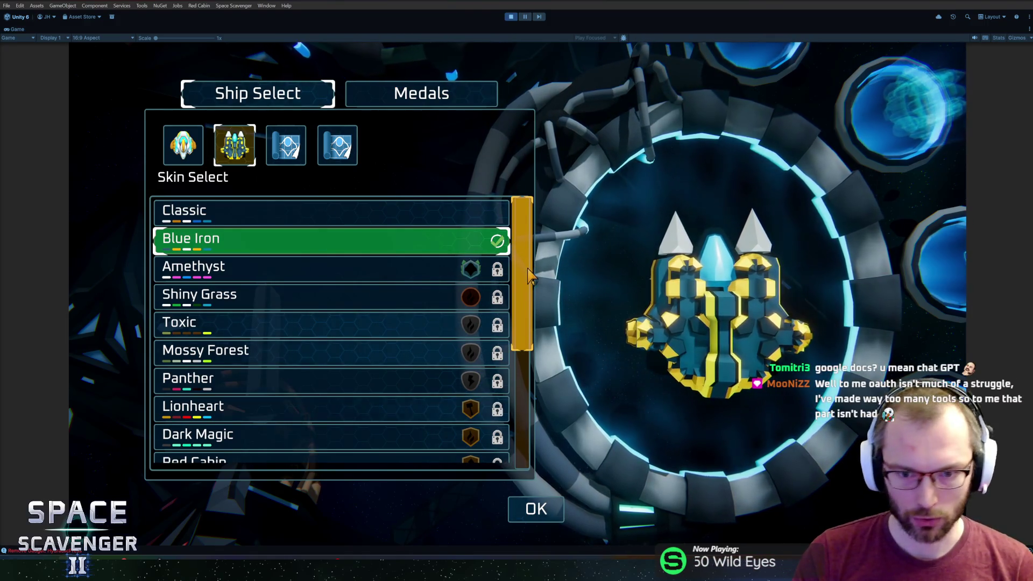
scroll(521, 323, "down", 3)
scroll(520, 328, "down", 4)
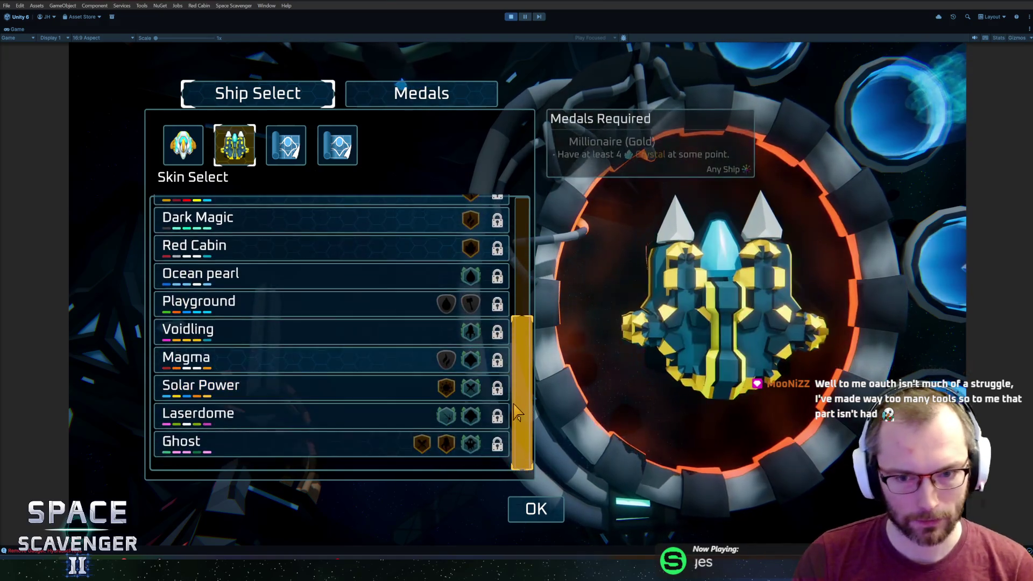
scroll(530, 334, "up", 4)
scroll(541, 328, "up", 1)
- Preview the Panther and Mossy Forest skins, then choose the Classic skin
left_click(470, 322)
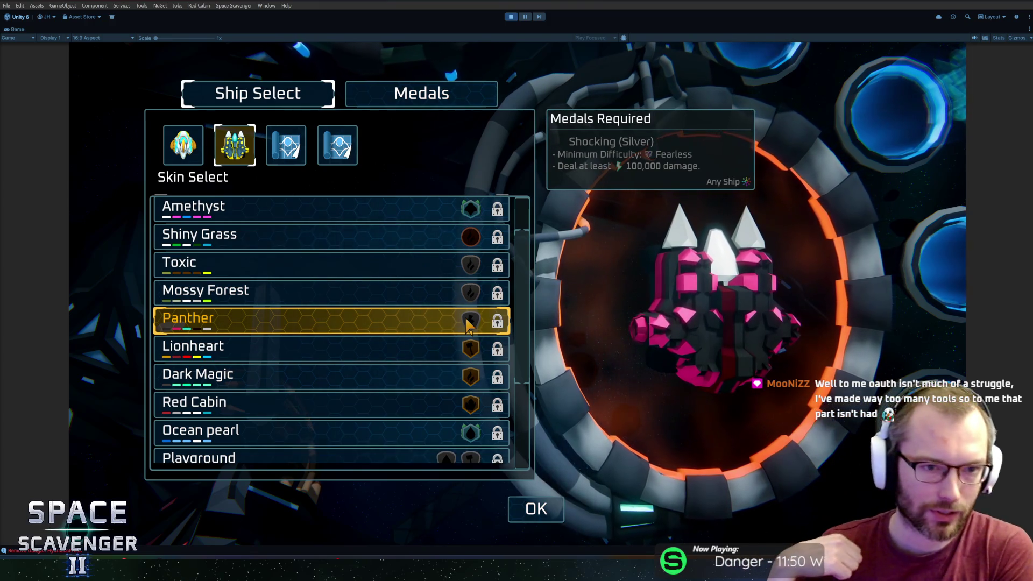
left_click(491, 295)
scroll(410, 346, "down", 6)
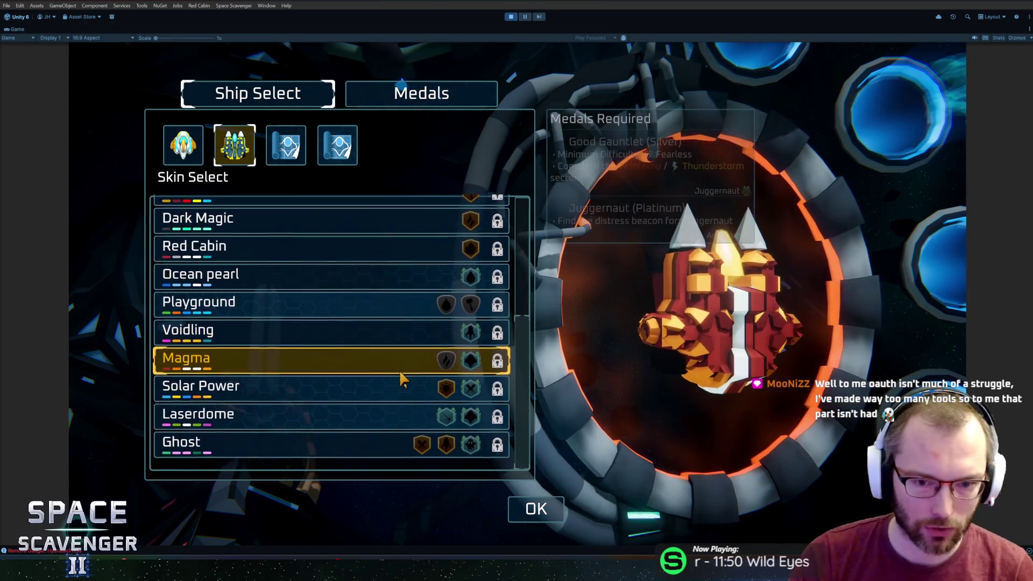
scroll(431, 376, "up", 8)
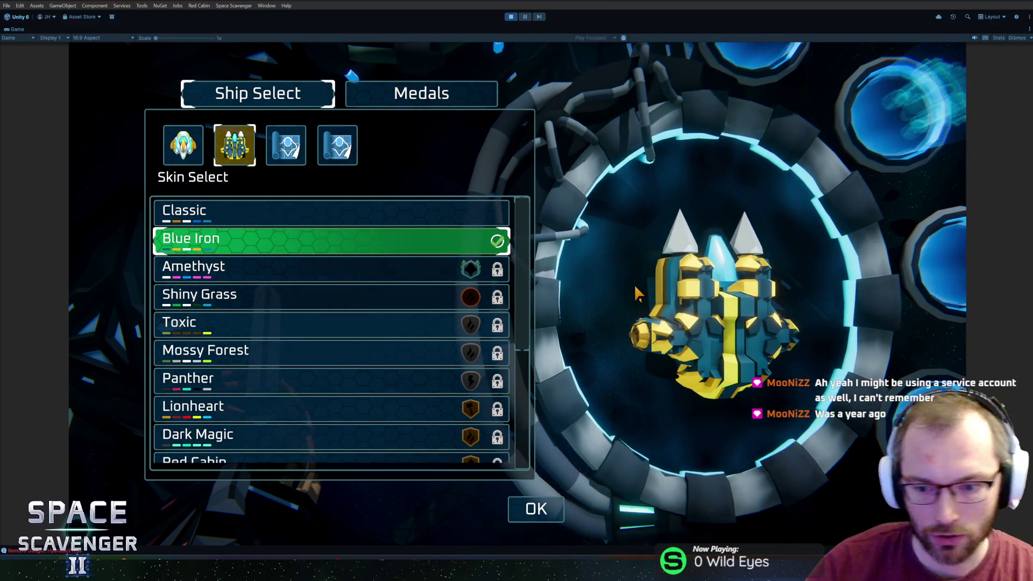
scroll(353, 300, "down", 5)
scroll(354, 270, "up", 5)
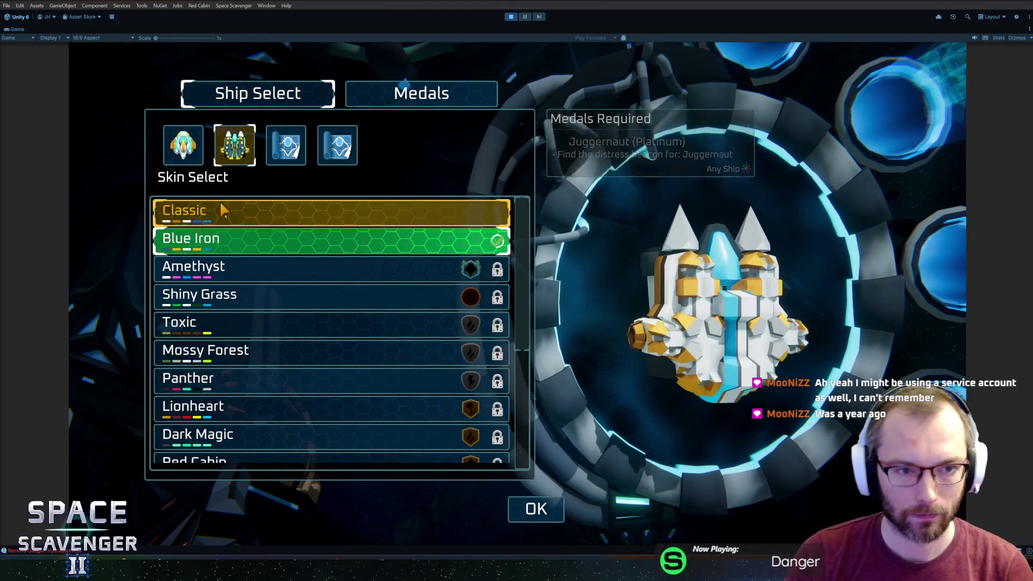
left_click(237, 213)
- Exit ship select, fly to the warp portal and dismiss the Select Bravery screen
key("Escape")
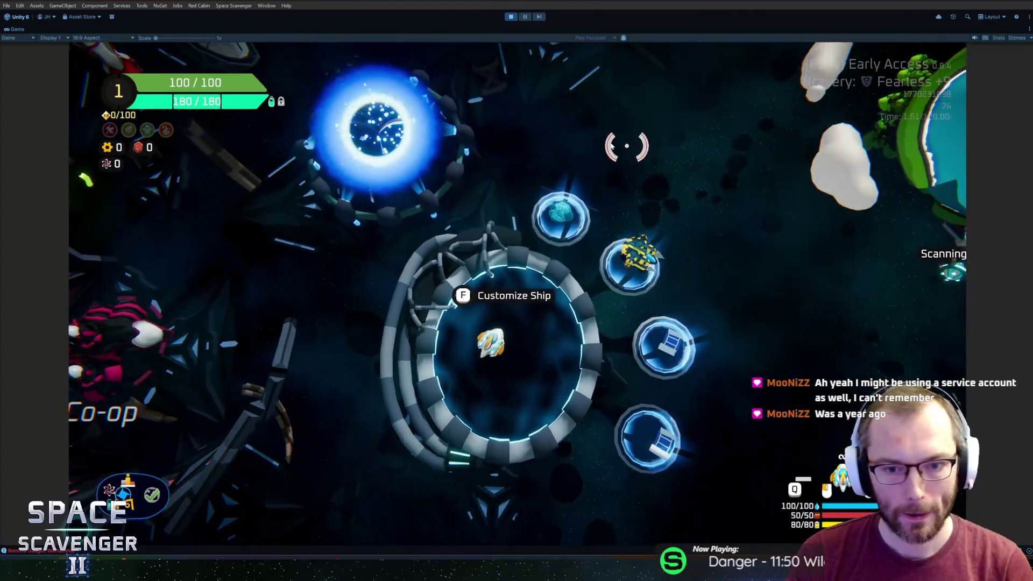
key("w")
key("f")
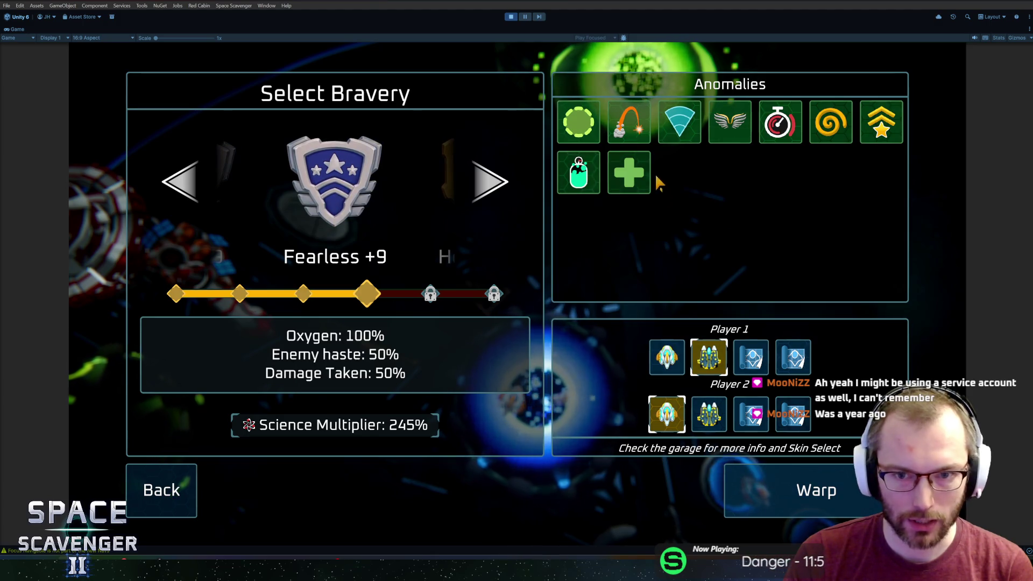
key("Return")
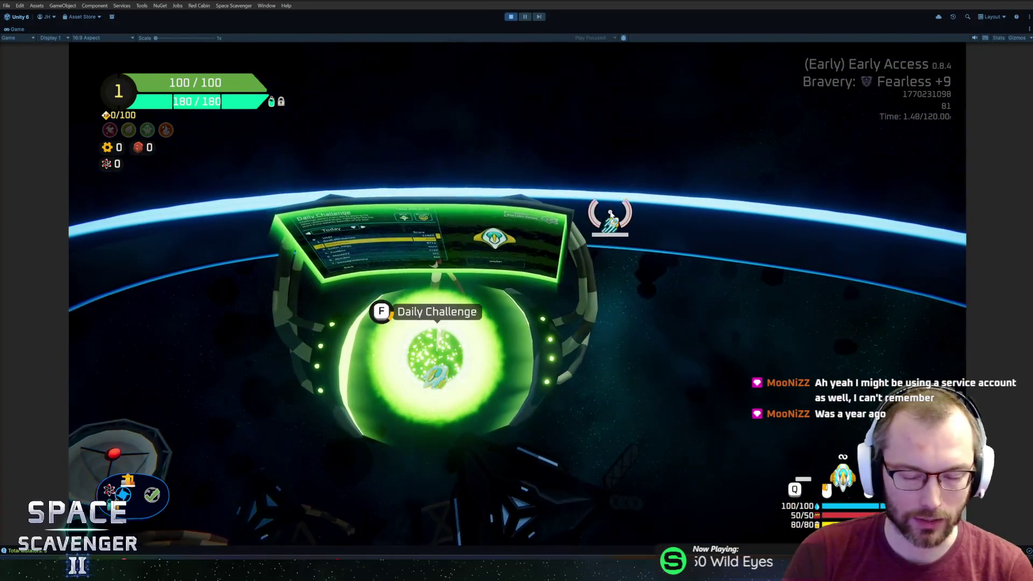
- Check the Daily Challenge leaderboard and difficulty list, then reopen the Start Trial bravery menu
key("f")
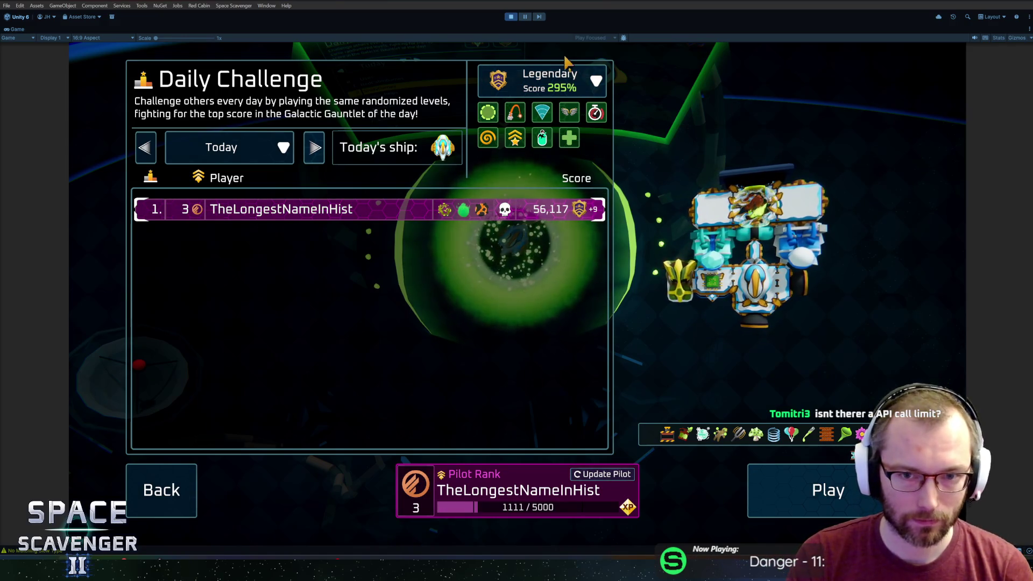
left_click(566, 87)
left_click(568, 89)
key("Escape")
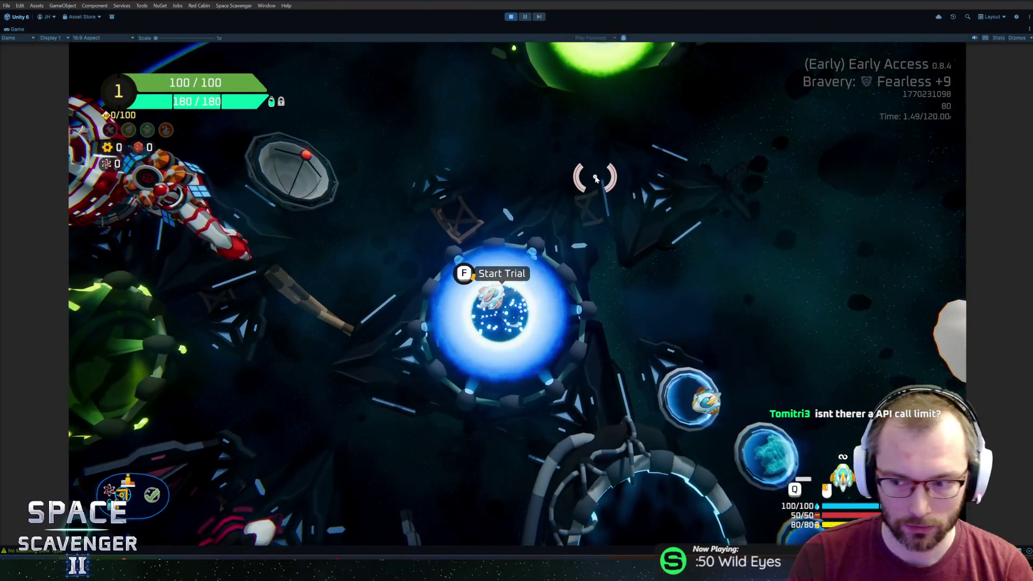
key("f")
mouse_move(597, 183)
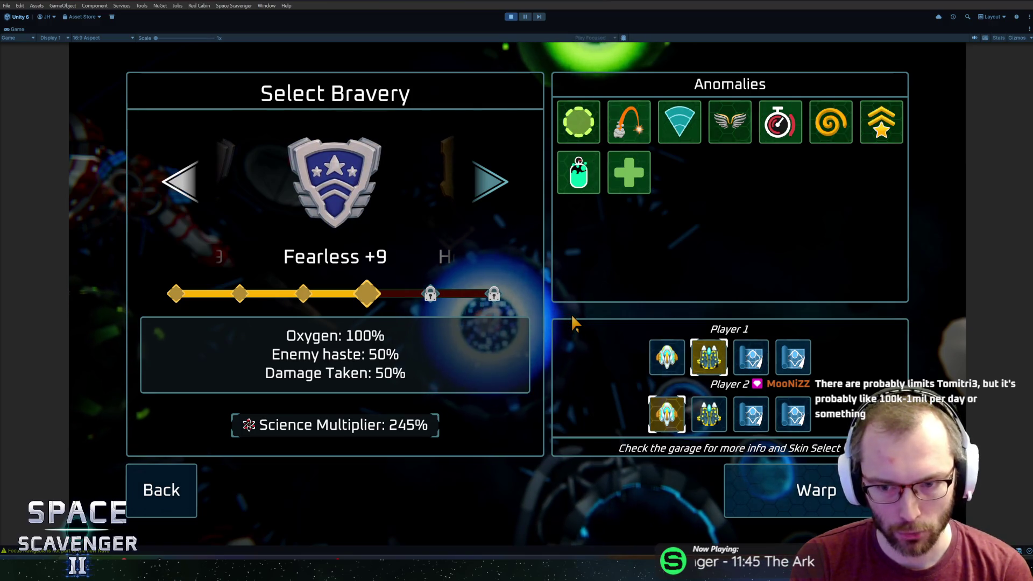
key("ctrl+p")
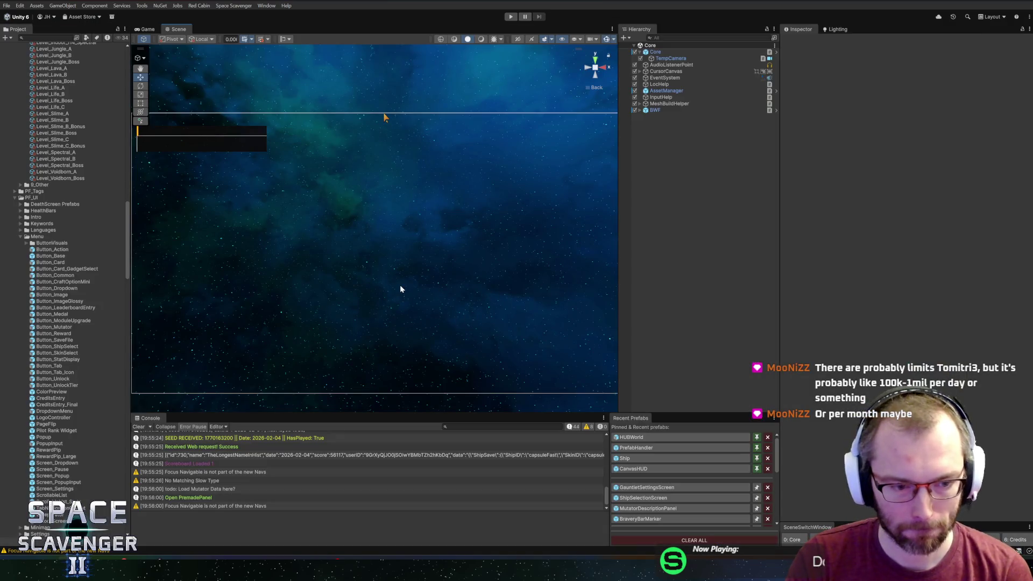
- Enlarge the Console, recentre the canvas in the Scene view, and run the game again
scroll(401, 288, "down", 2)
left_click_drag(552, 412, 554, 384)
scroll(429, 250, "up", 3)
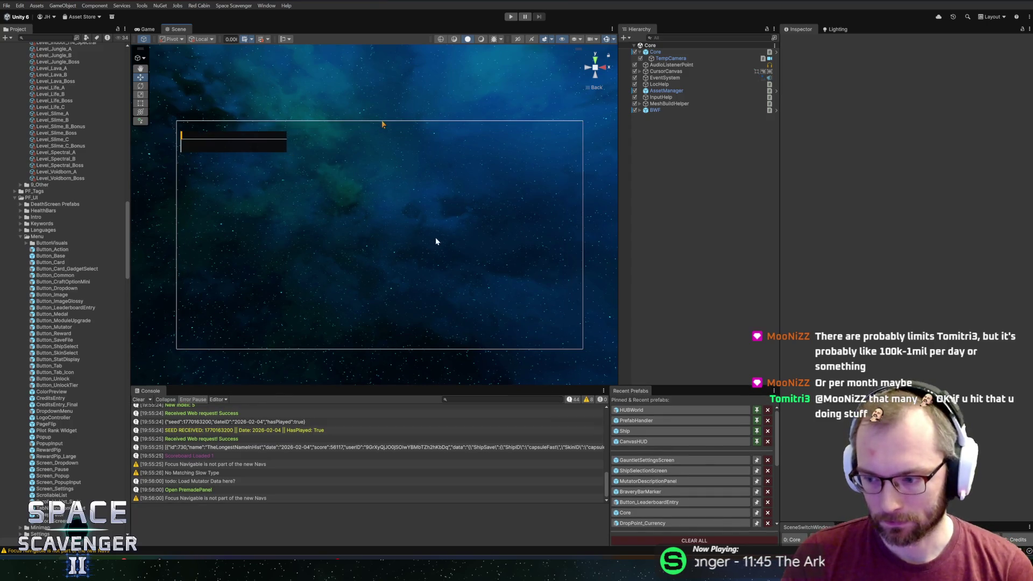
mouse_move(456, 184)
left_mouse_down()
mouse_move(448, 205)
mouse_move(480, 234)
left_mouse_up()
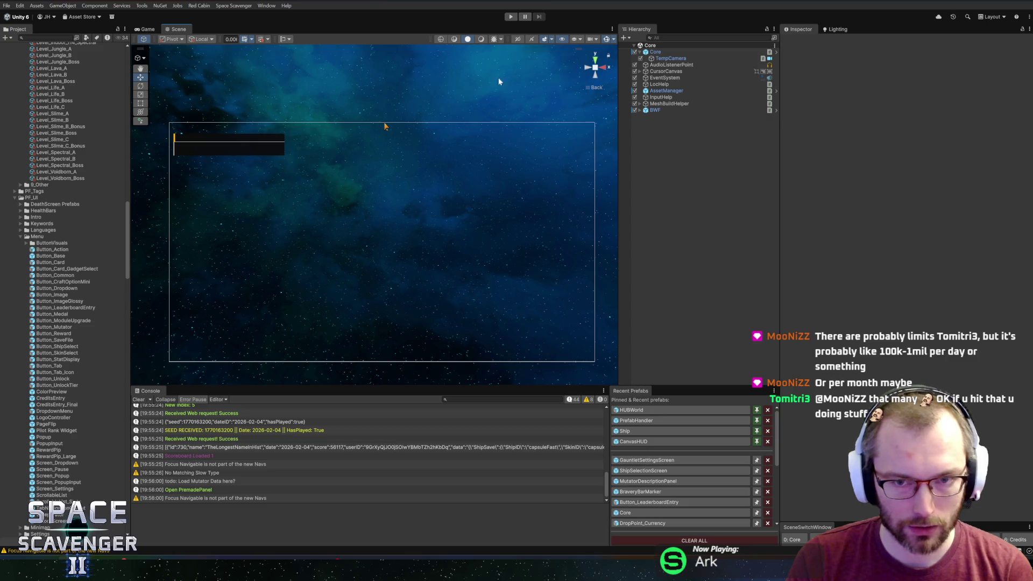
left_click(510, 18)
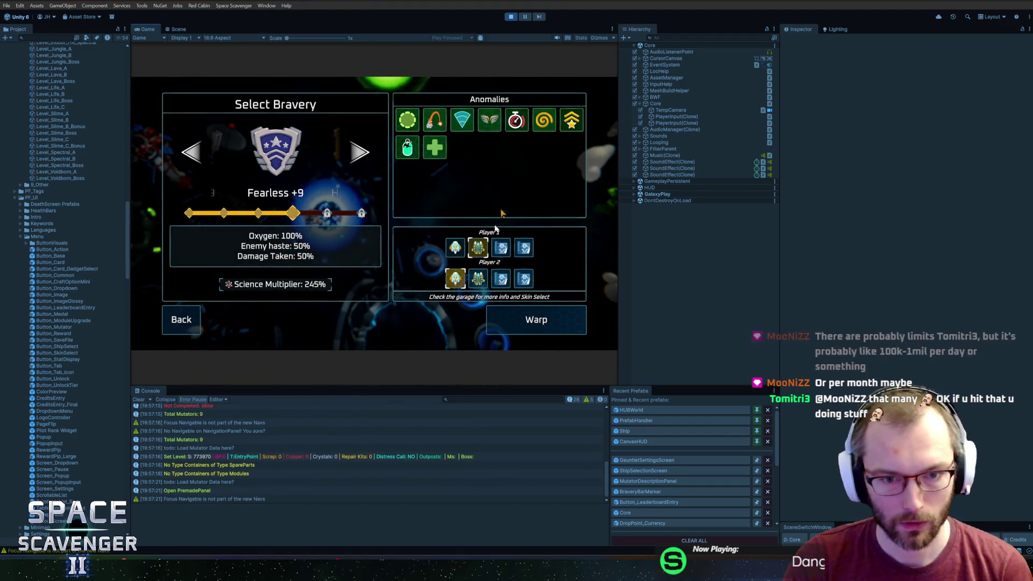
double_click(153, 31)
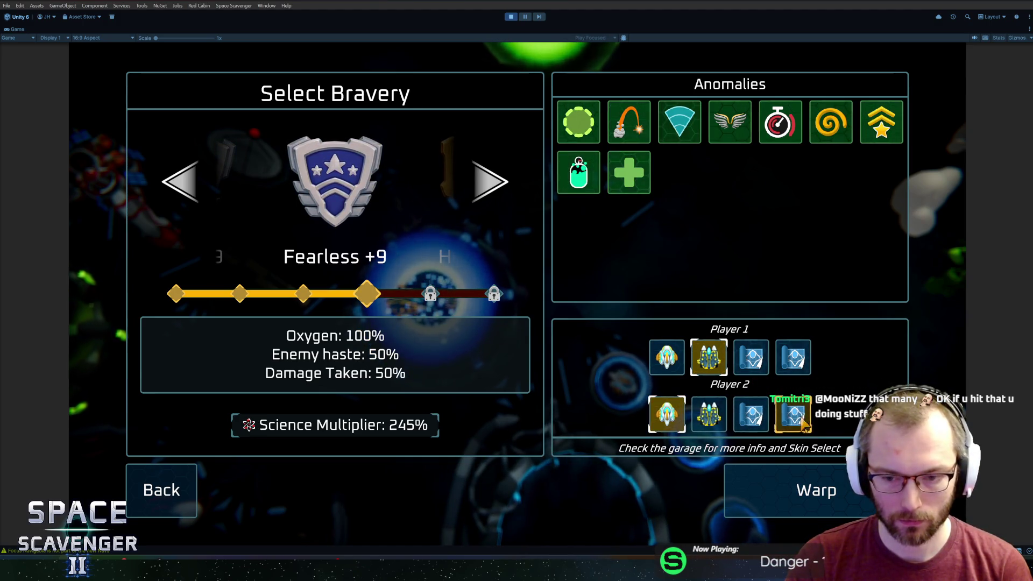
key("ctrl+p")
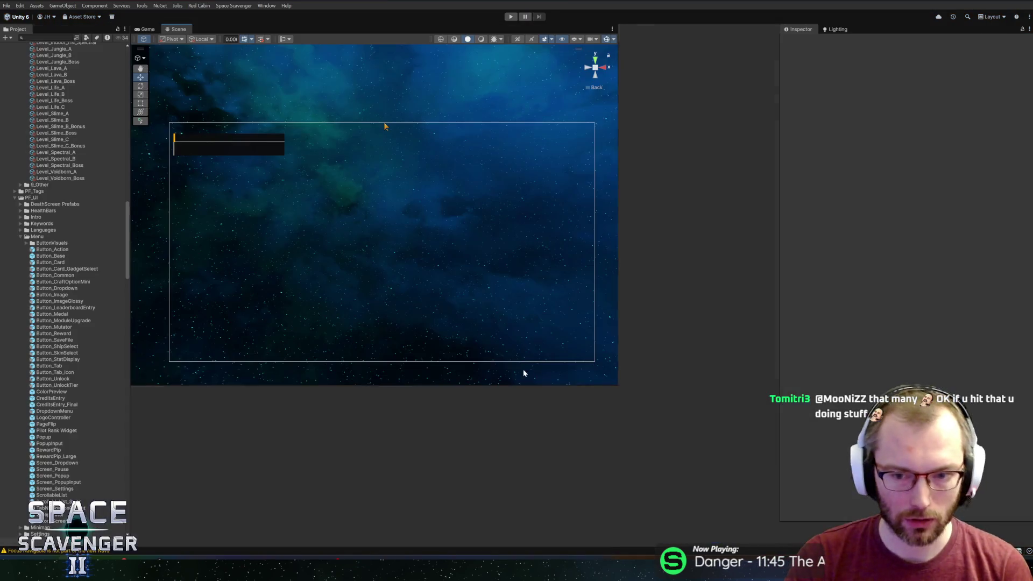
key("alt+Tab")
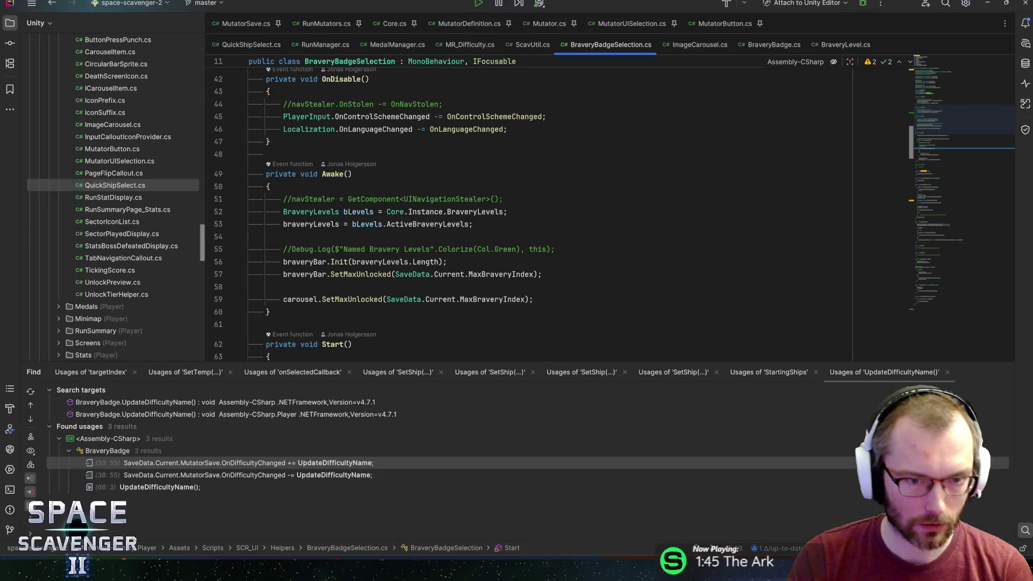
key("alt+Tab")
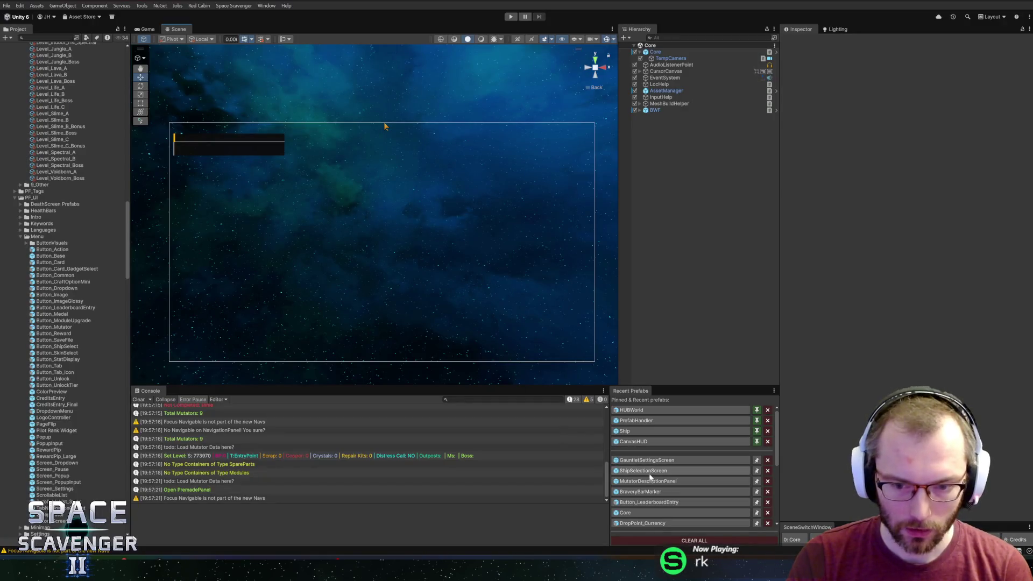
- Find Button_ShipSelect in the Recent Prefabs list and open it in prefab editing mode
scroll(656, 503, "down", 3)
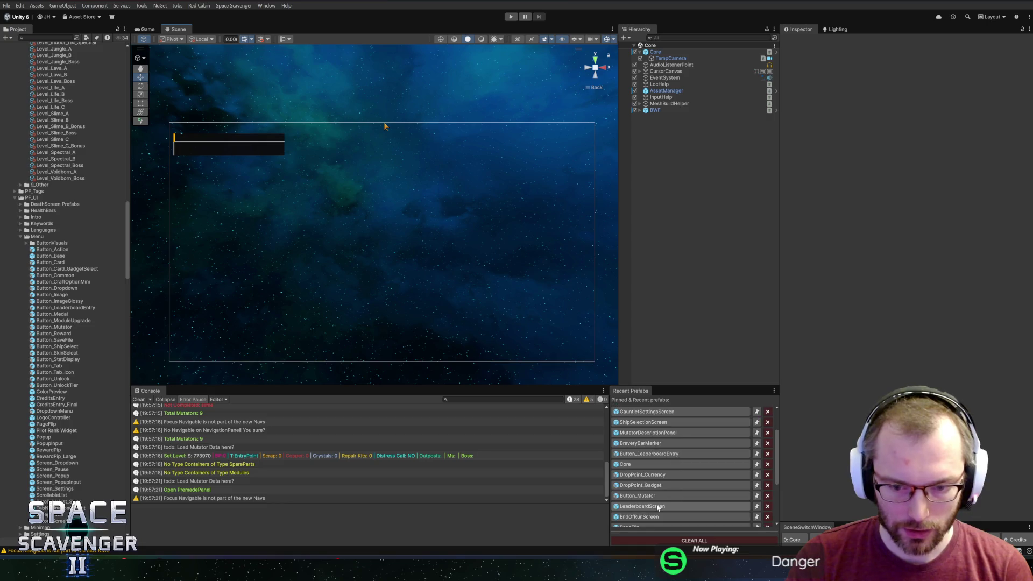
scroll(663, 505, "down", 2)
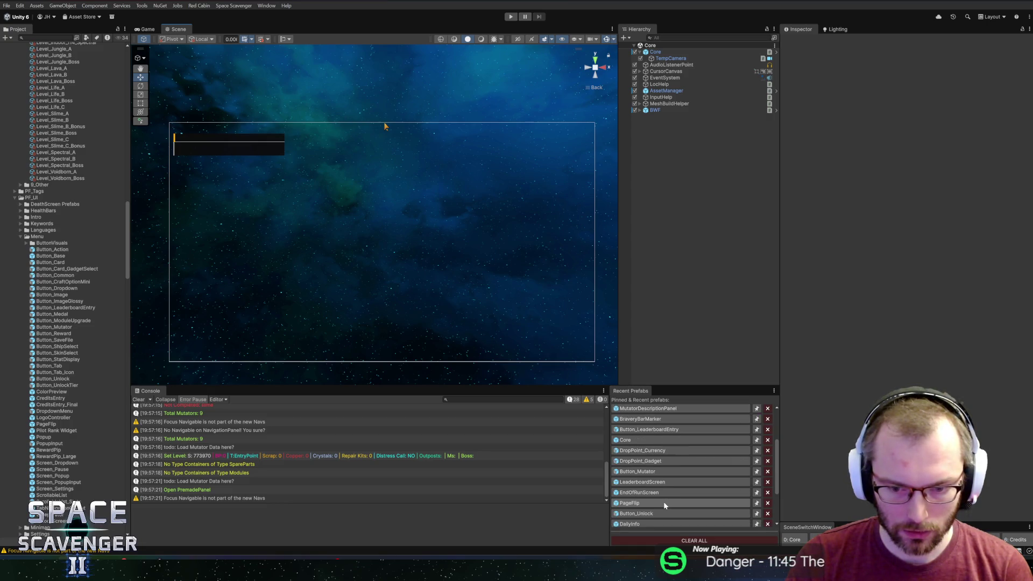
scroll(664, 505, "down", 2)
scroll(663, 505, "up", 5)
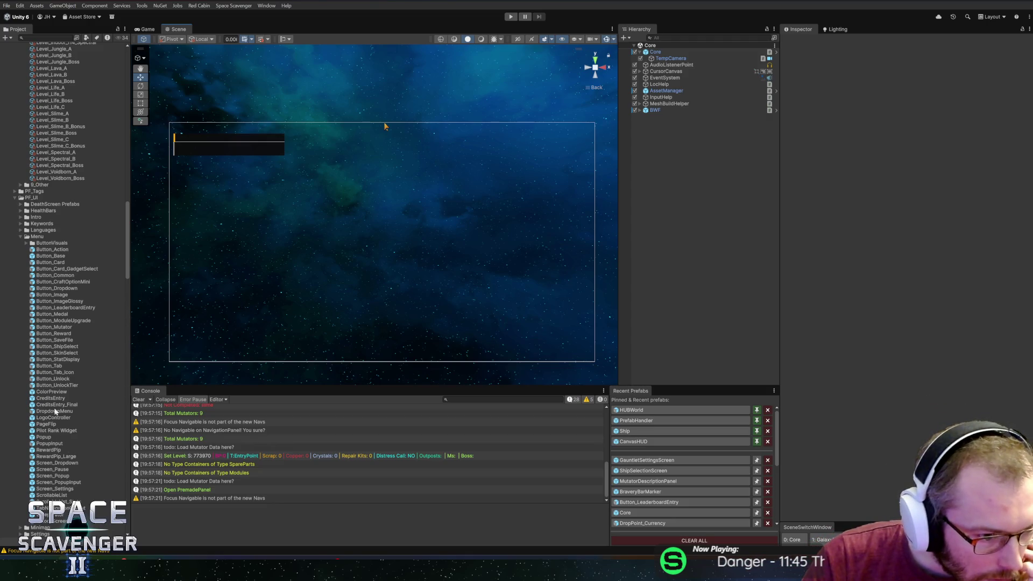
double_click(59, 347)
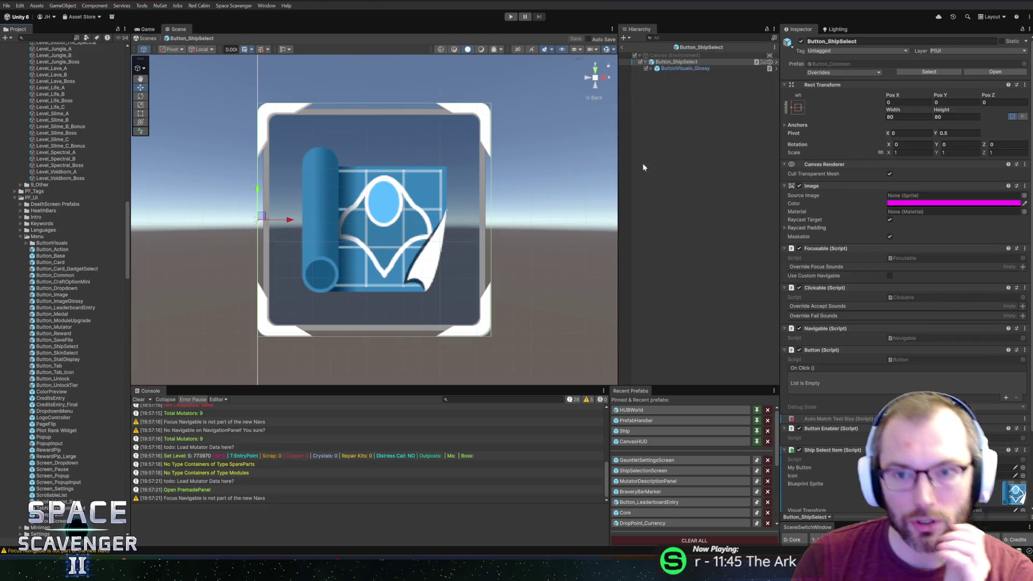
scroll(860, 434, "down", 4)
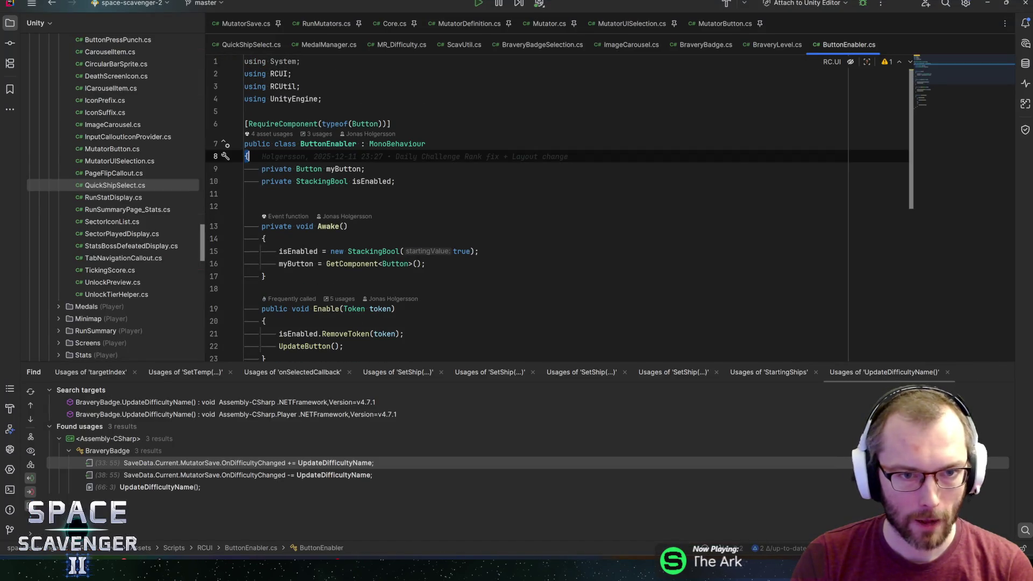
- List all usages of the ButtonEnabler class with Find Usages (Alt+F7)
left_click(328, 144)
key("alt+F7")
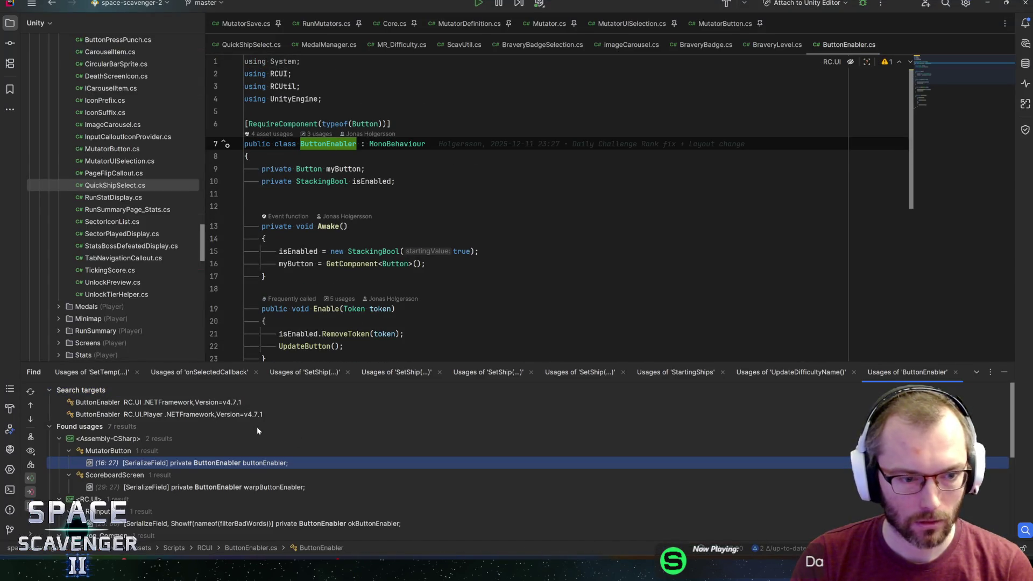
scroll(166, 470, "down", 2)
scroll(167, 470, "up", 2)
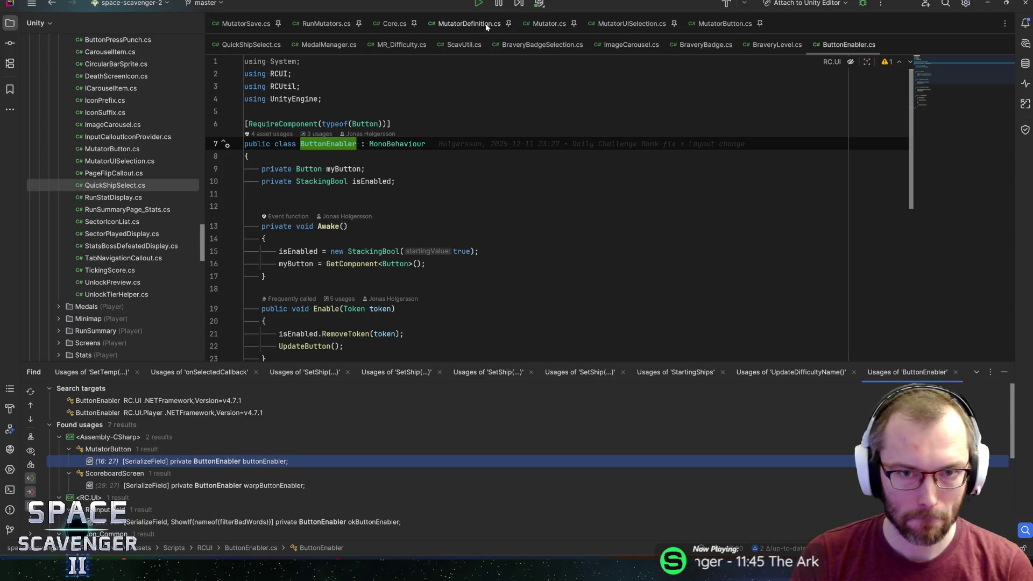
- Open ShipSelectItem.cs via class search and go to the visualTransform field line
key("ctrl+n")
type("shipselectit")
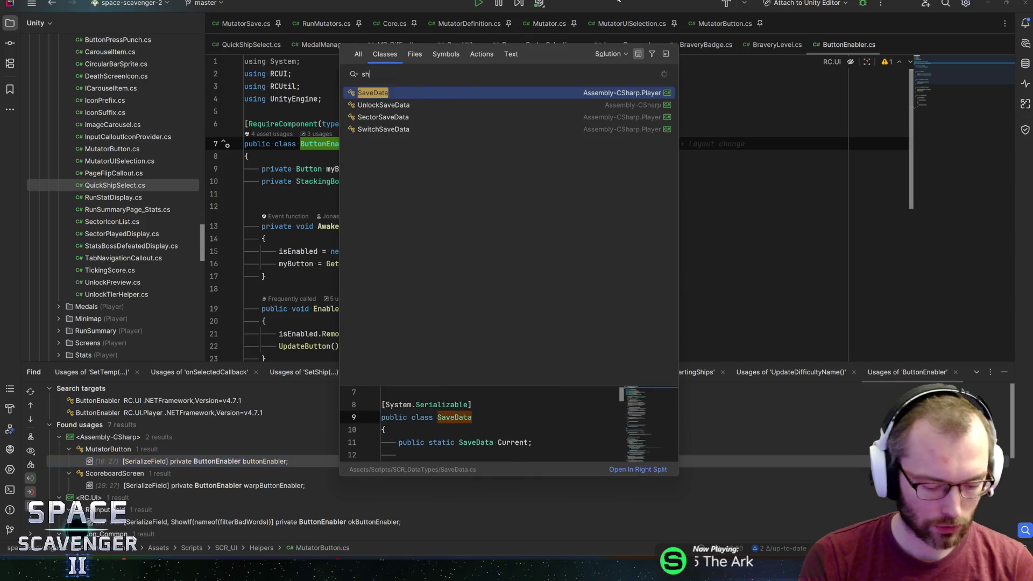
key("Return")
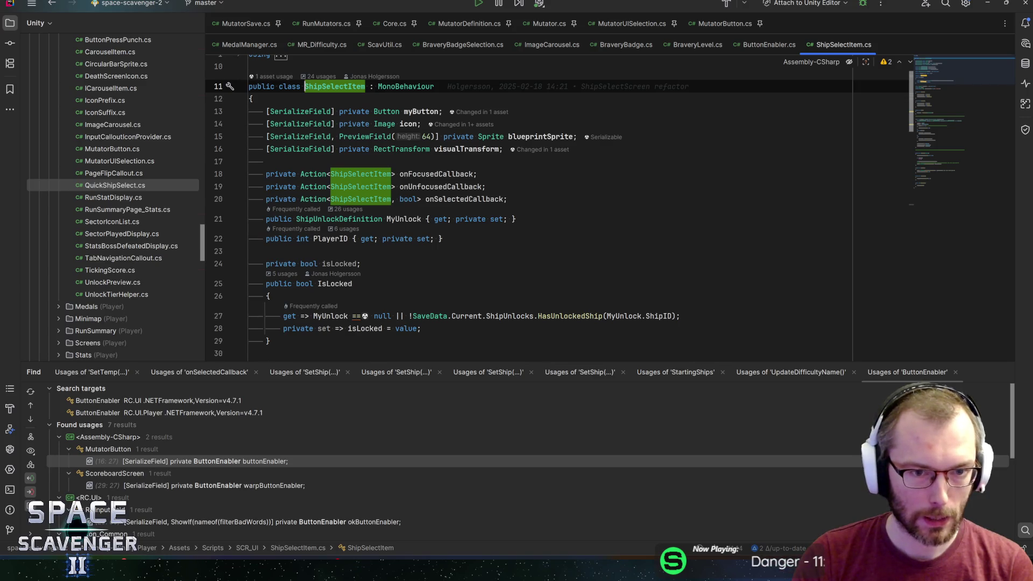
left_click(401, 156)
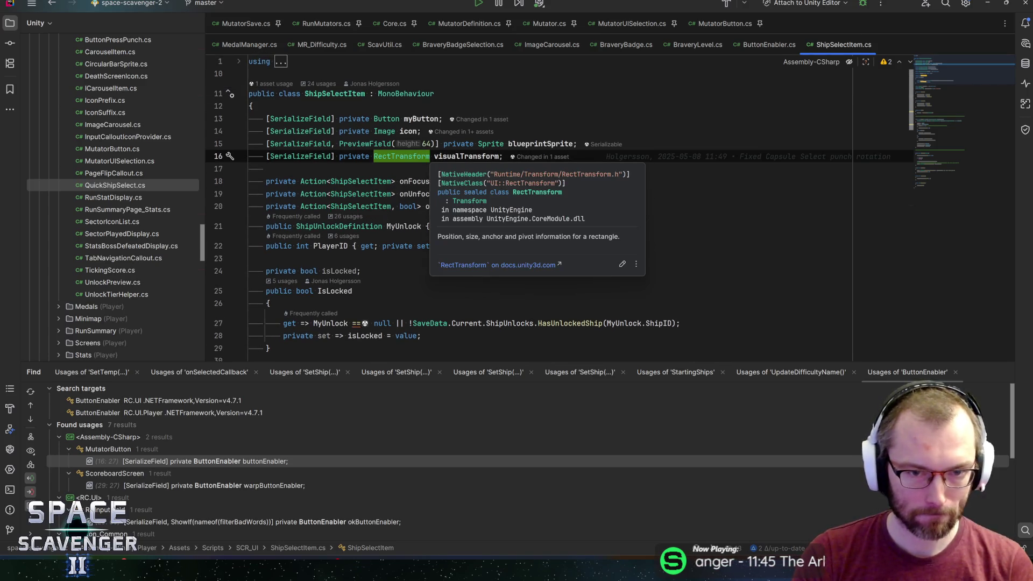
- Declare a private ButtonEnabler buttonEnabler field below the serialized fields
key("Escape")
key("Down")
key("Return")
type("private ButtonEnabler buttonEn")
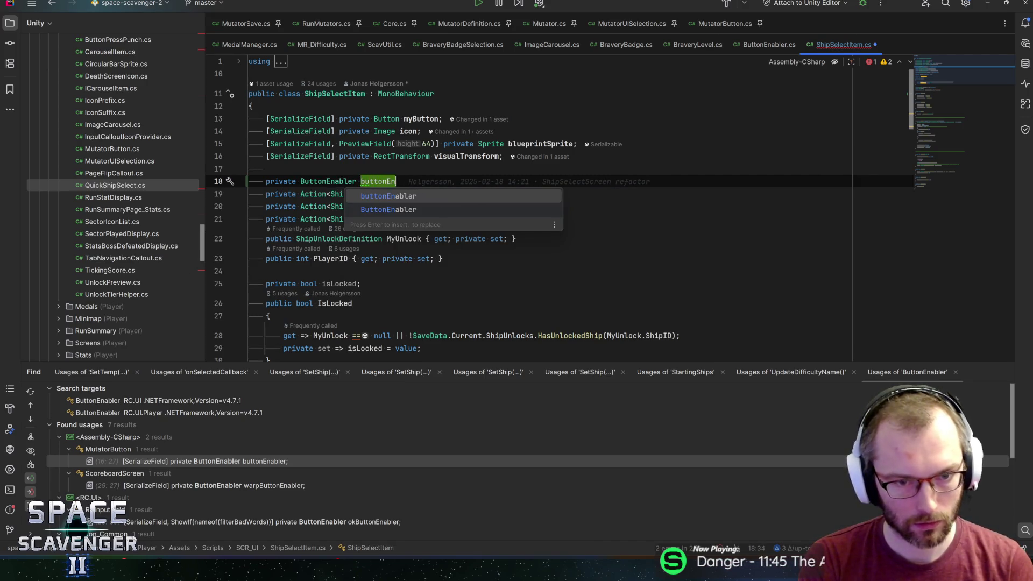
key("Return")
type(";")
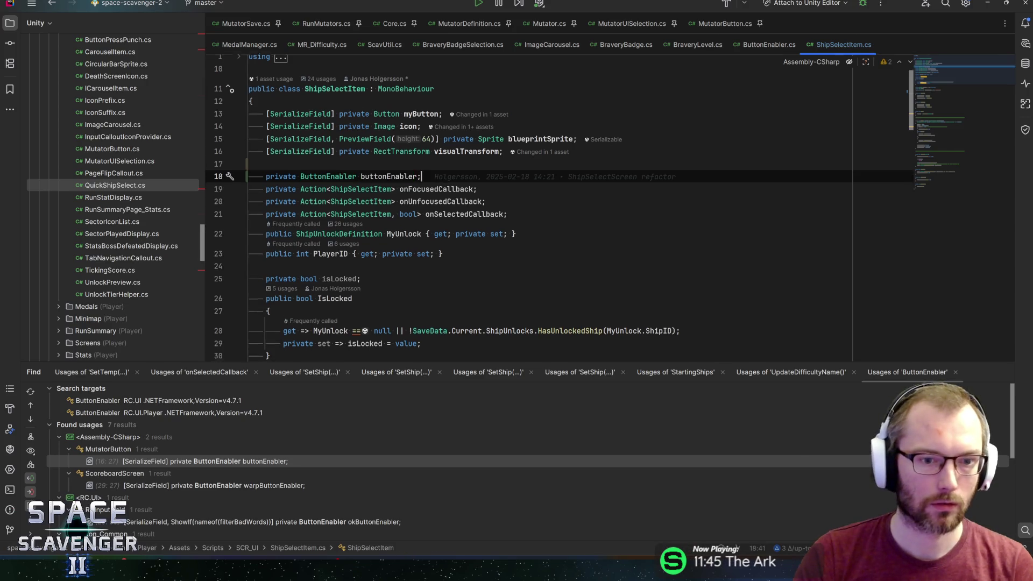
- Assign buttonEnabler = myButton.GetComponent<ButtonEnabler>() at the start of Awake and save the script
scroll(549, 209, "down", 10)
left_click(280, 212)
key("Return")
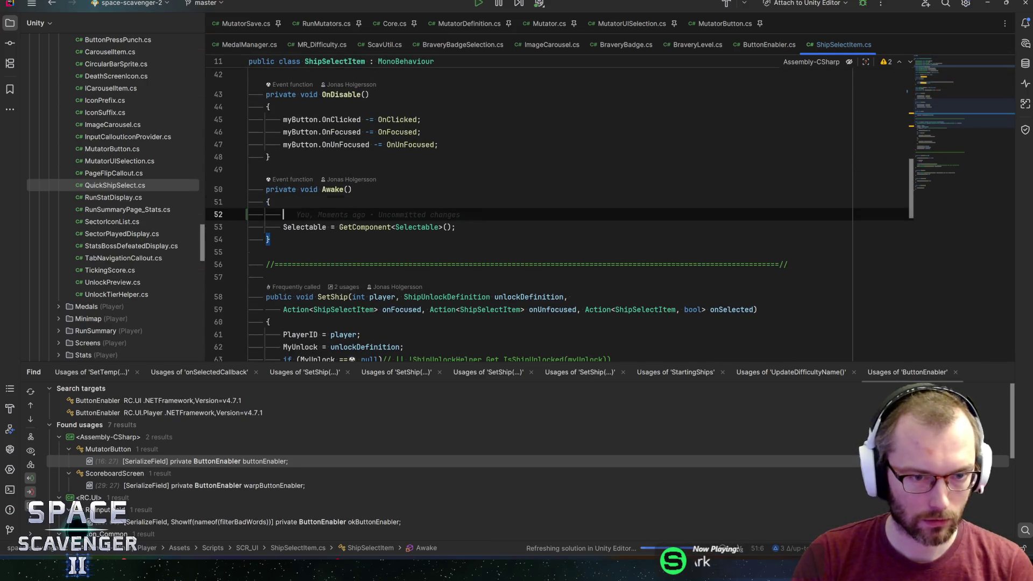
type("buttonEnabler = ")
type("myButton.")
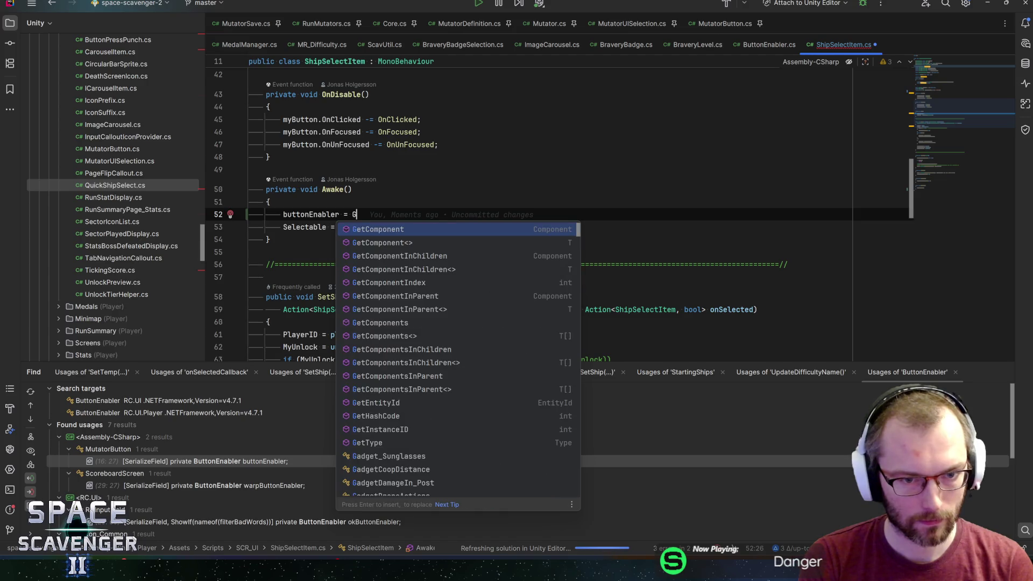
type("getcom")
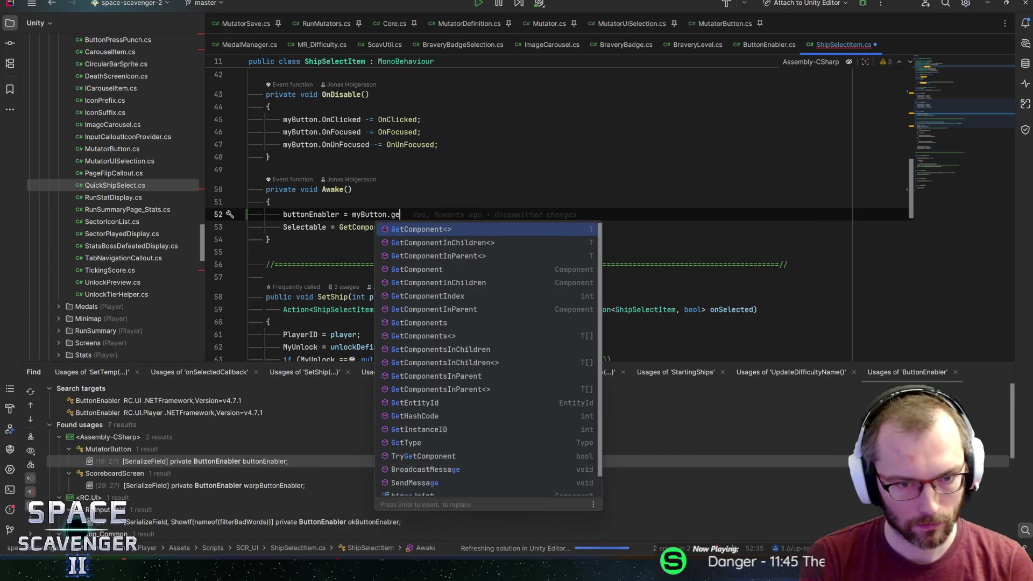
key("Return")
type("ButtonEn>(")
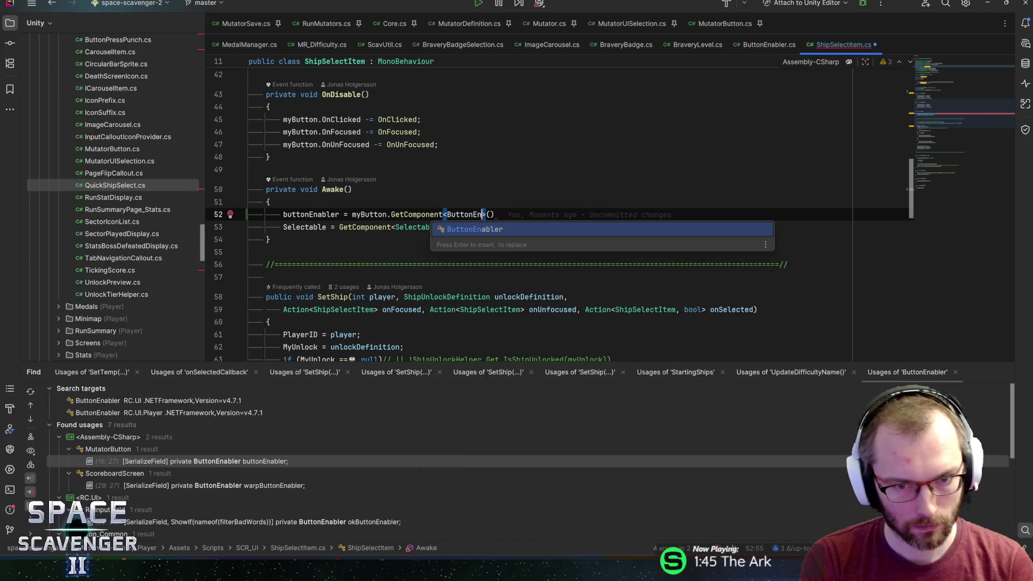
key("Return")
type(";")
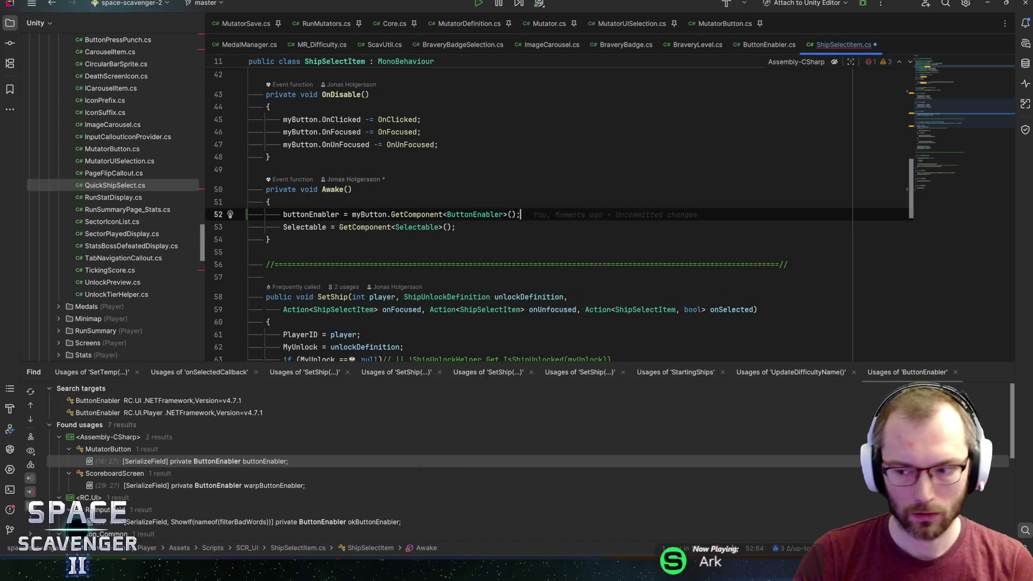
key("ctrl+s")
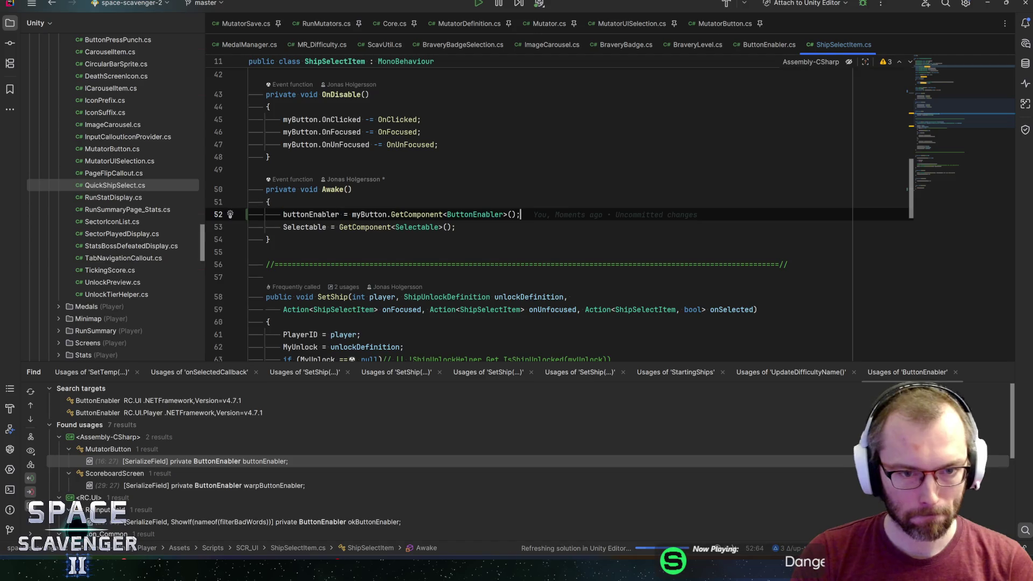
scroll(538, 215, "down", 4)
scroll(539, 216, "down", 6)
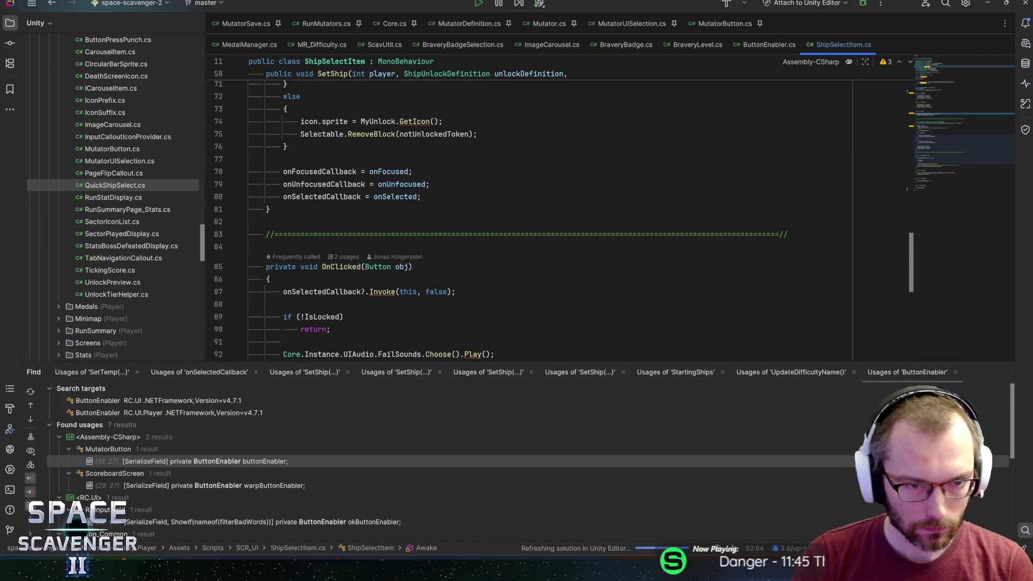
left_click(271, 209)
- Add a public void EnableButton(Token token) method below SetShip
key("Return")
key("Return")
type("publi")
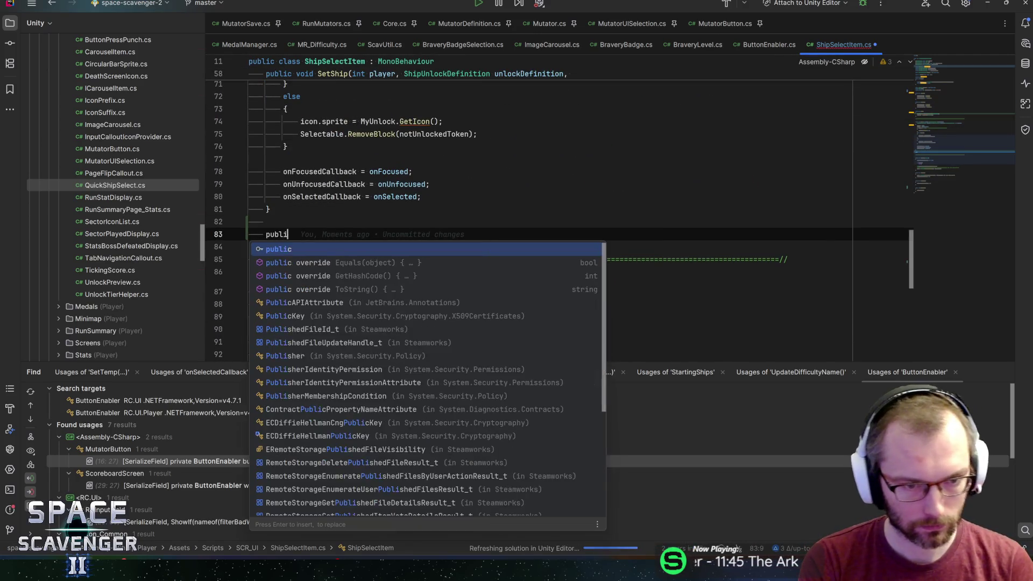
type("c void ")
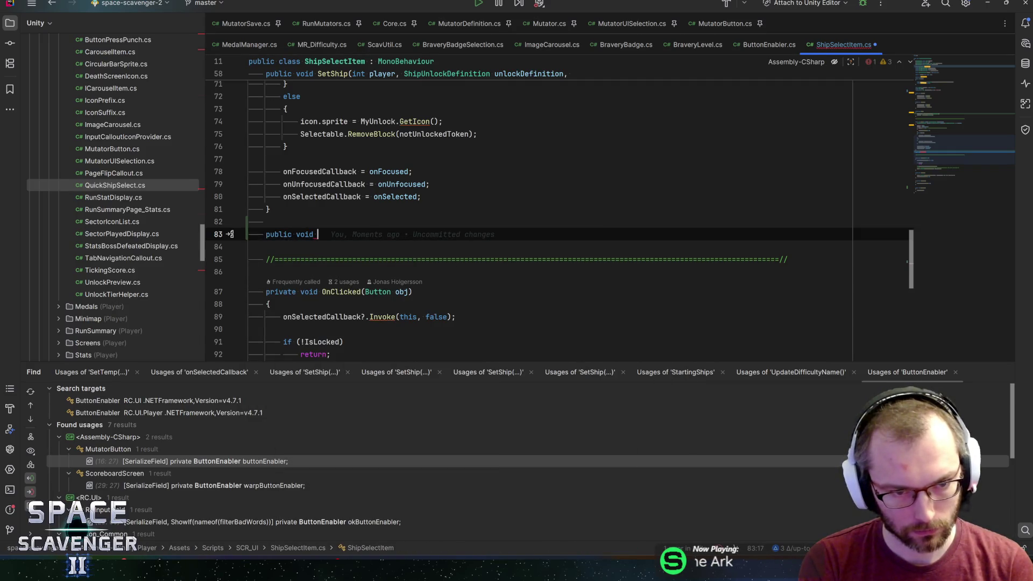
type("Enable")
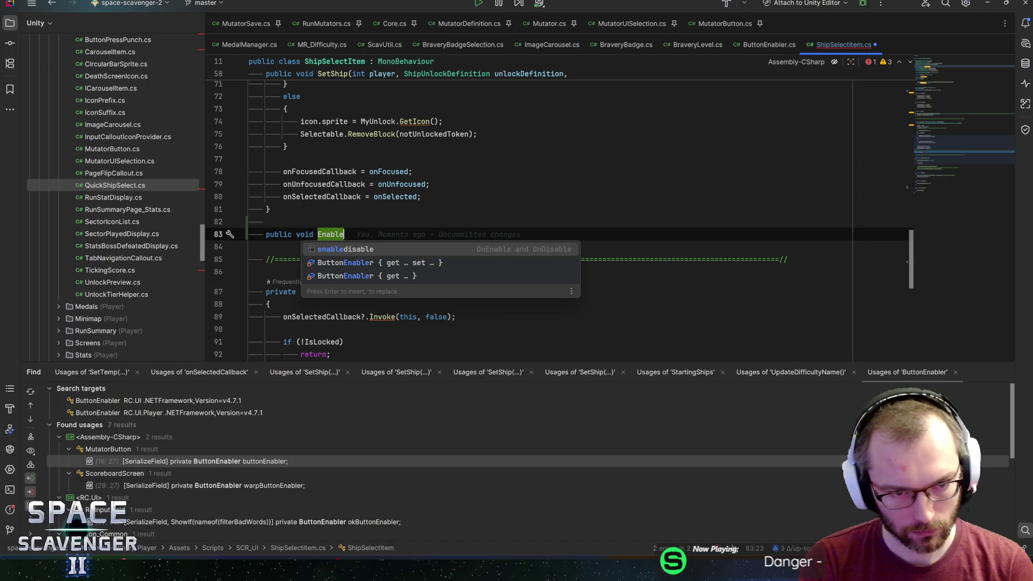
key("Escape")
type("();")
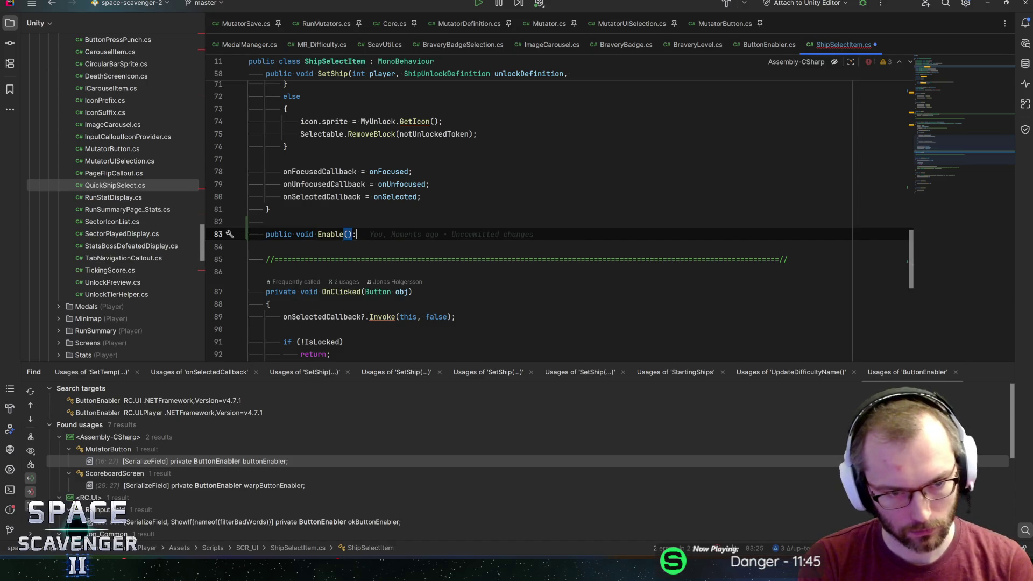
key("BackSpace")
type("{")
key("Return")
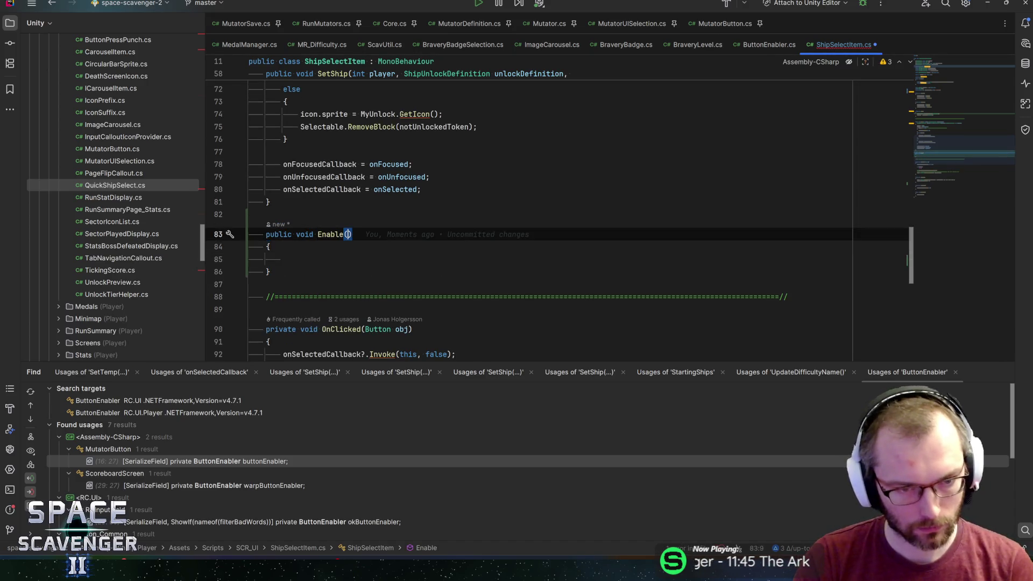
type("Button(")
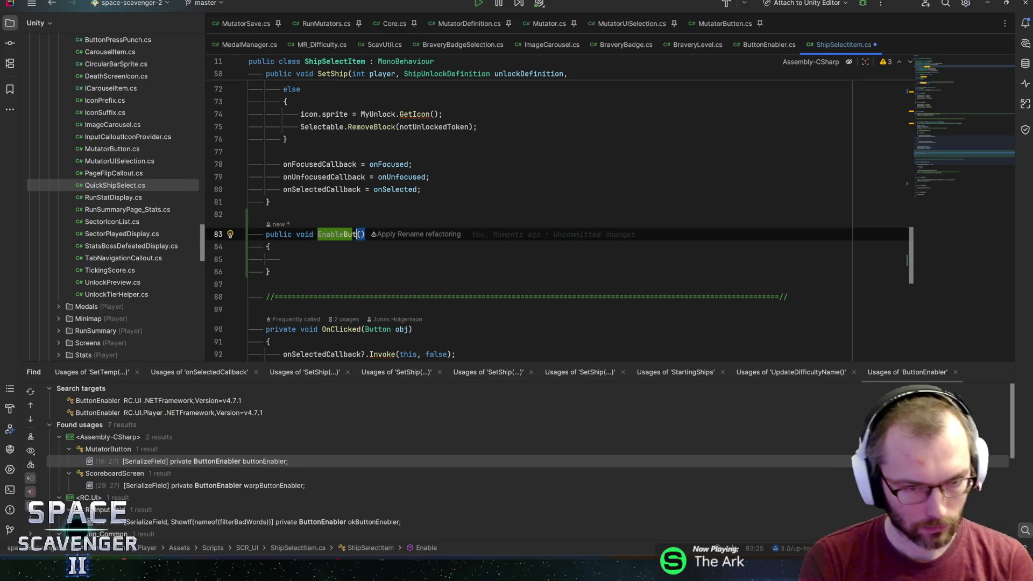
type("Token token")
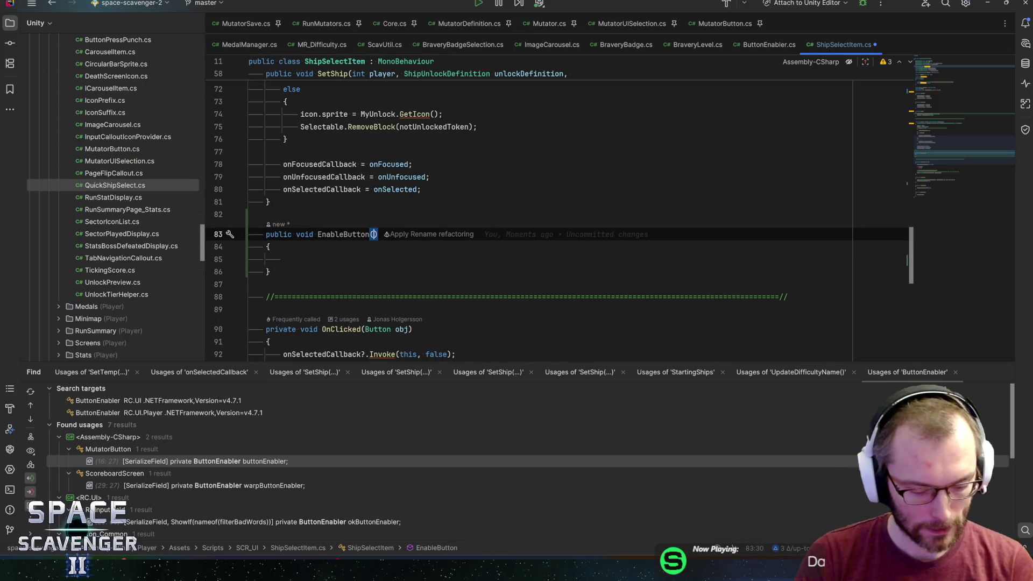
key("Escape")
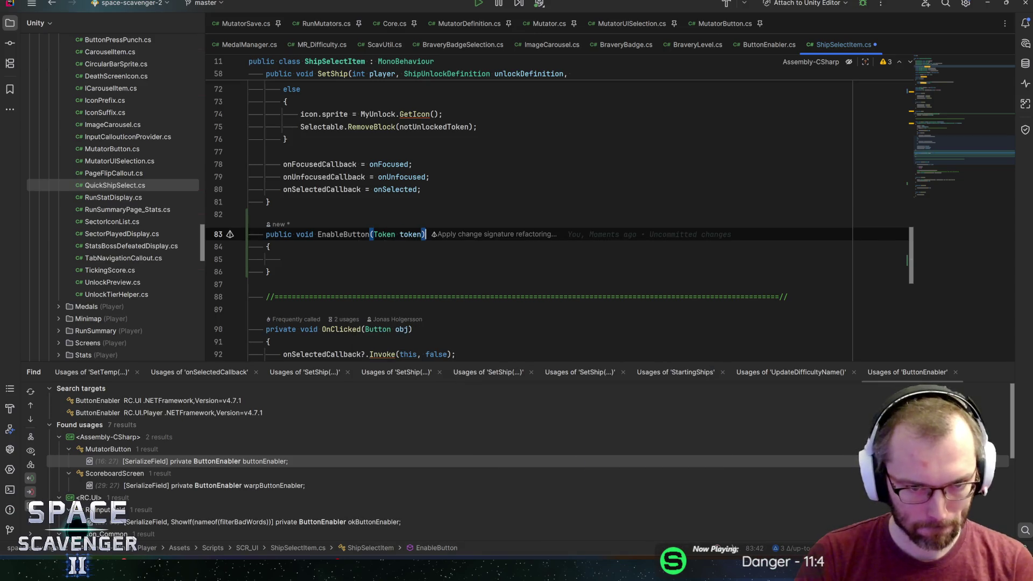
key("Down")
key("Down")
- Make EnableButton call buttonEnabler.Enable(token)
type("buttonEnabler")
key("Escape")
type(".set")
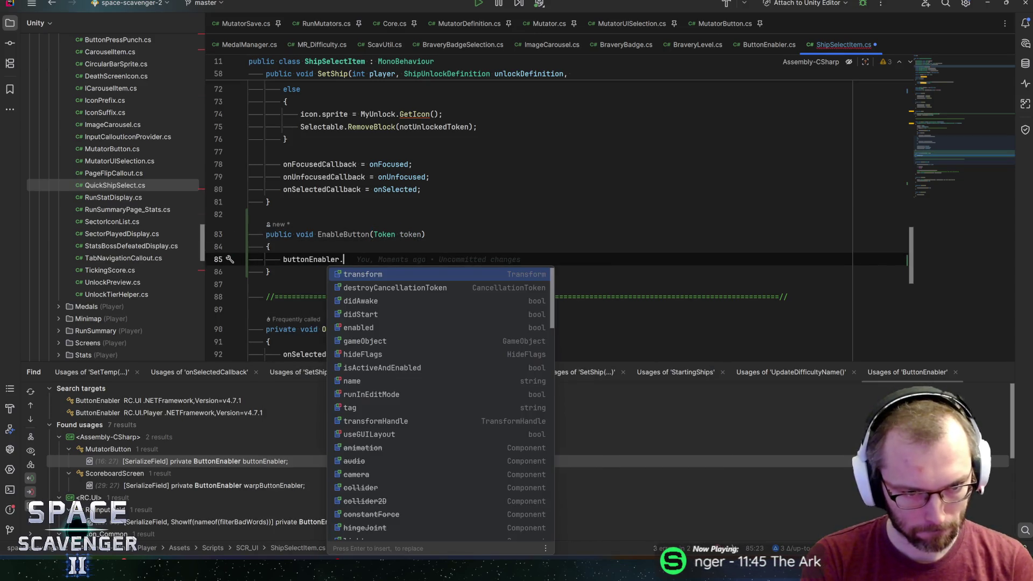
key("Escape")
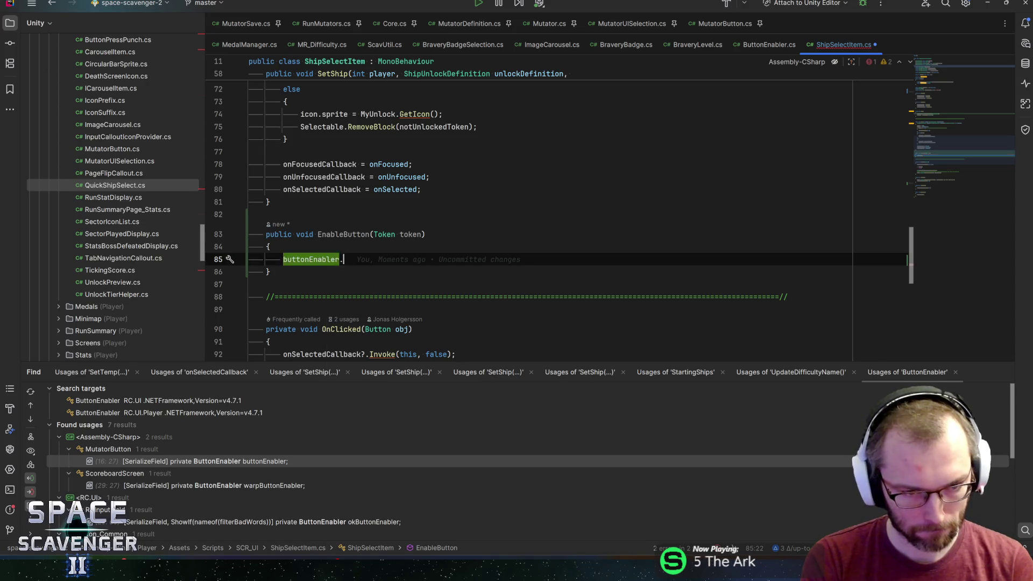
type("t")
key("BackSpace")
key("BackSpace")
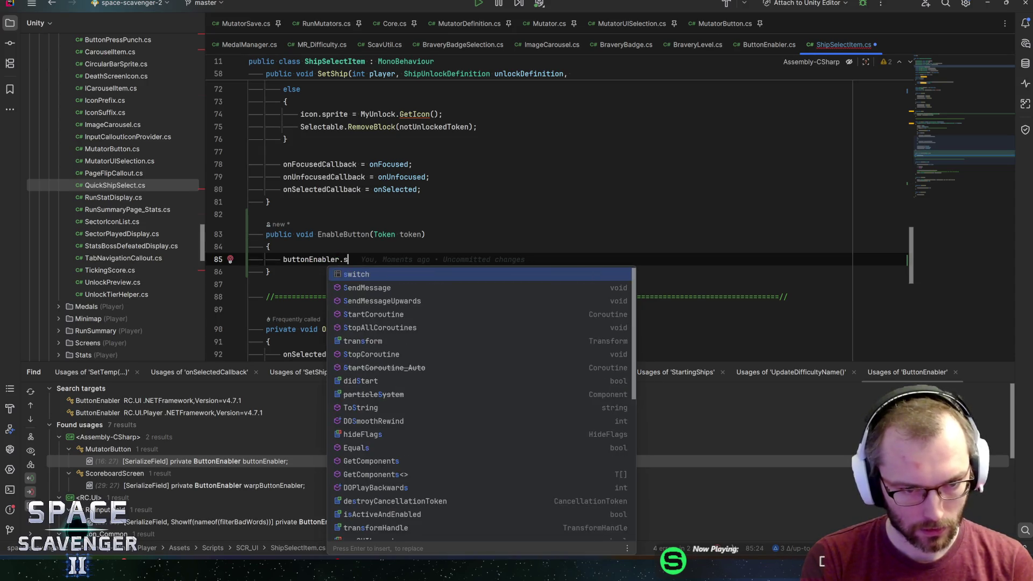
type(".")
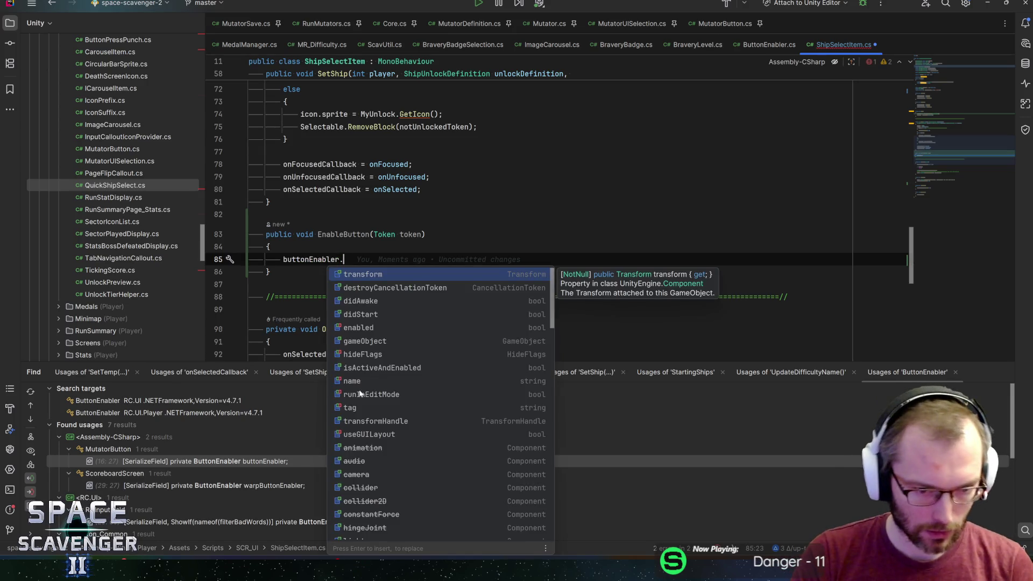
scroll(362, 394, "down", 8)
scroll(379, 409, "up", 4)
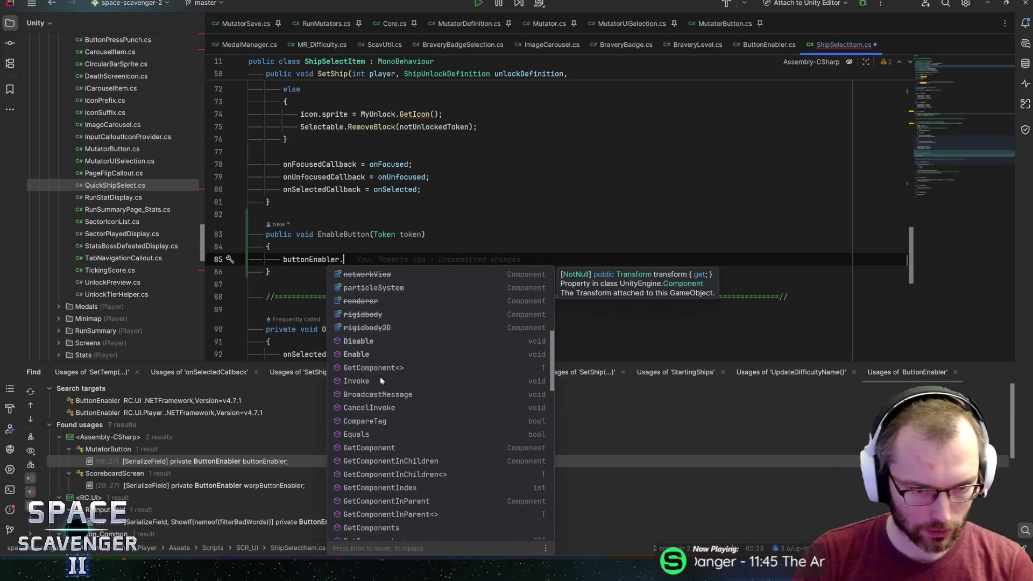
left_click(361, 354)
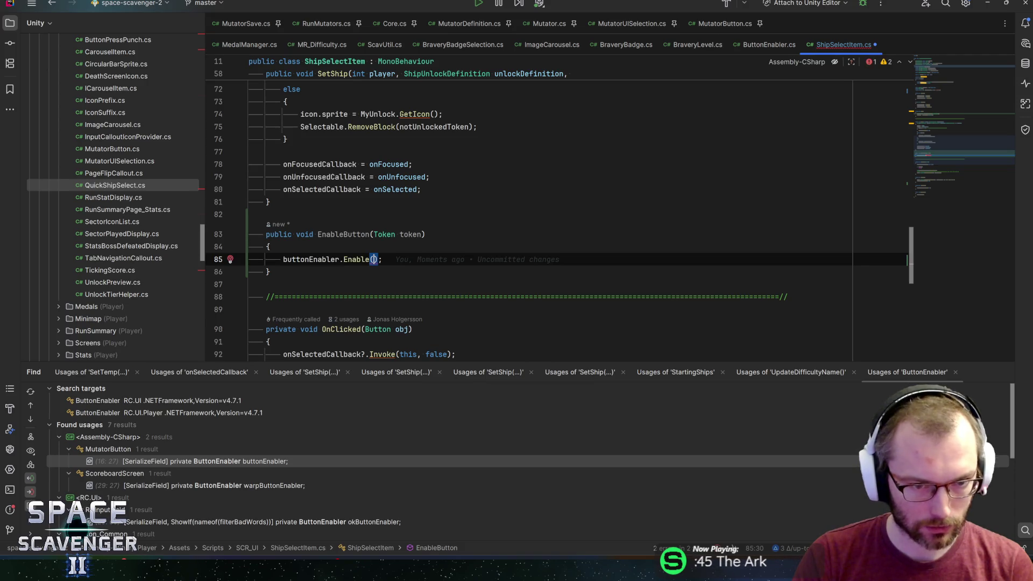
type("token")
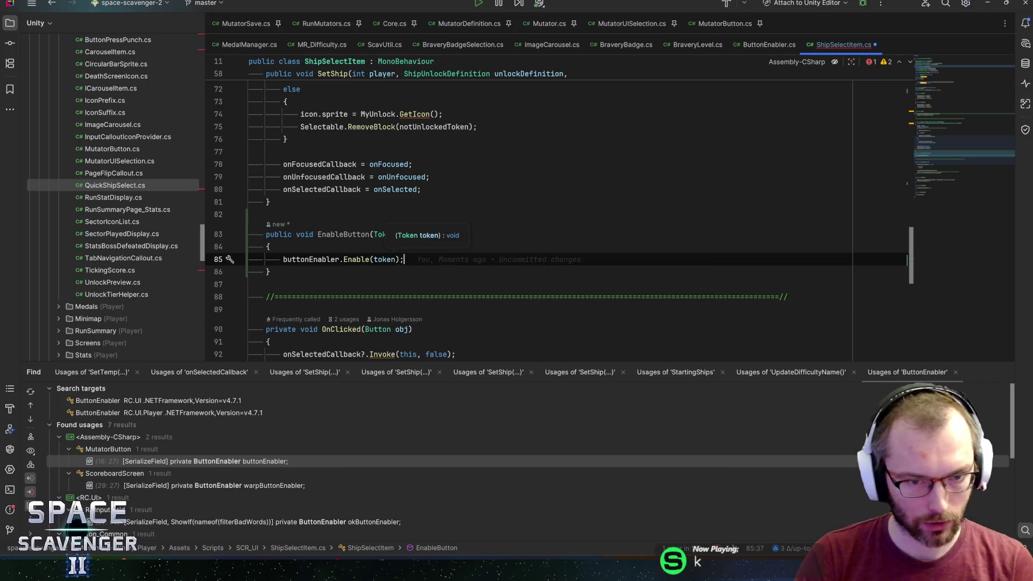
key("Down")
- Add a public DisableButton(Token token) method below EnableButton
key("Return")
key("Return")
type("pu")
key("Return")
type("Di")
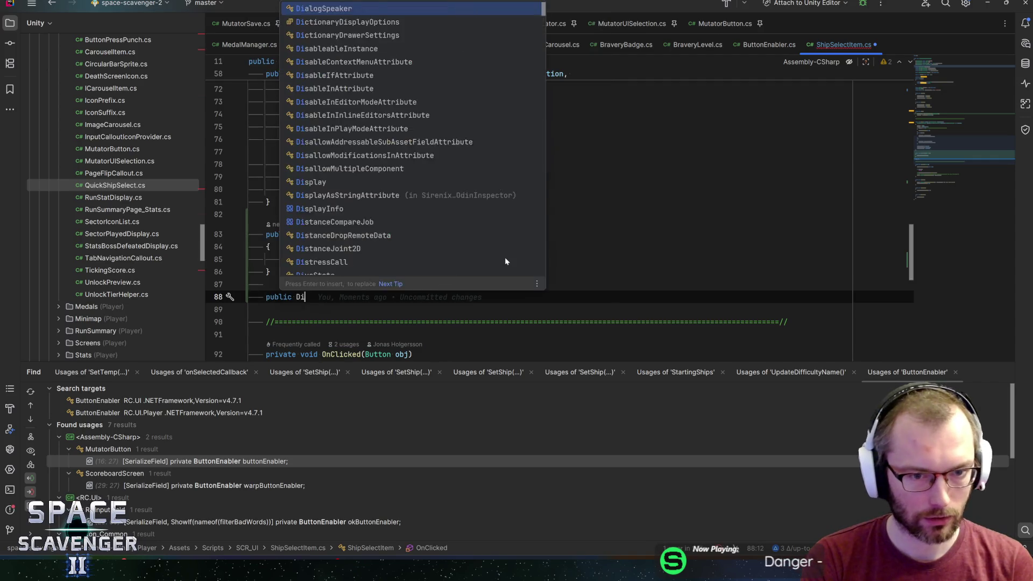
type("sableButton(Tokent")
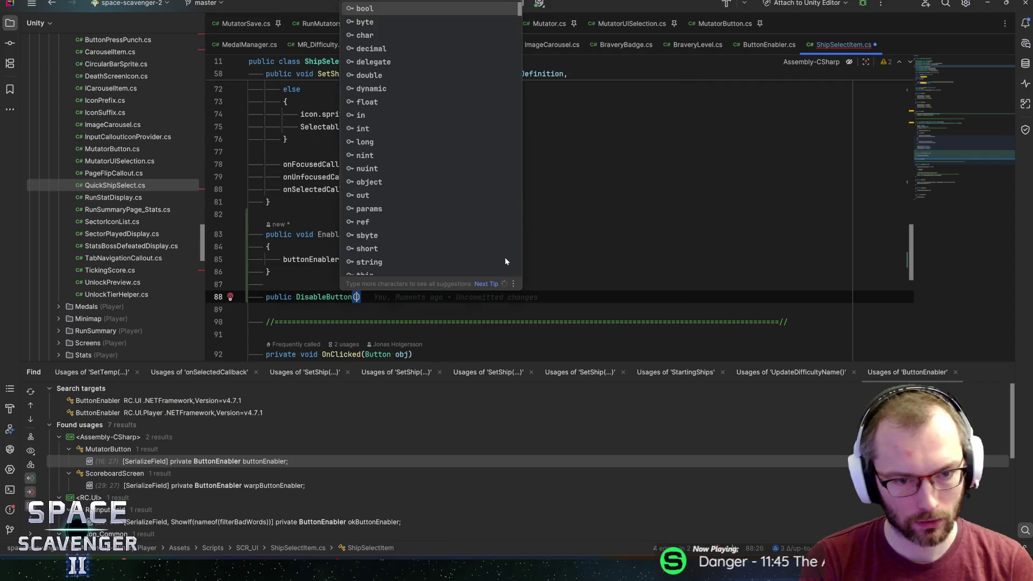
key("BackSpace")
key("BackSpace")
type("token)")
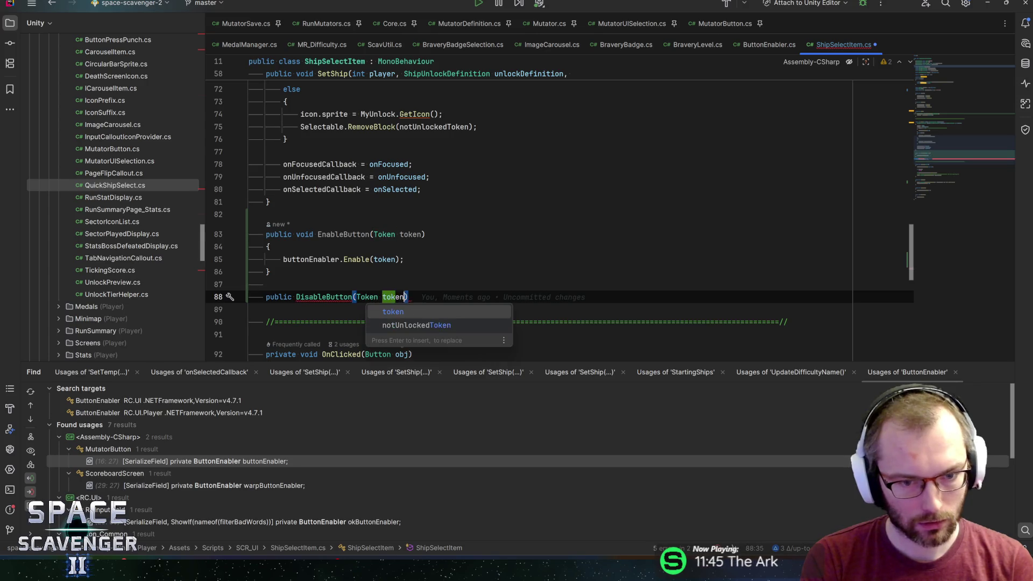
key("ctrl+shift+Return")
- Have DisableButton call buttonEnabler.Disable(token) and give it a void return type
type("buttonEnabler.")
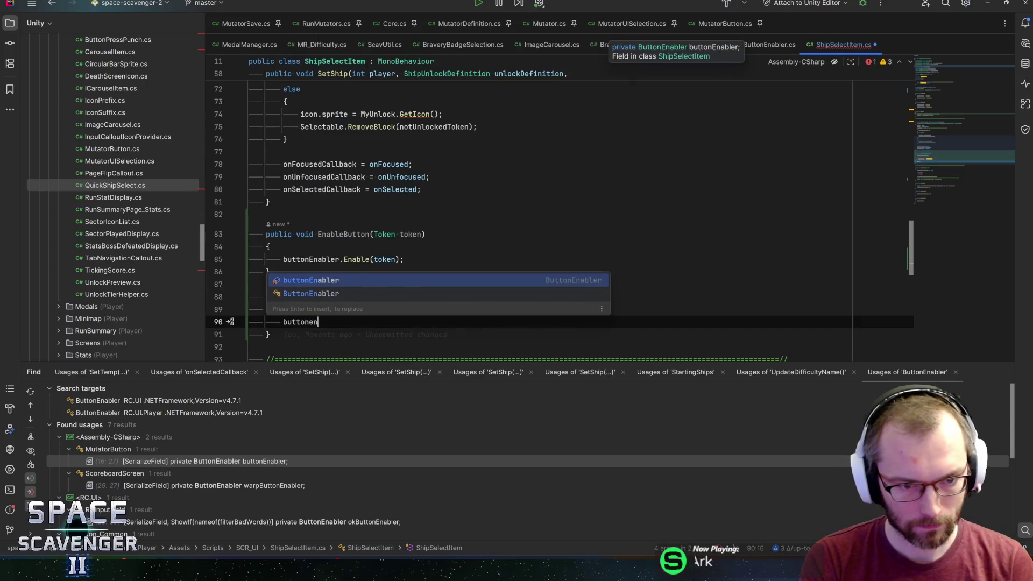
type("Disa")
key("Return")
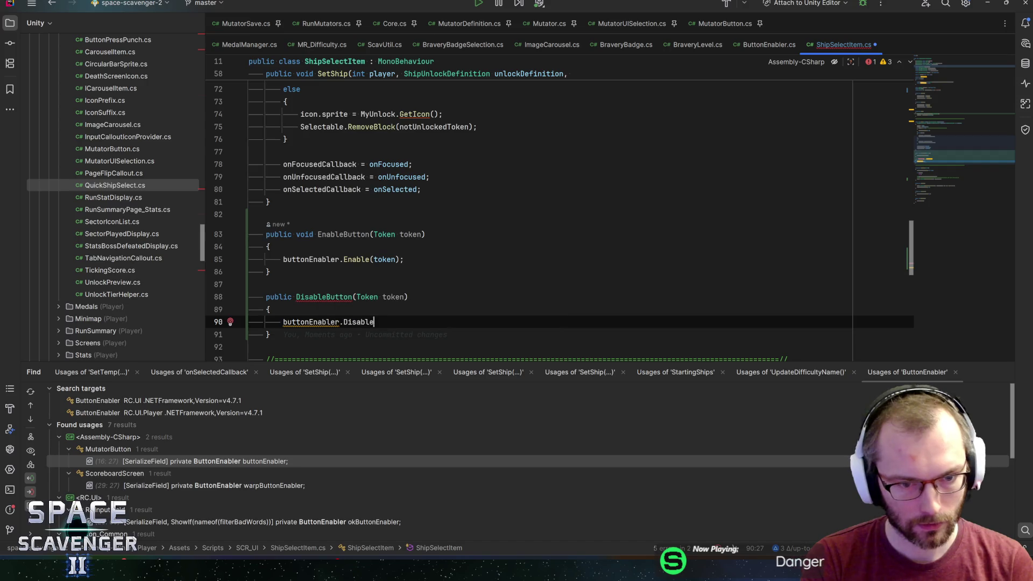
type("t")
key("Return")
key("F2")
type("voi")
key("BackSpace")
key("BackSpace")
key("BackSpace")
type("void")
key("End")
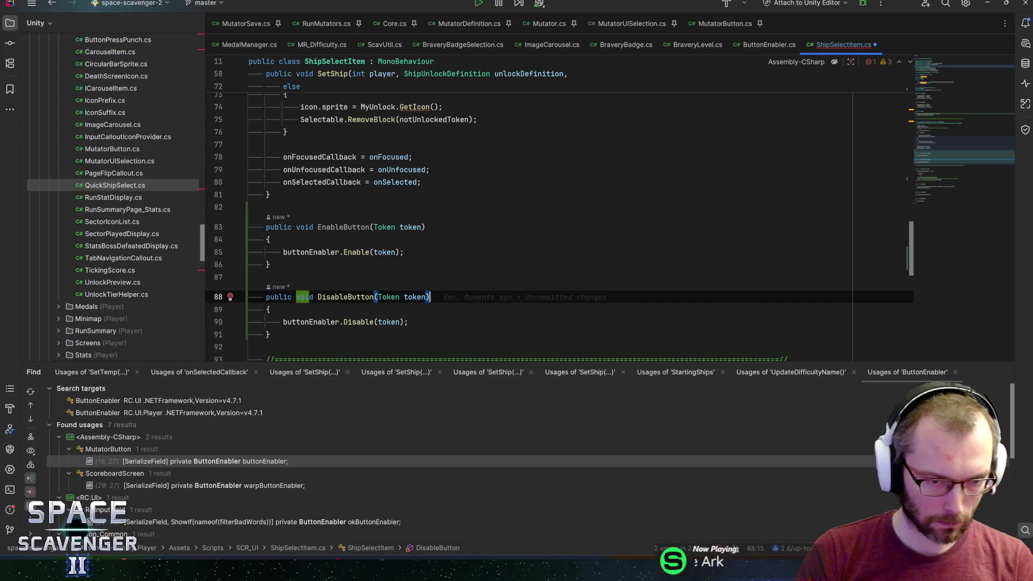
key("Down")
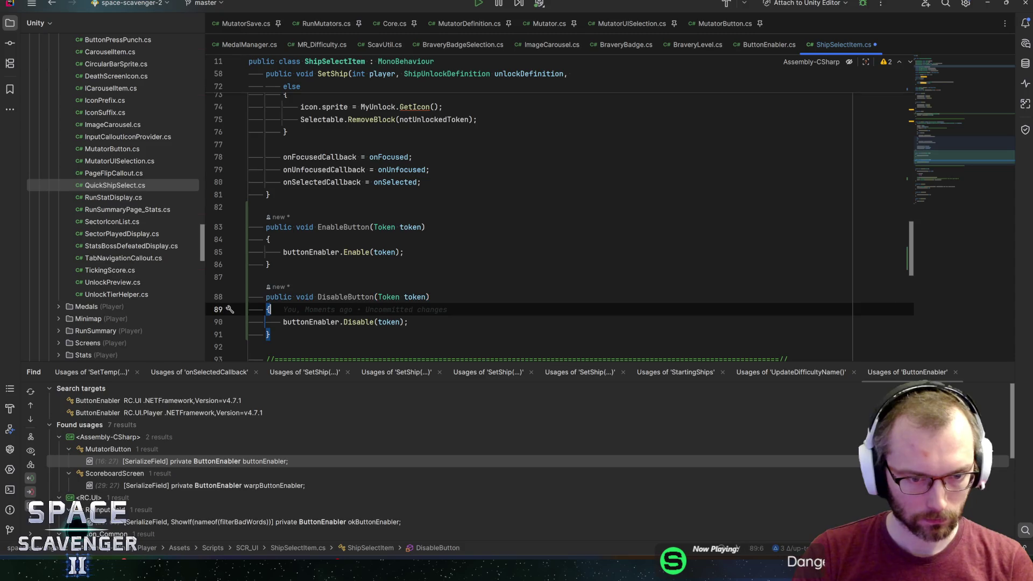
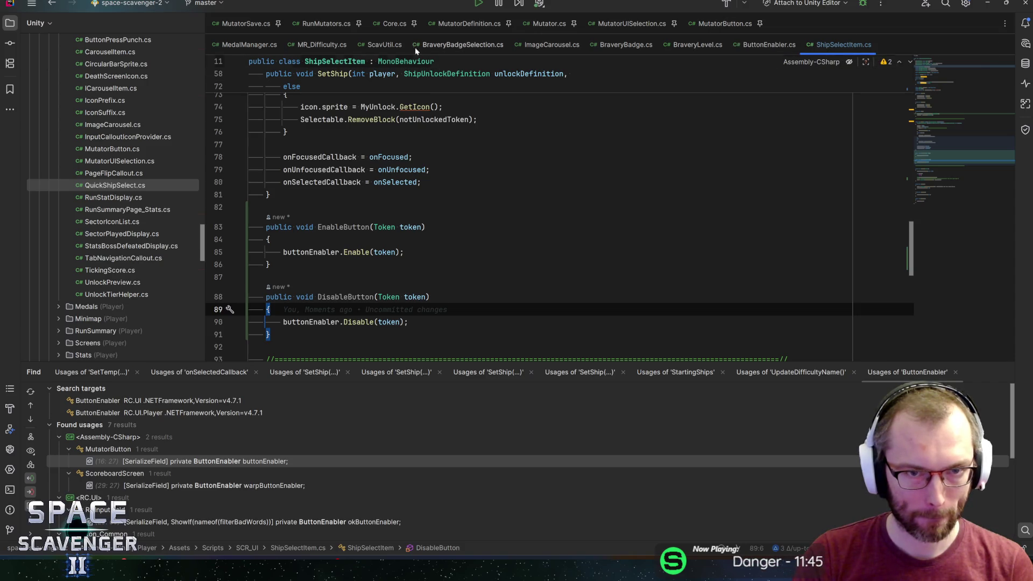
- Close the seven leftover editor tabs, including all the mutator files
middle_click(463, 23)
middle_click(394, 24)
middle_click(323, 24)
middle_click(271, 24)
middle_click(256, 24)
middle_click(249, 24)
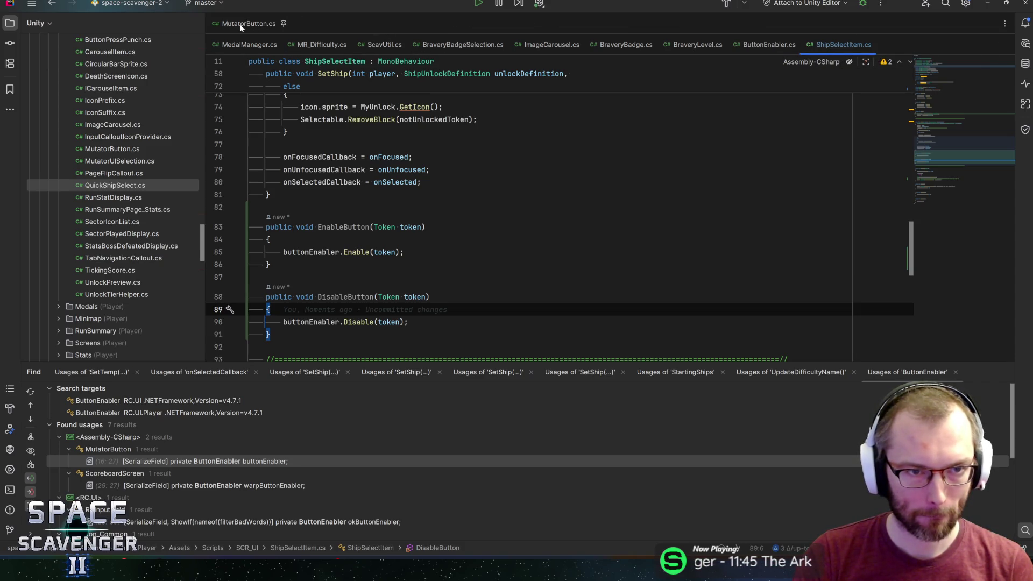
middle_click(242, 23)
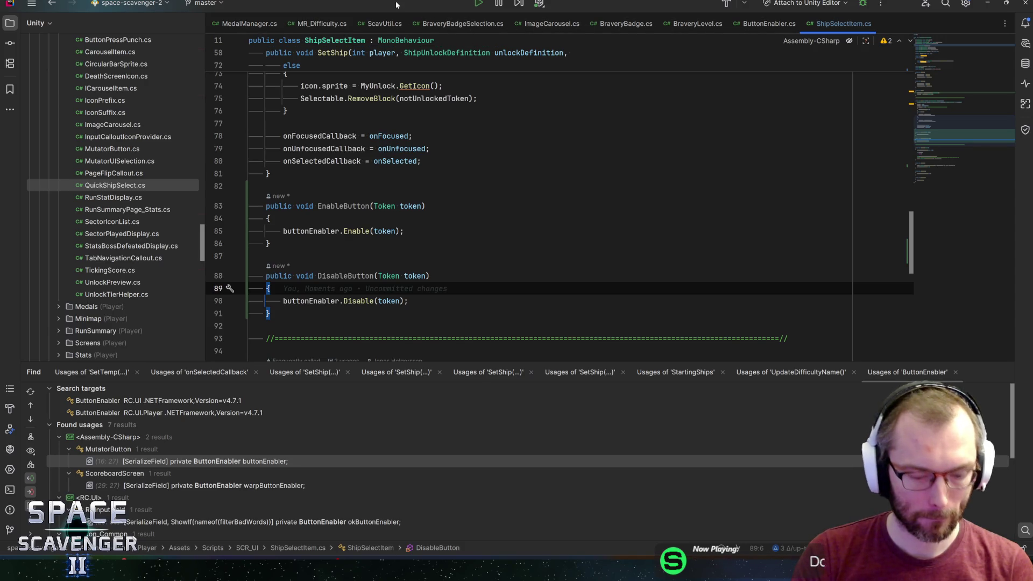
- Open the QuickShipSelect class found by searching 'quick', and place the caret after the preferred-ship check
key("ctrl+n")
type("quick")
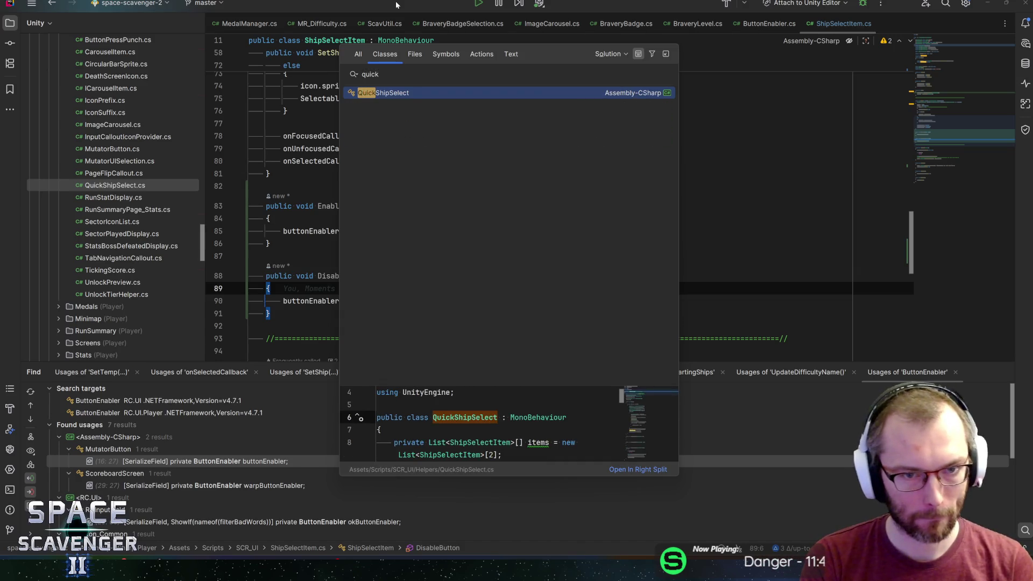
key("Return")
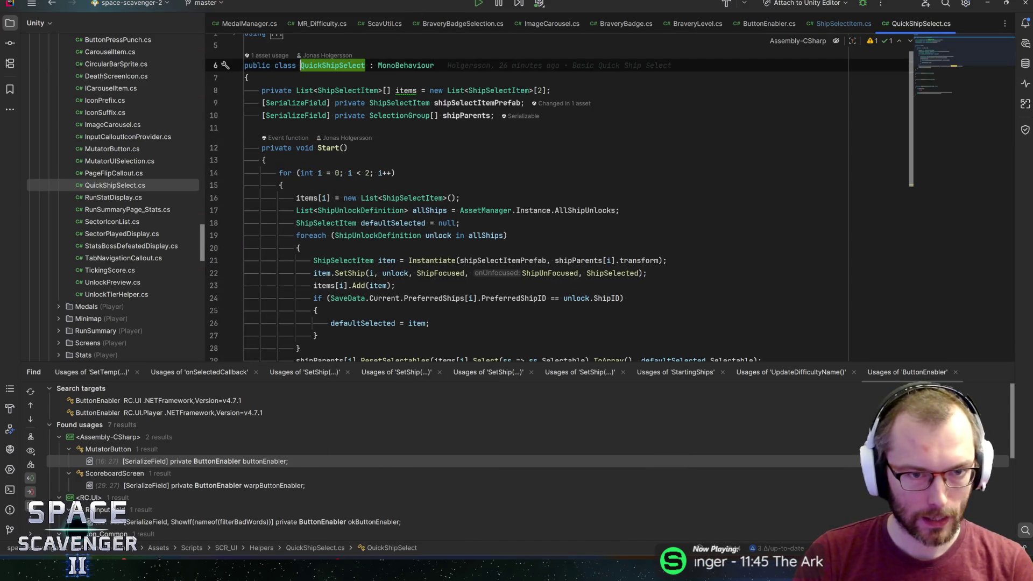
mouse_move(466, 115)
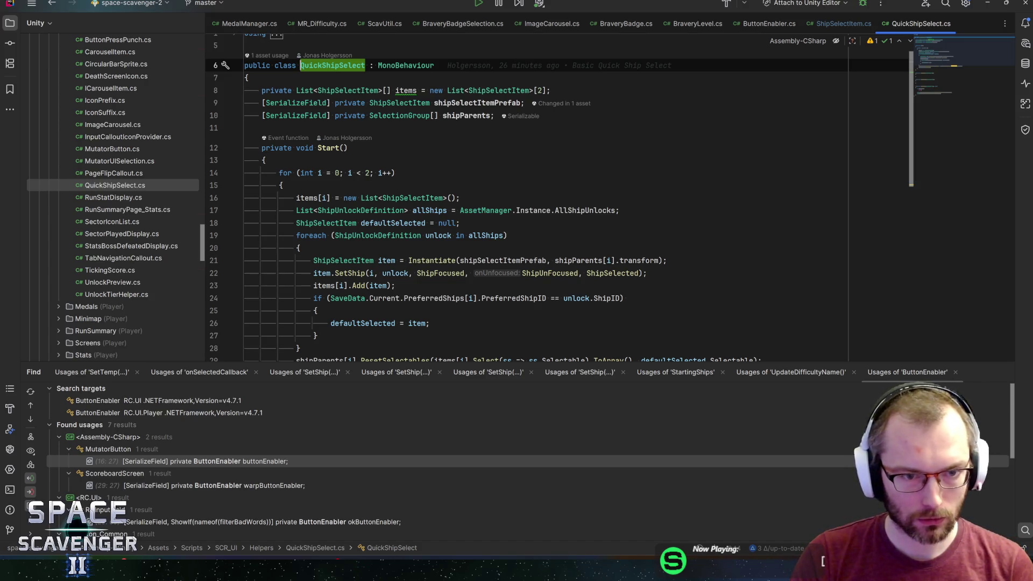
scroll(538, 199, "down", 2)
scroll(538, 200, "up", 3)
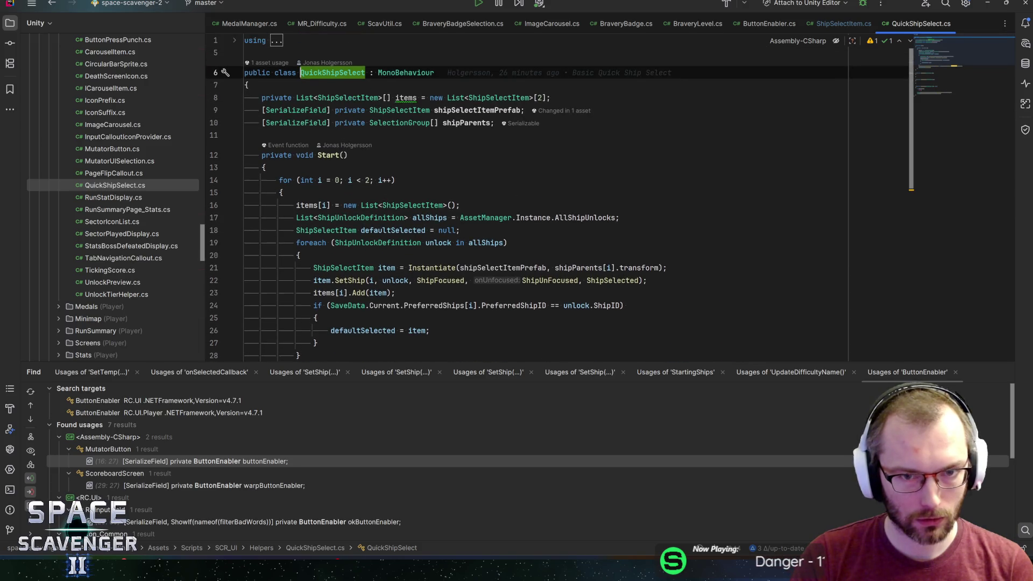
scroll(538, 199, "down", 3)
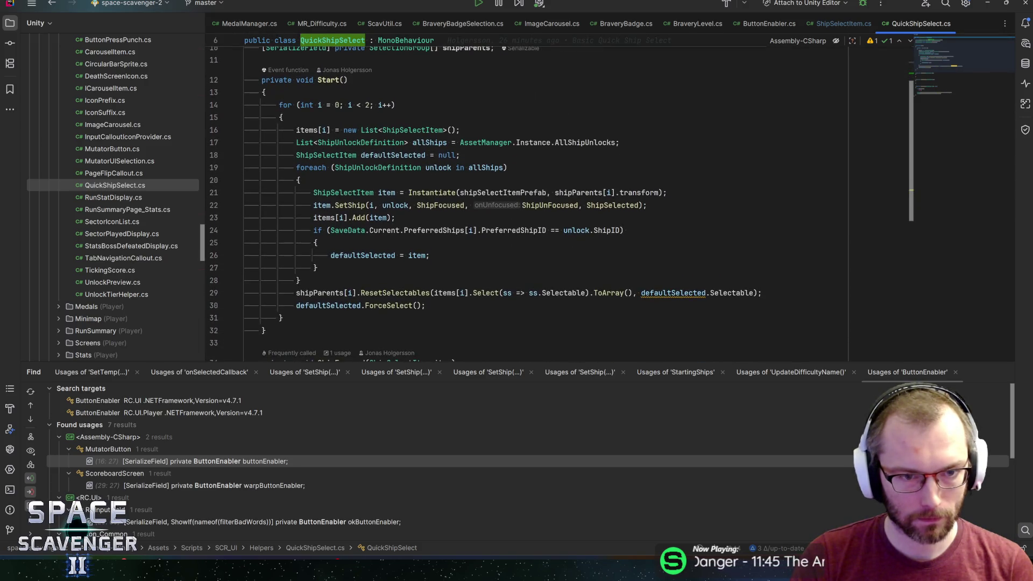
left_click(319, 267)
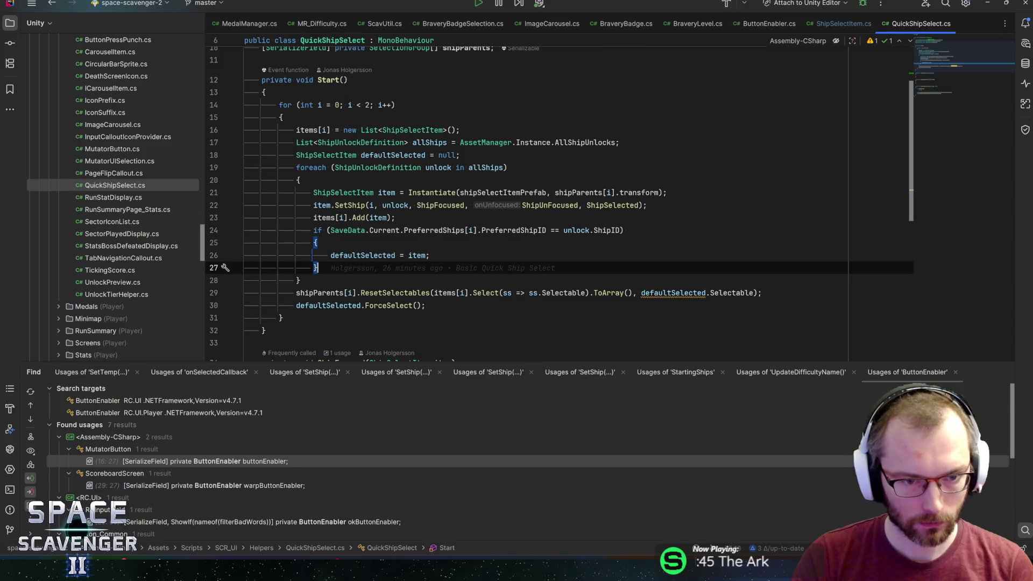
- Add a temporary if (i == 1 && !Core.Instance.IsCoop()) block calling item.DisableButton
key("Return")
type("if (")
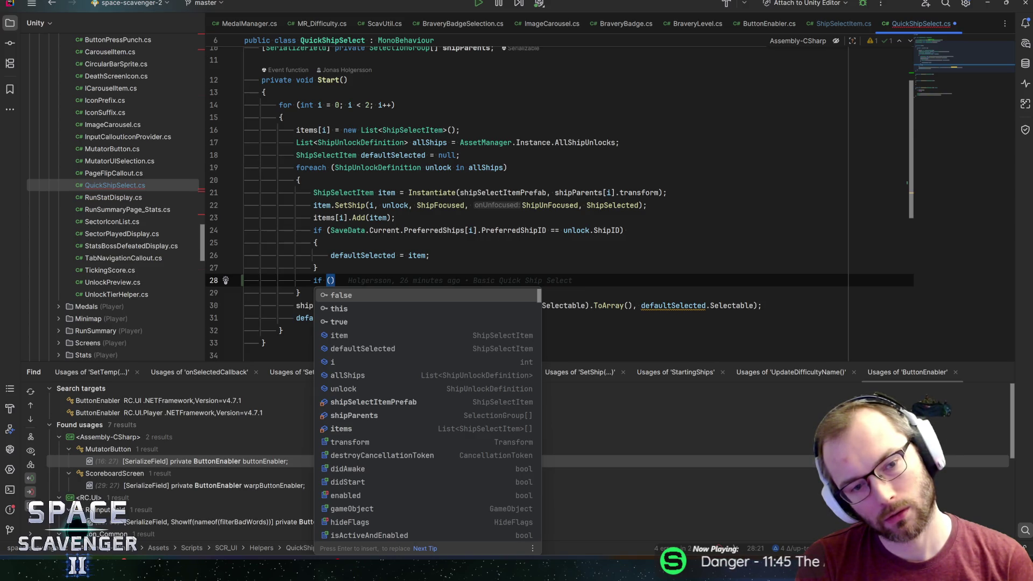
type("i >")
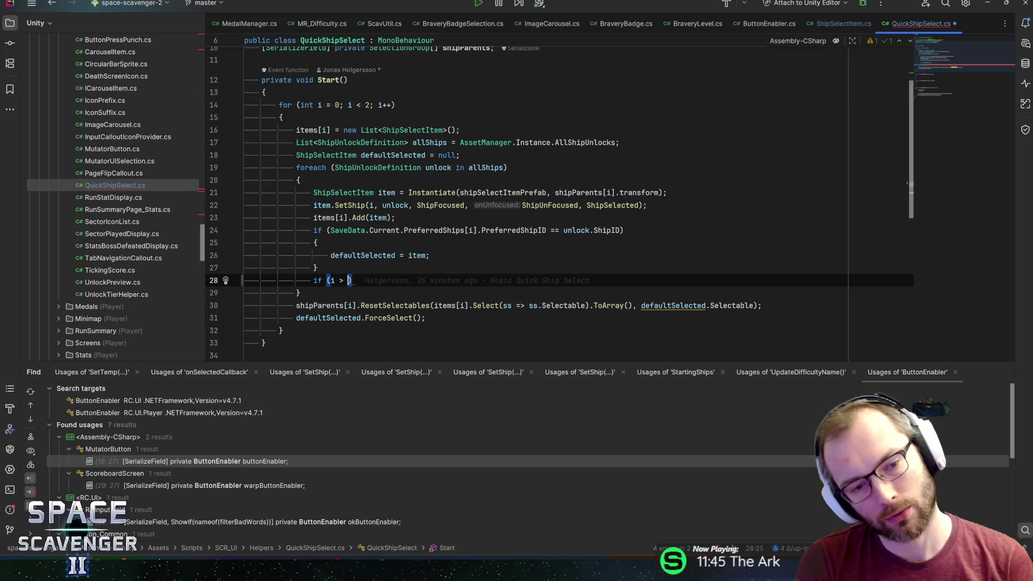
key("BackSpace")
key("BackSpace")
type("== 1 && Core.Instance.")
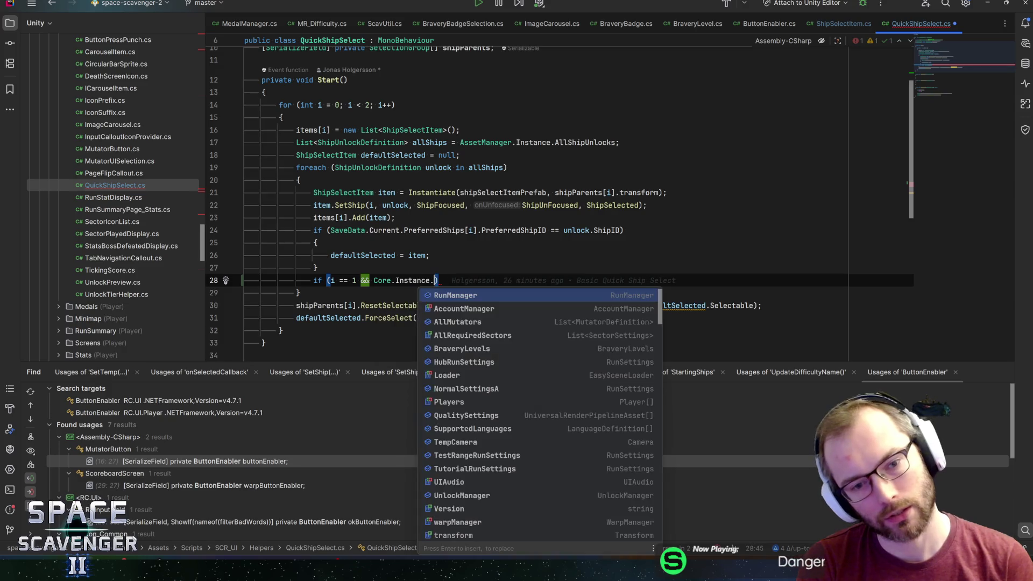
type("IsCo")
key("Return")
key("ctrl+Left")
key("ctrl+Left")
key("ctrl+Left")
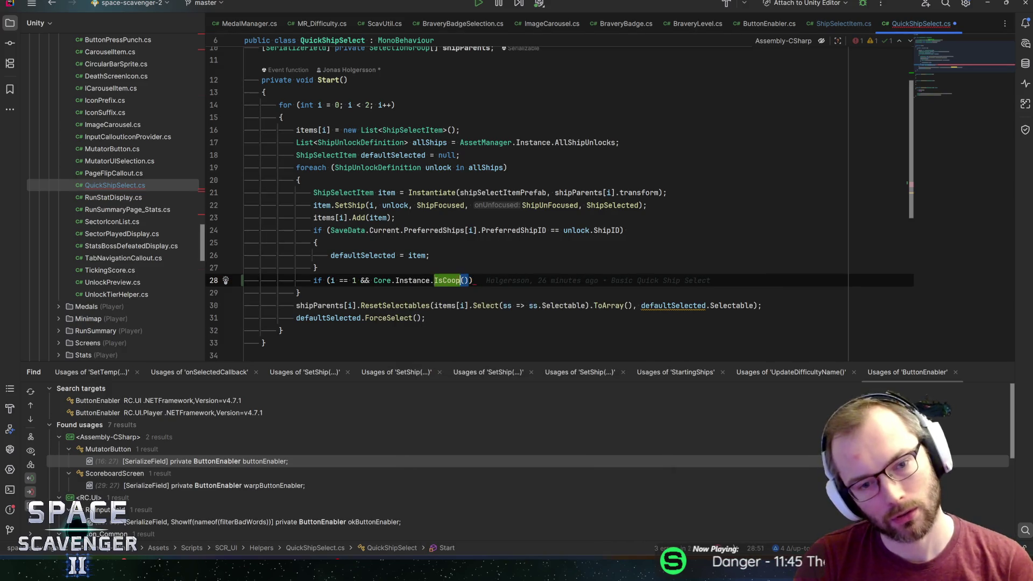
type("!")
key("End")
key("ctrl+shift+Return")
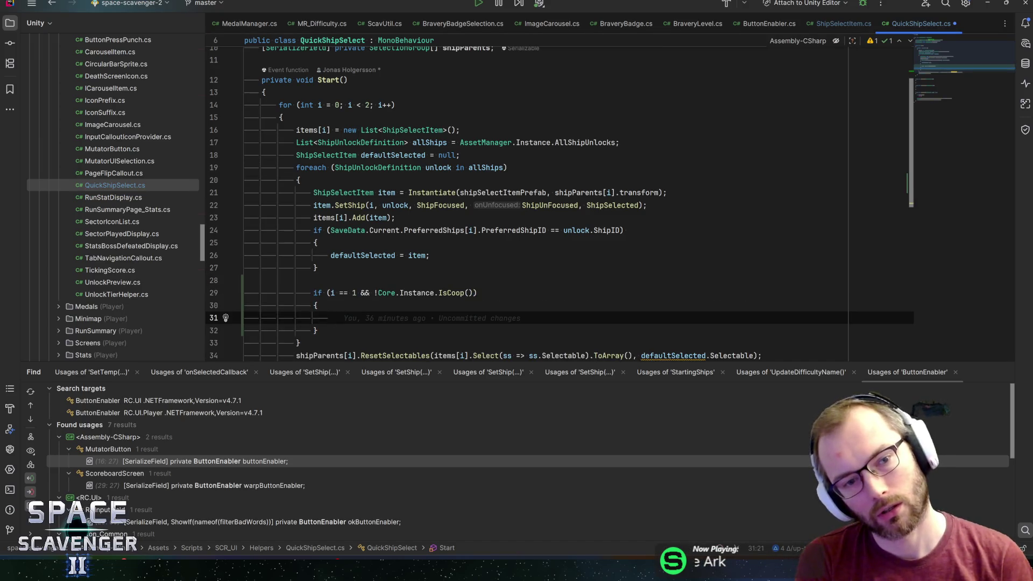
type("item.Disa")
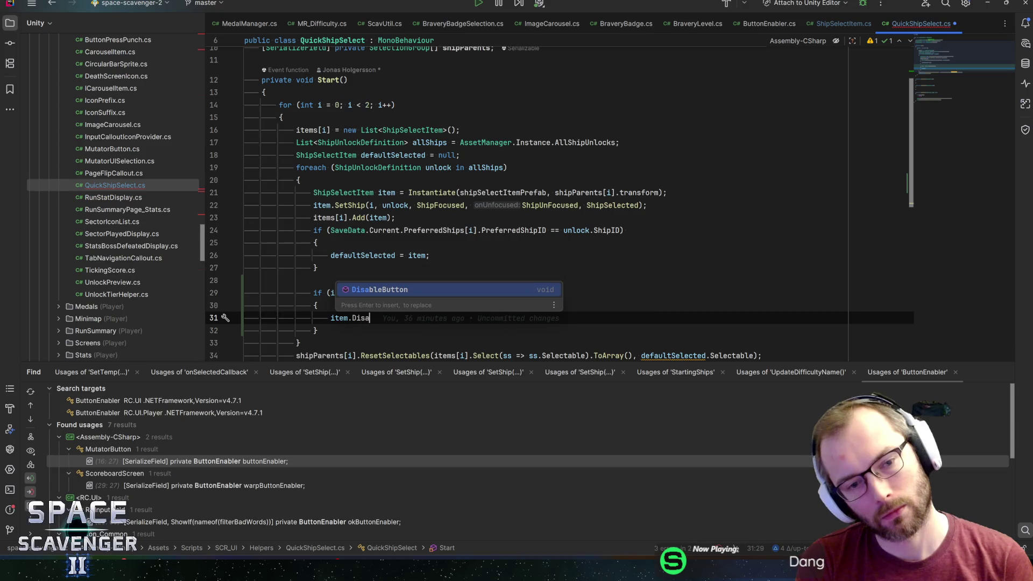
key("Return")
type("token);")
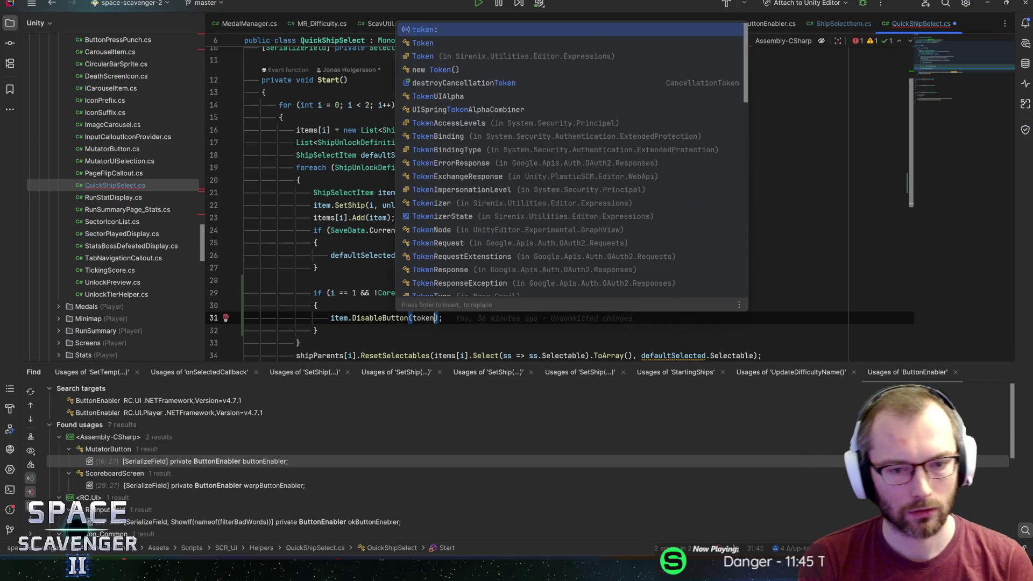
key("Escape")
- Add a readonly coopToken field named 'CoopToken' using the Token field template
scroll(539, 199, "up", 3)
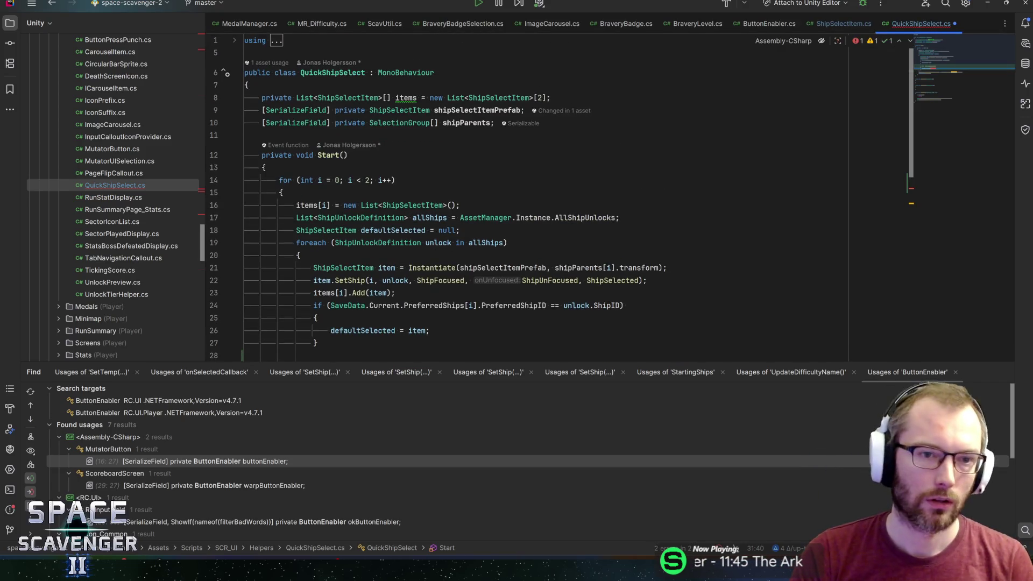
key("Return")
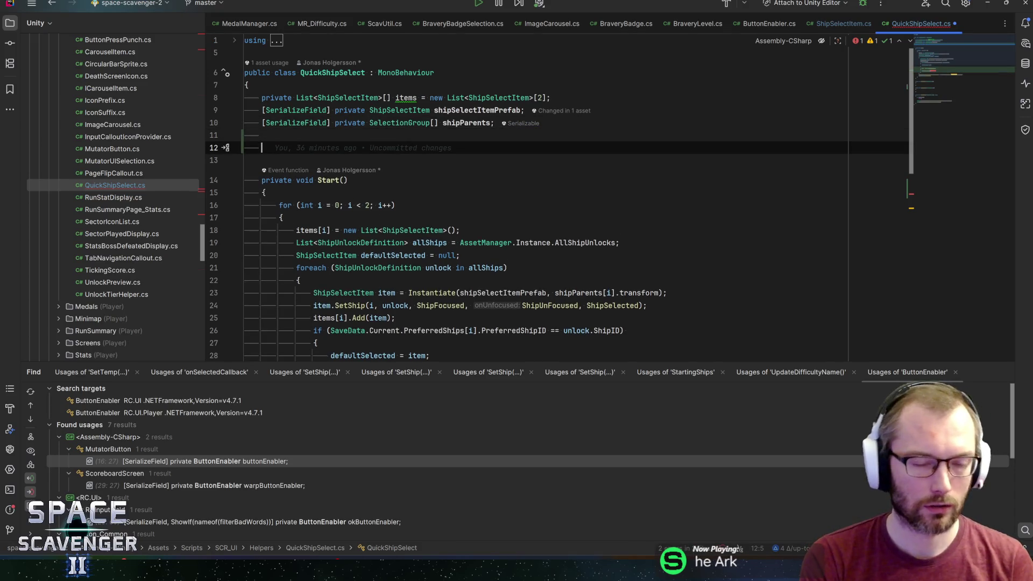
type("tok")
key("Tab")
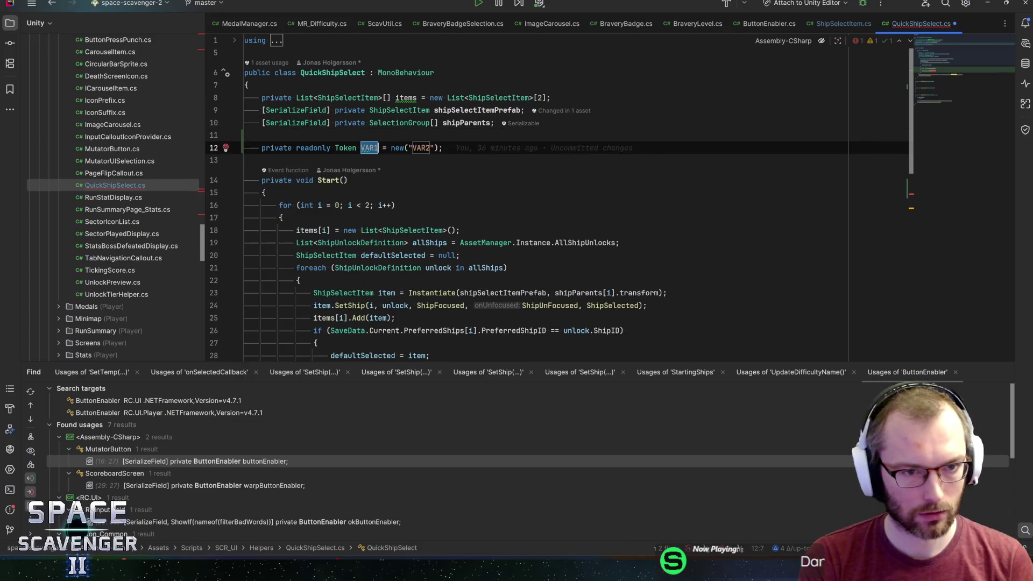
type("VAR2")
key("Tab")
type("oopToken")
key("Tab")
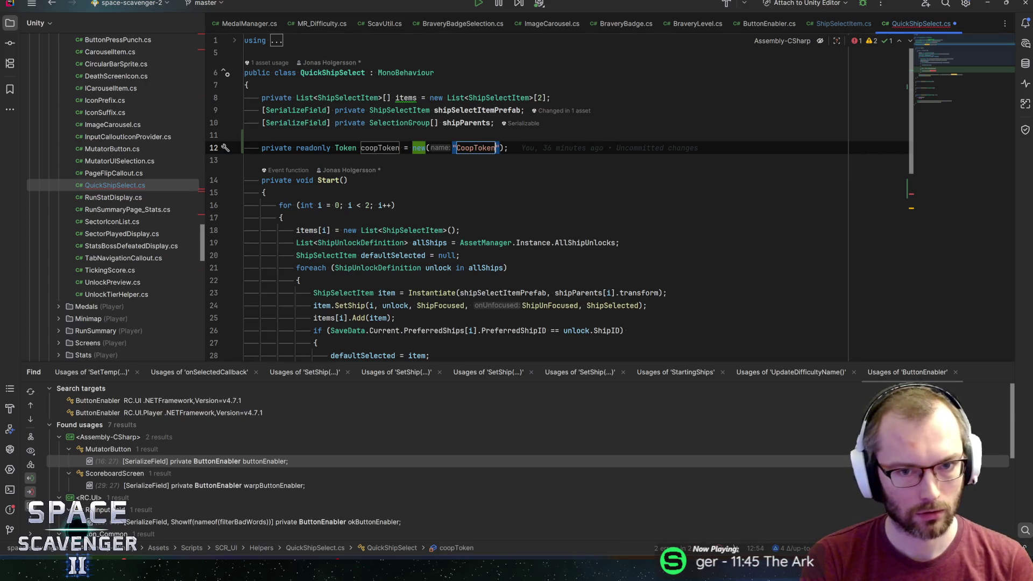
key("Tab")
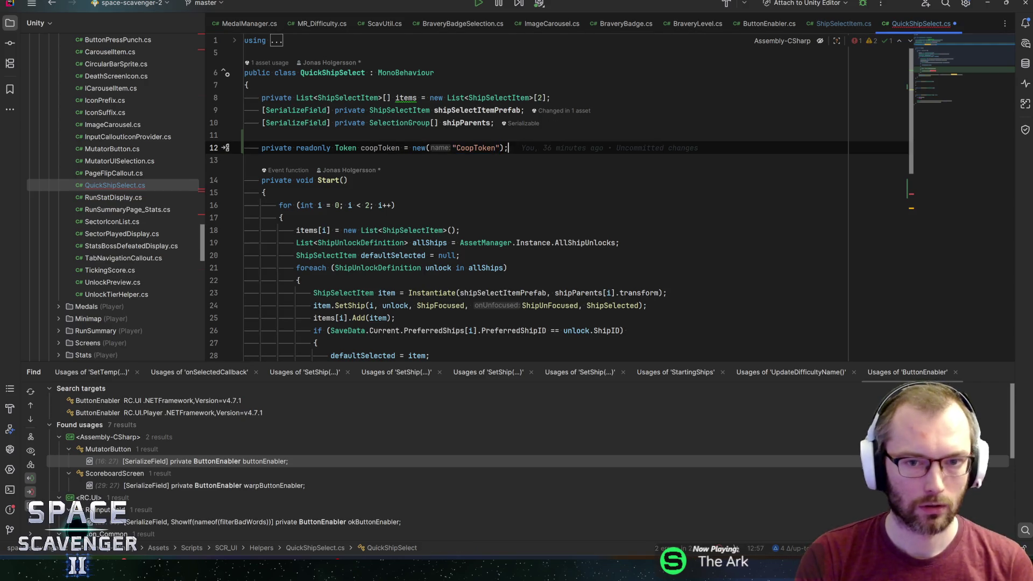
- Pass coopToken to DisableButton, then delete the temporary if-block and blank lines
key("ctrl+alt+Left")
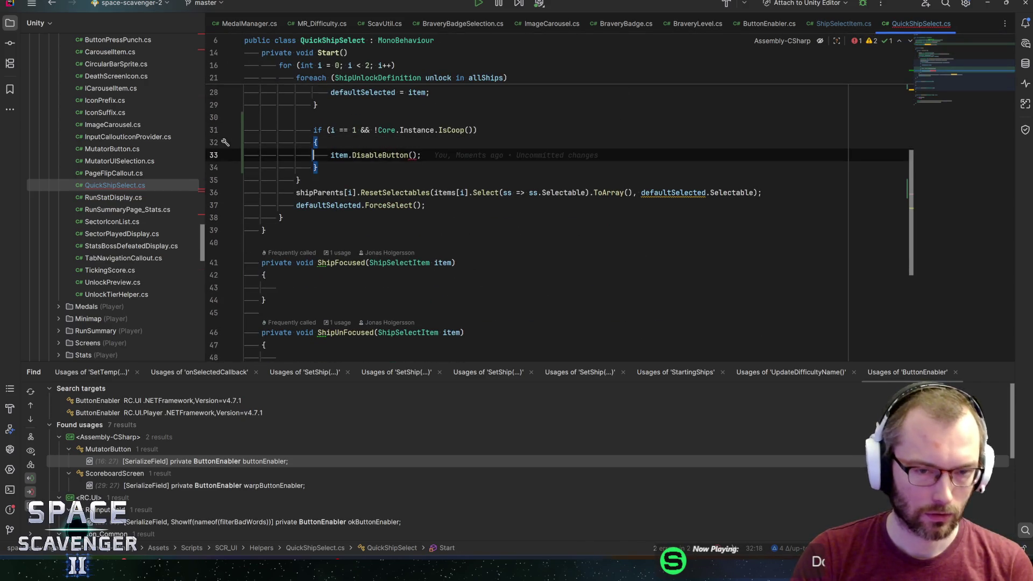
type("coop")
key("Return")
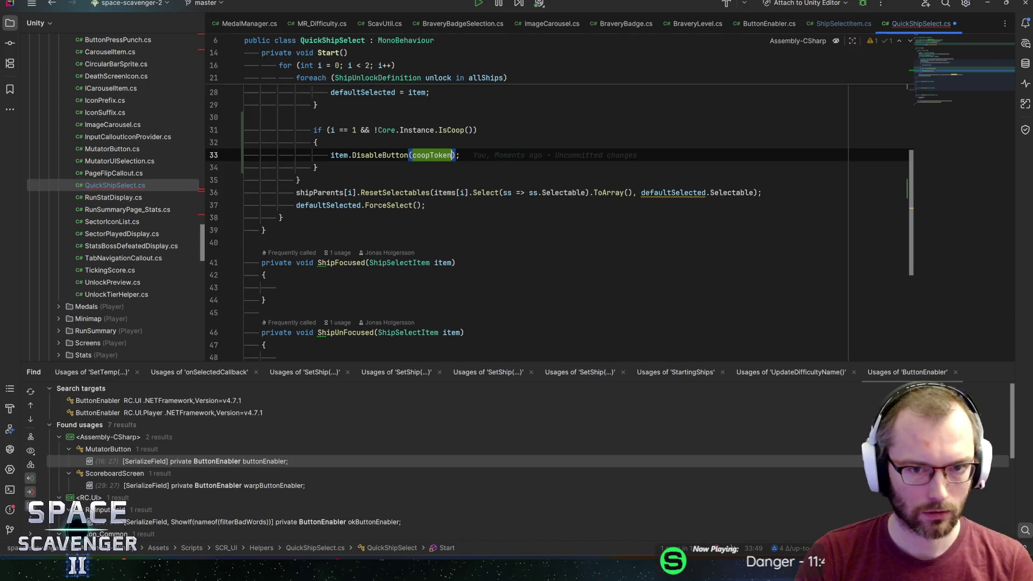
key("End")
key("ctrl+w")
key("ctrl+w")
key("ctrl+w")
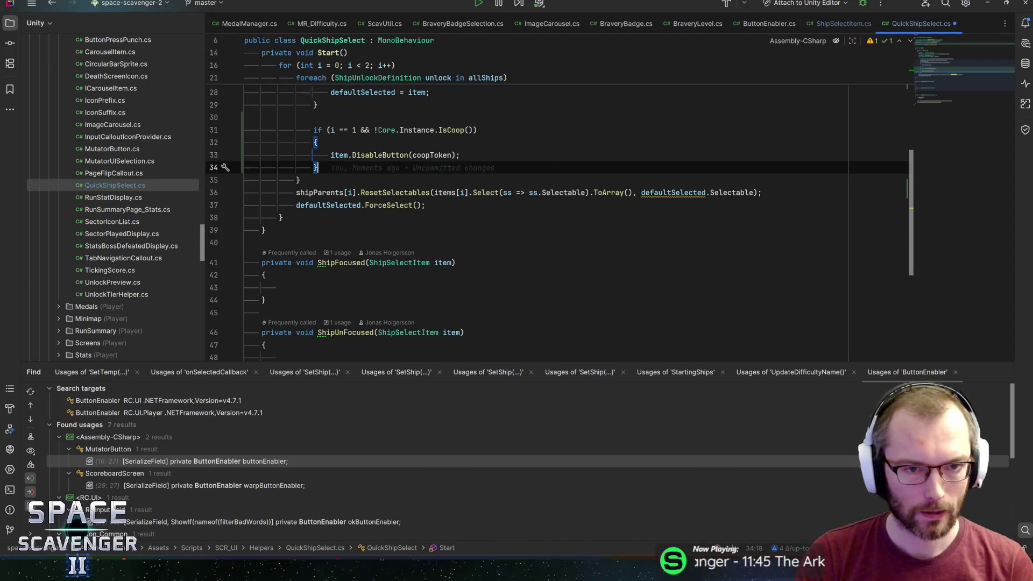
key("BackSpace")
key("shift+Up")
key("BackSpace")
key("Down")
key("Down")
key("Down")
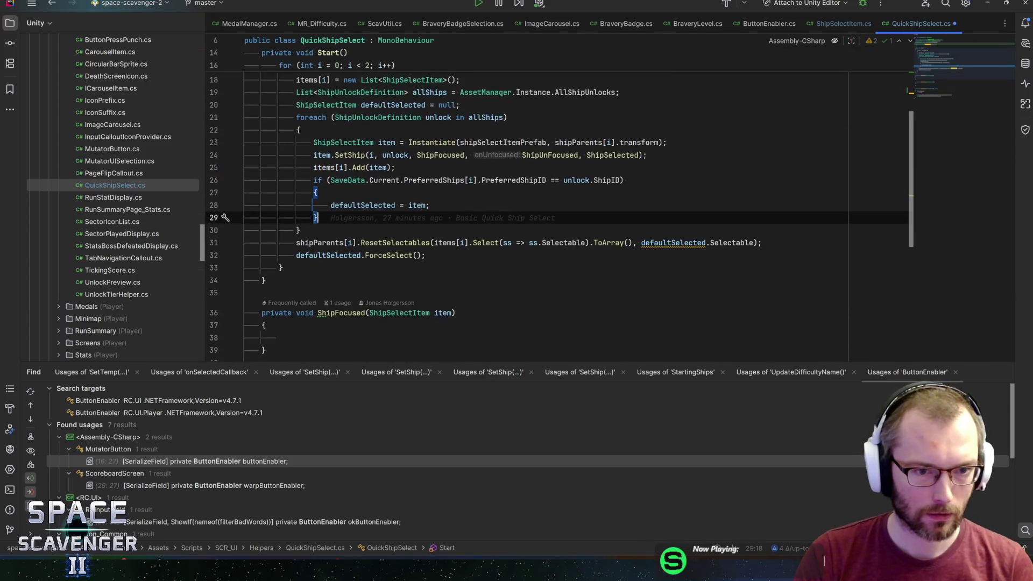
- Add an UpdateCoop(); call at the end of Start()
key("Return")
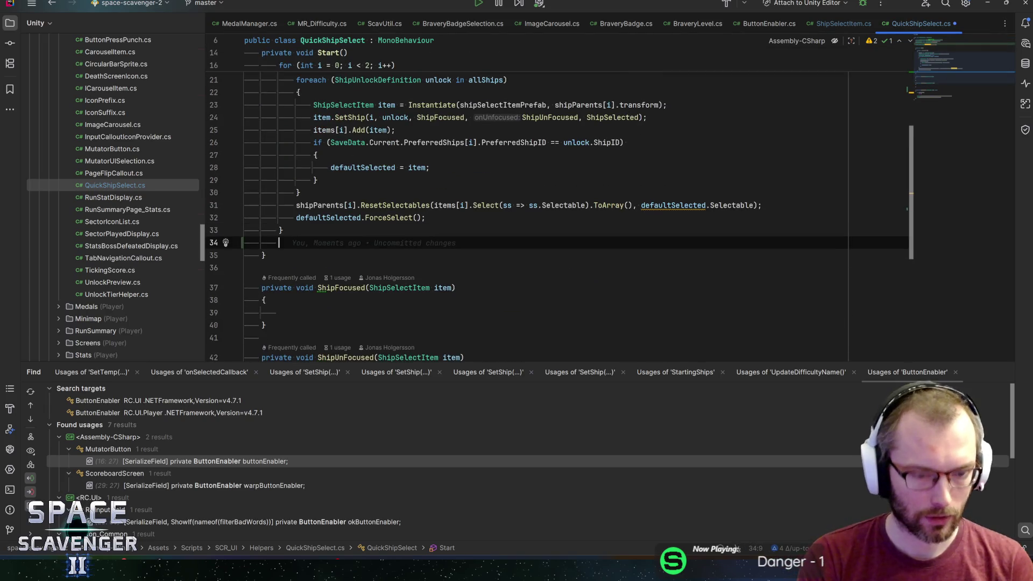
type("UpdateCoop_")
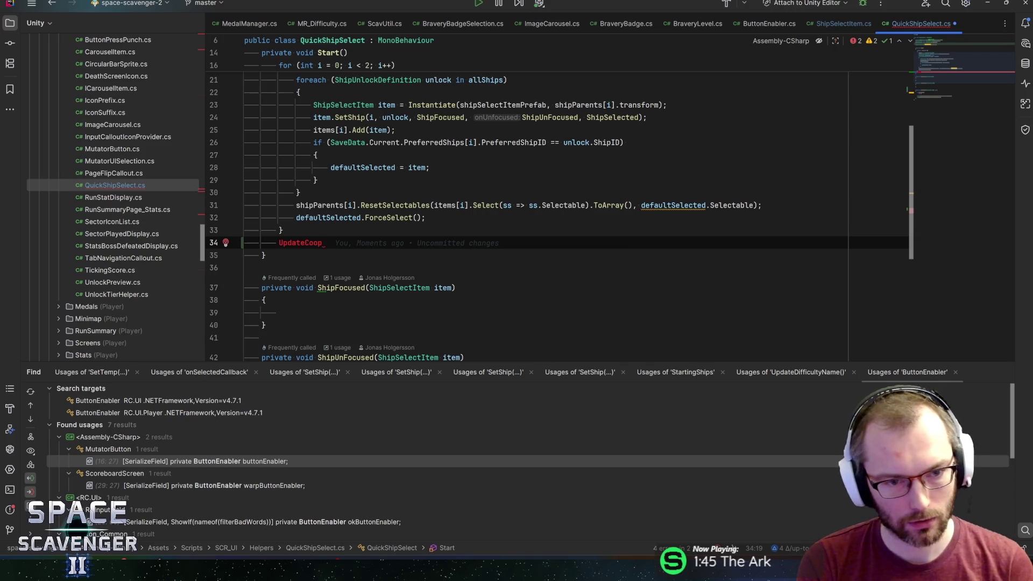
type("();")
key("Home")
key("Return")
key("Down")
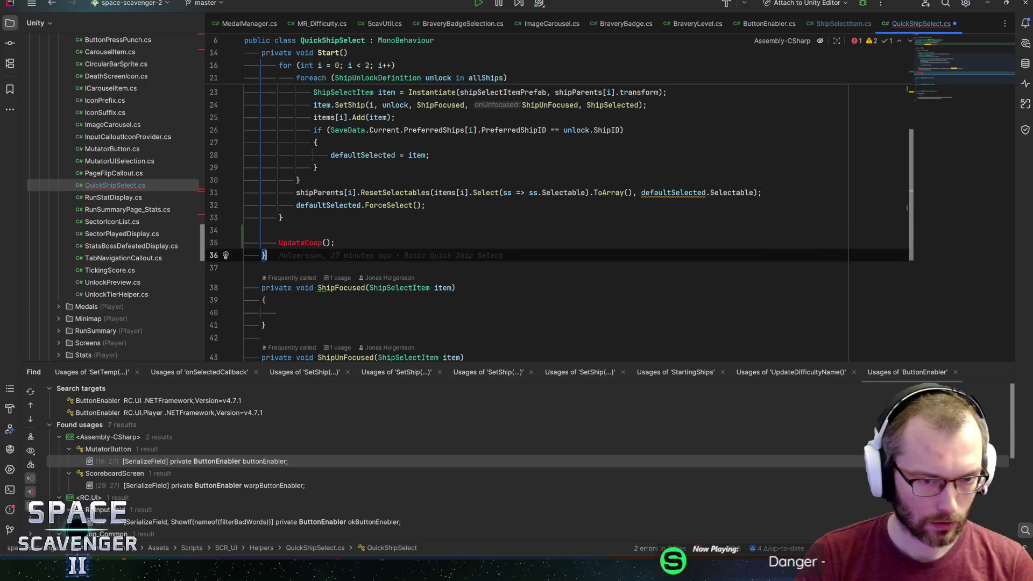
- Declare an empty private void UpdateCoop() method below Start()
key("End")
key("Return")
key("Return")
type("private ")
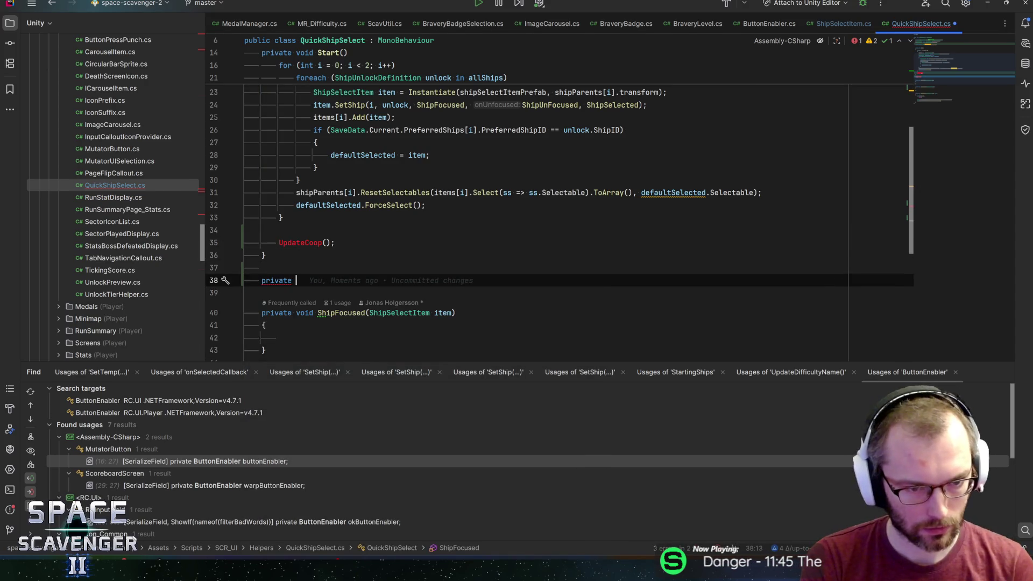
type("void UpdateCoo")
type("p()")
type("{")
key("Return")
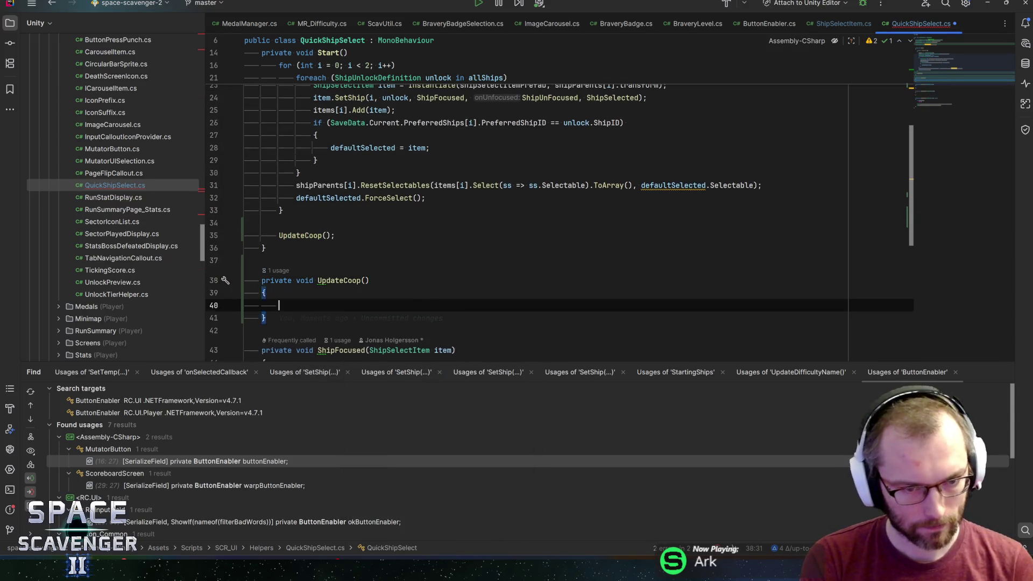
type("if (")
scroll(560, 216, "up", 5)
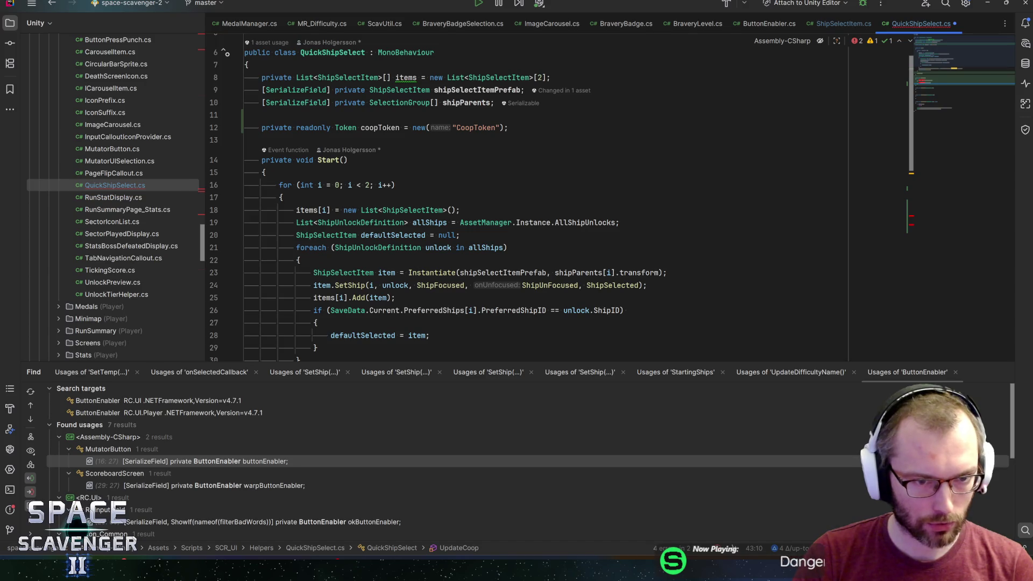
left_click_drag(283, 198, 278, 185)
scroll(560, 215, "down", 5)
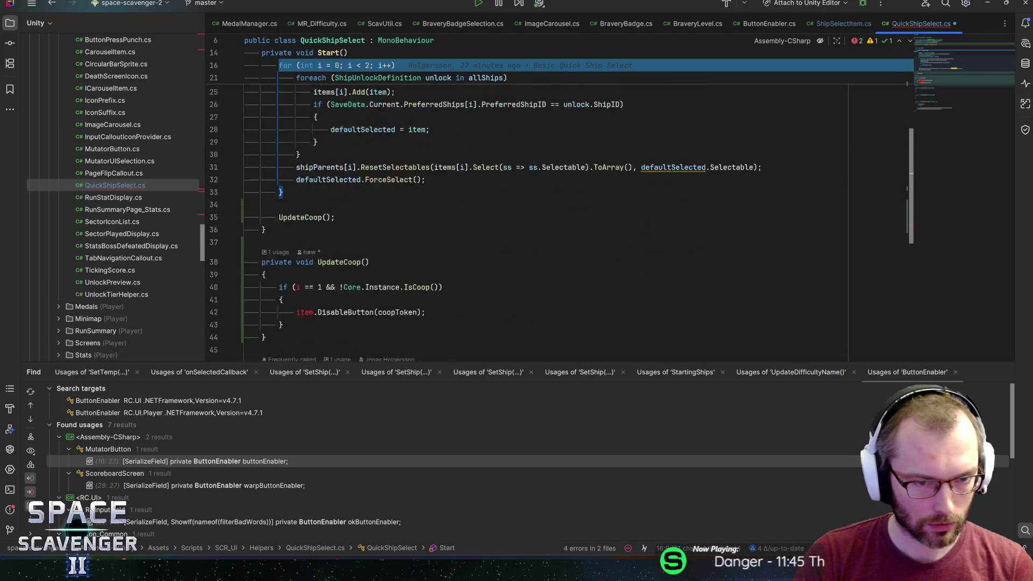
scroll(559, 216, "up", 5)
left_click(296, 210)
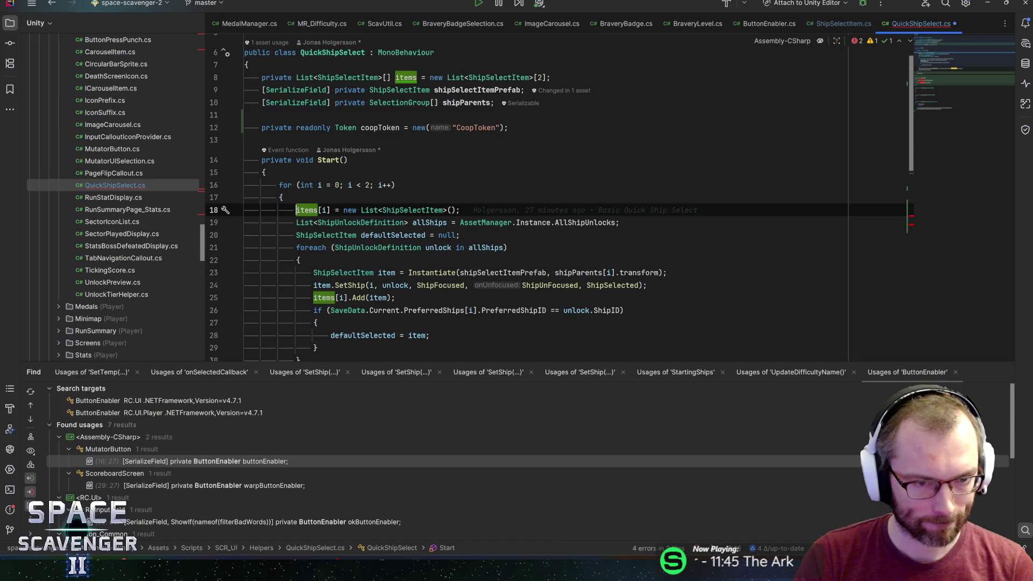
scroll(559, 198, "up", 1)
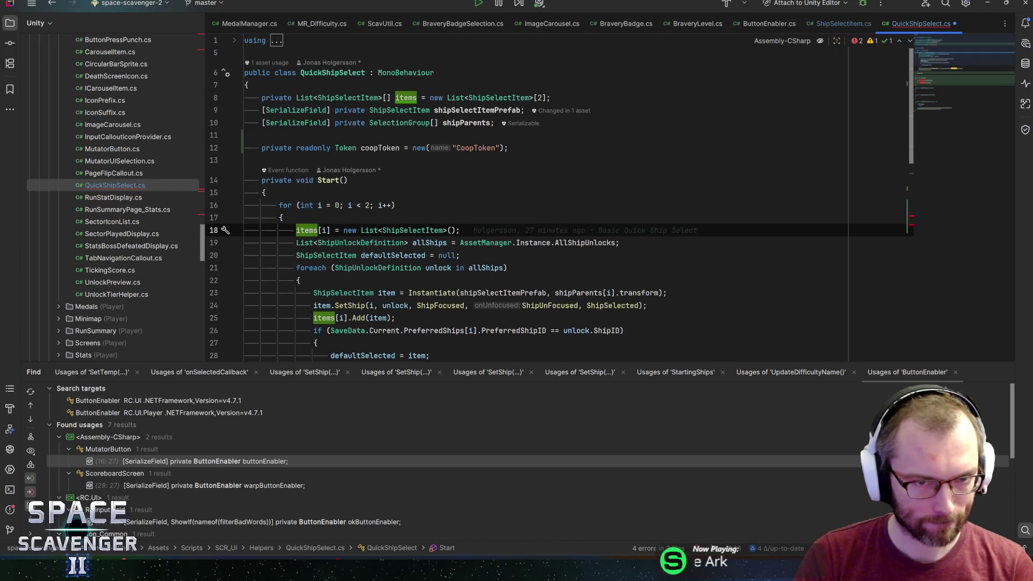
scroll(560, 215, "down", 6)
left_click(266, 275)
- Add a foreach loop over items[1] with loop variable item inside UpdateCoop
key("Return")
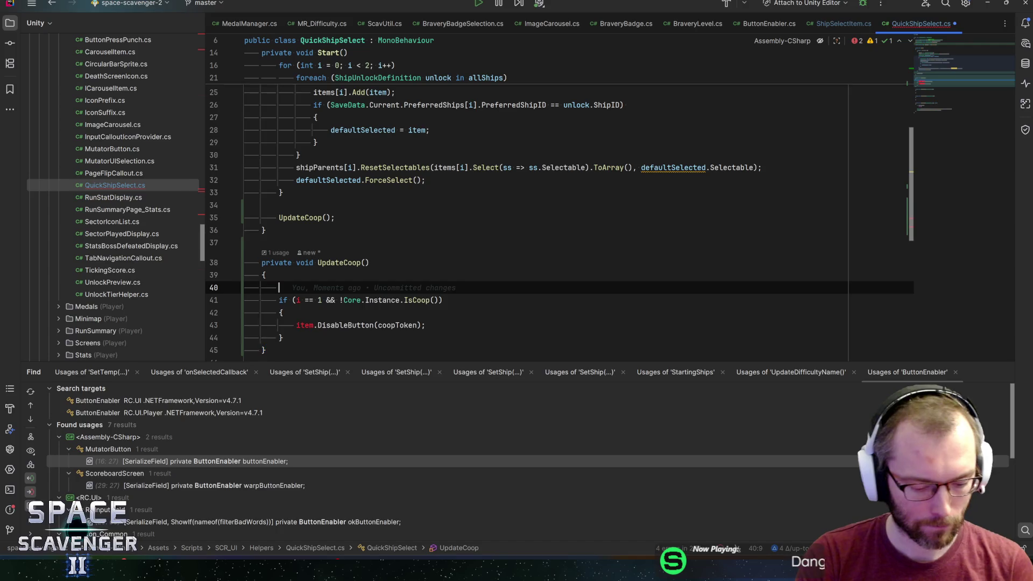
type("item")
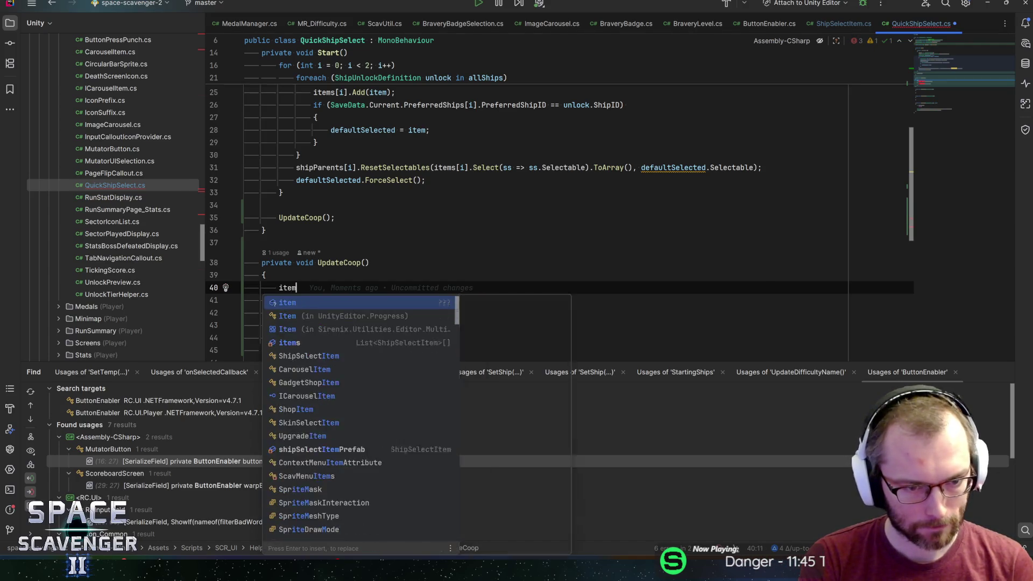
type("s[.foreach (ShipSelectItem it in")
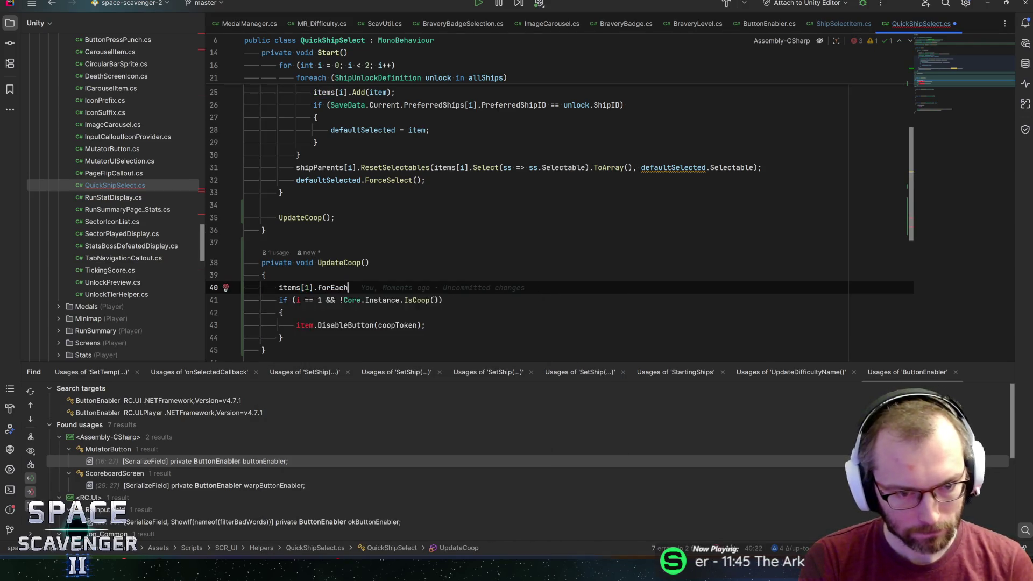
key("Return")
type("ipSelectItem ite in")
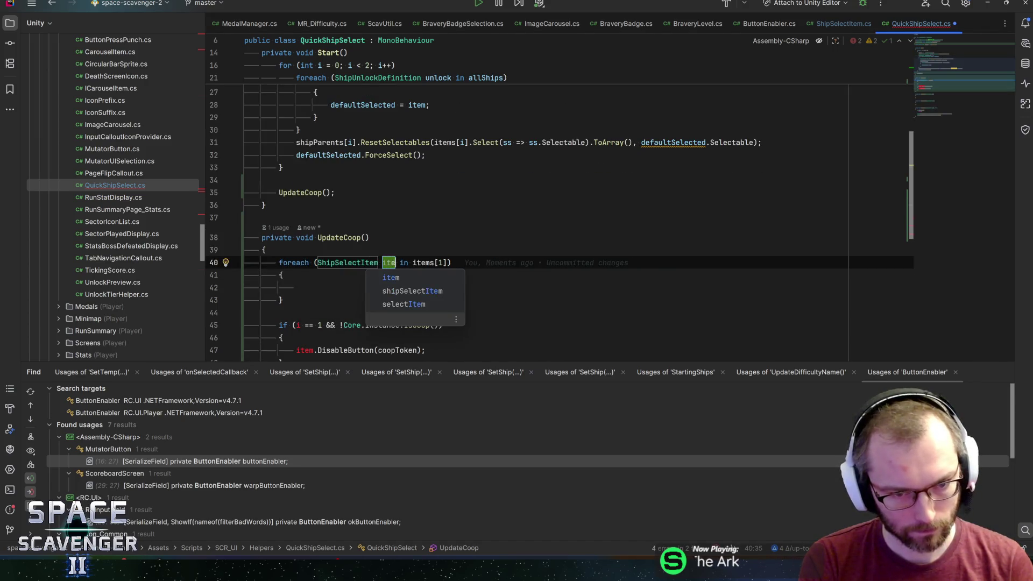
key("Return")
key("Up")
key("Up")
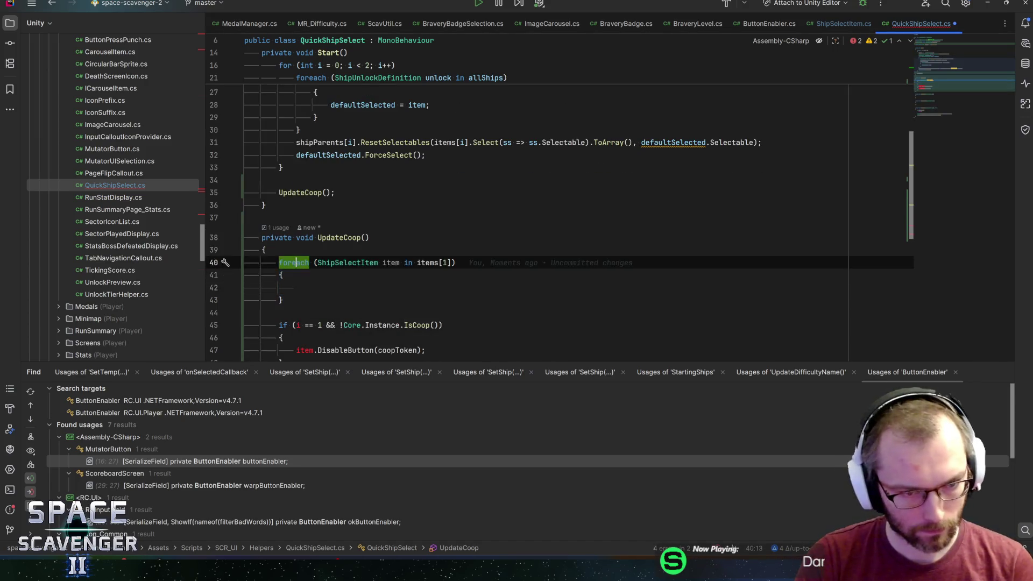
key("ctrl+alt+Return")
key("ctrl+z")
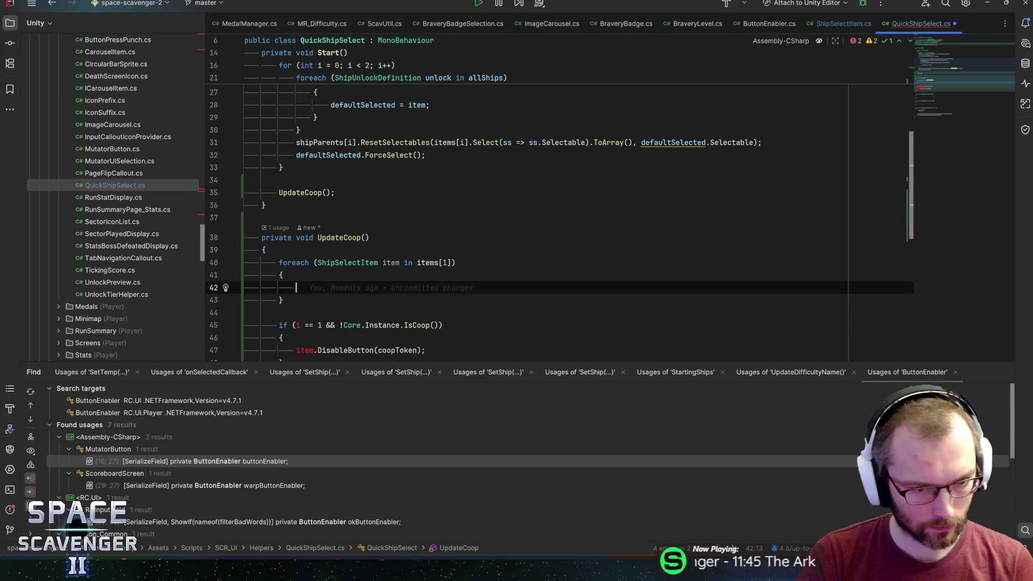
- Add bool isCoop = Core.Instance.IsCoop(); above the loop and move DisableButton into it
key("Up")
key("Up")
key("ctrl+alt+Return")
type("bool isCoop = Core.Instance.")
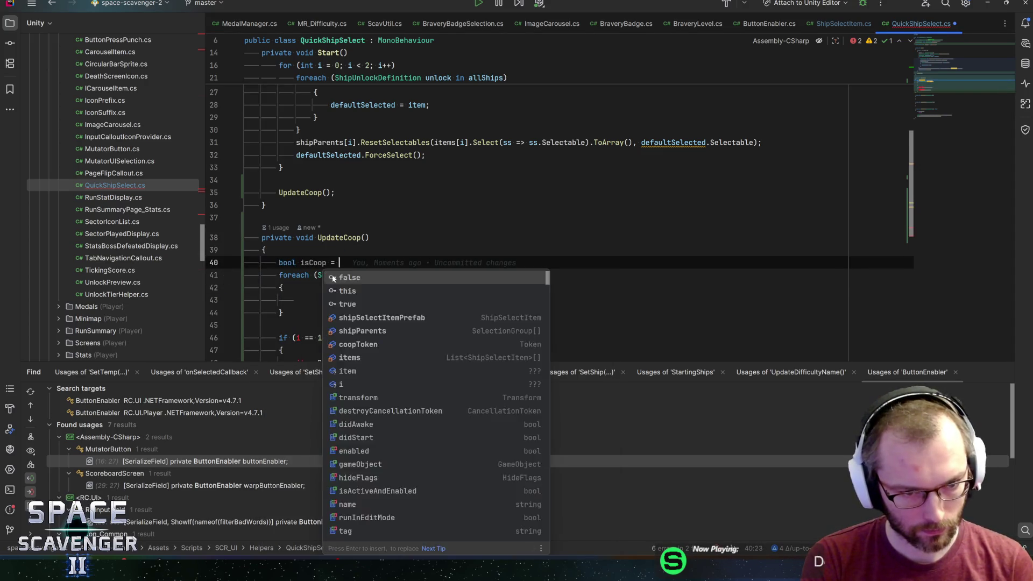
type("IsCoop")
key("Return")
key("Down")
key("Down")
key("Down")
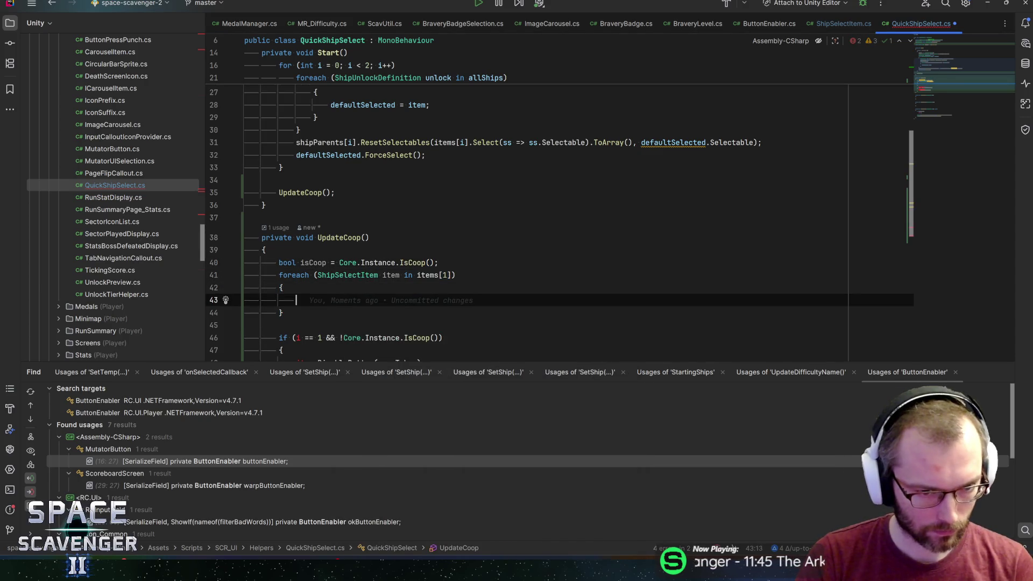
key("Up")
key("alt+shift+Up")
key("alt+shift+Up")
key("alt+shift+Up")
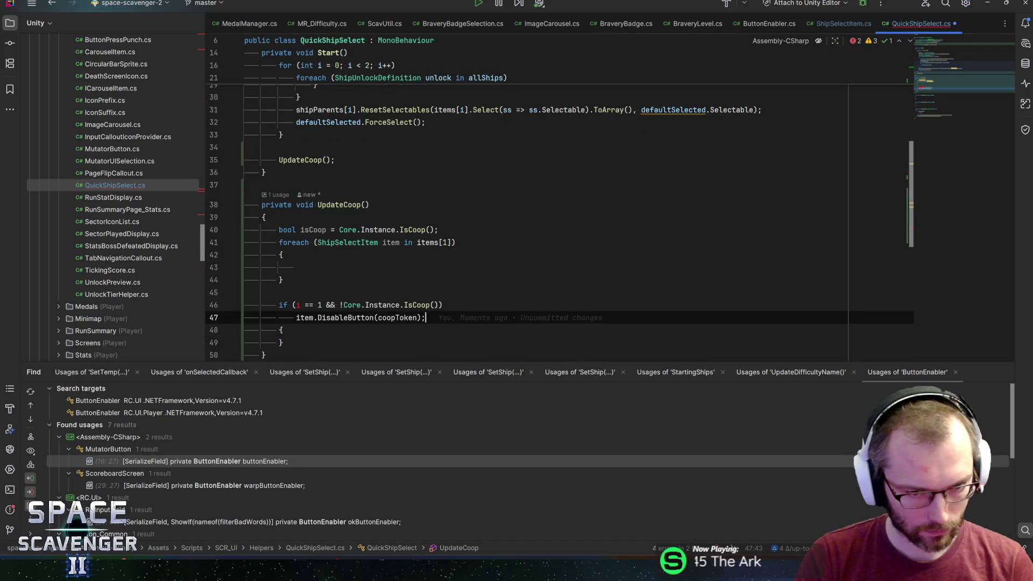
key("Up")
- Wrap the loop body in if (isCoop) / else, with DisableButton in the else branch
key("Return")
type("if (isCoop)")
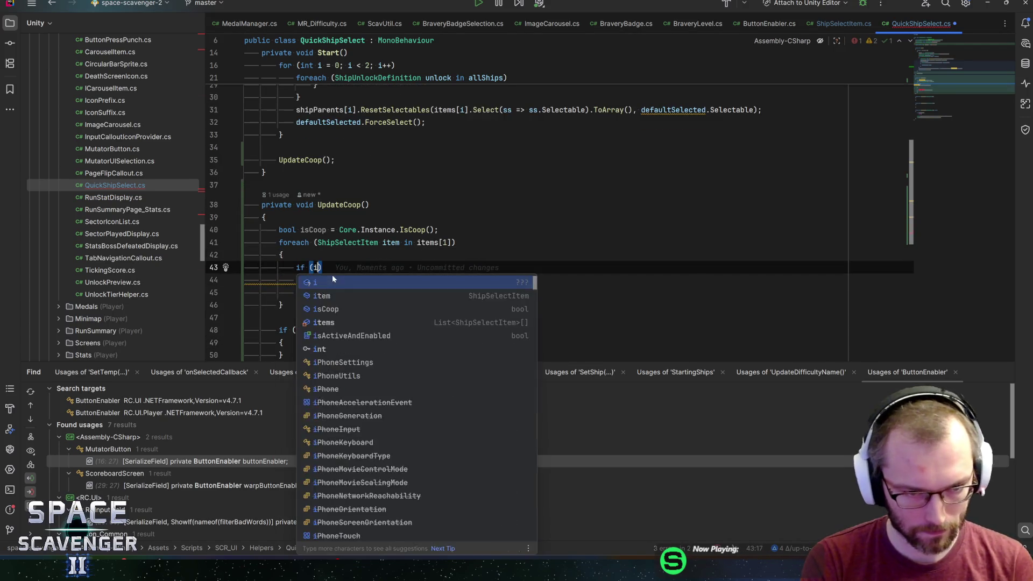
key("Return")
type("{")
key("Return")
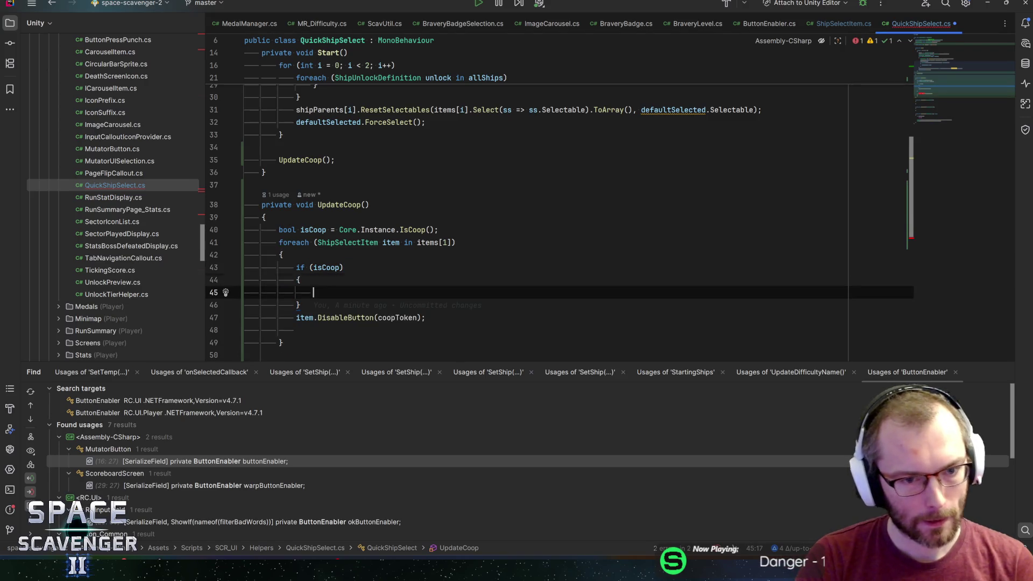
key("Down")
key("Down")
key("Up")
key("End")
key("Return")
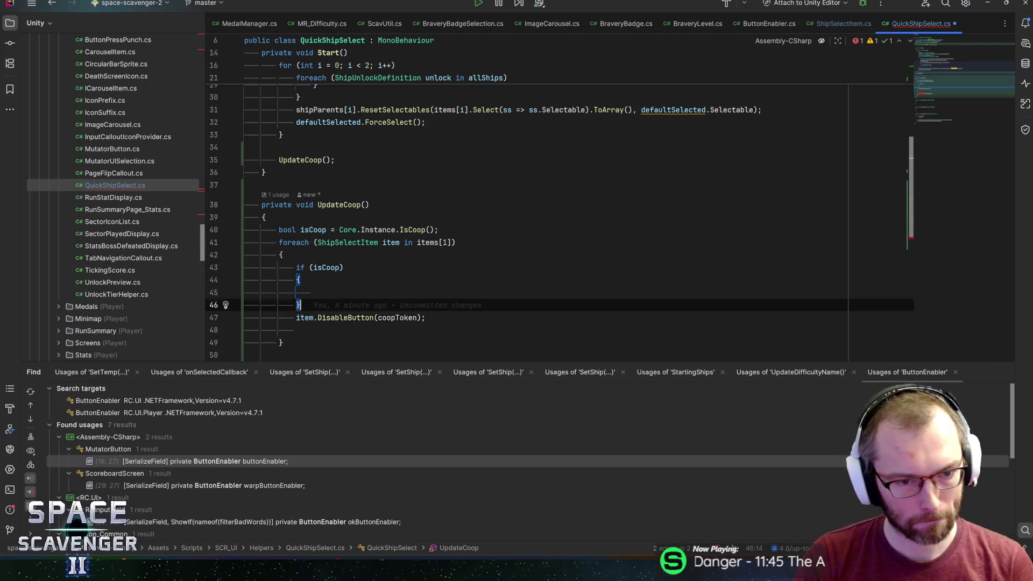
type("else")
key("Return")
type("{")
key("Return")
key("Down")
key("ctrl+alt+shift+Up")
key("Down")
key("Up")
key("Up")
key("Up")
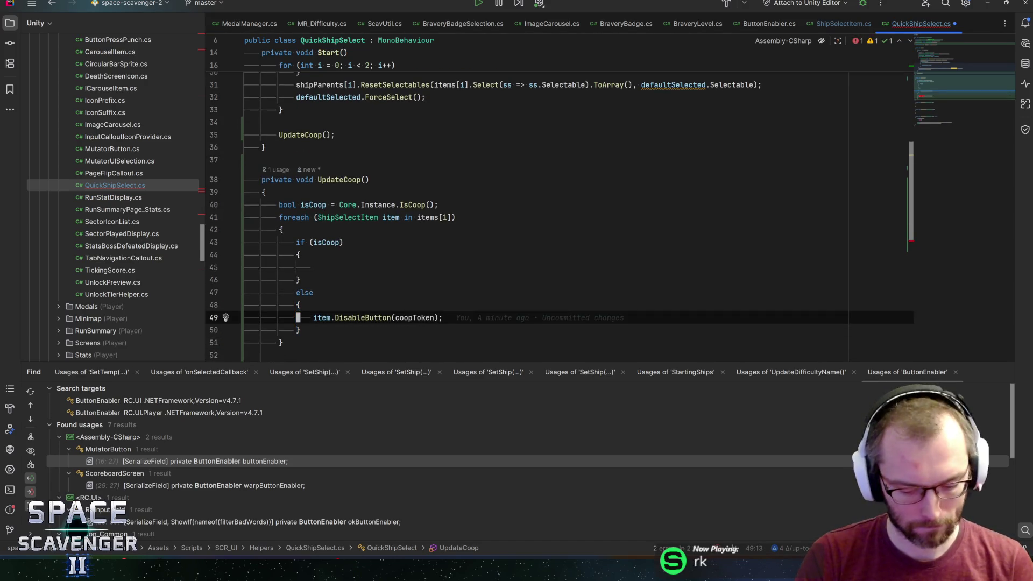
- Call item.EnableButton(coopToken) in the co-op branch and delete the leftover empty if block
type("item.ena")
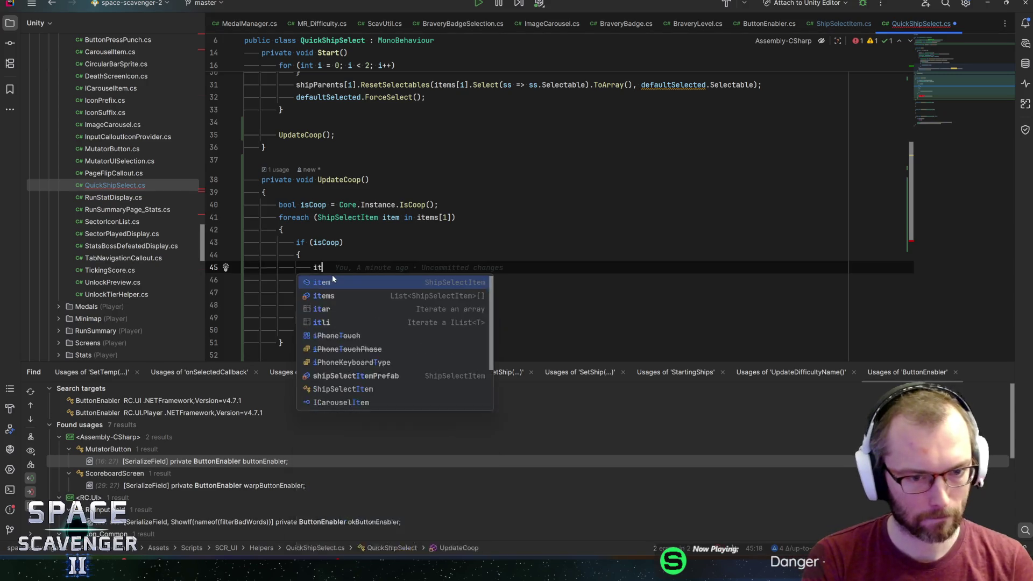
key("Down")
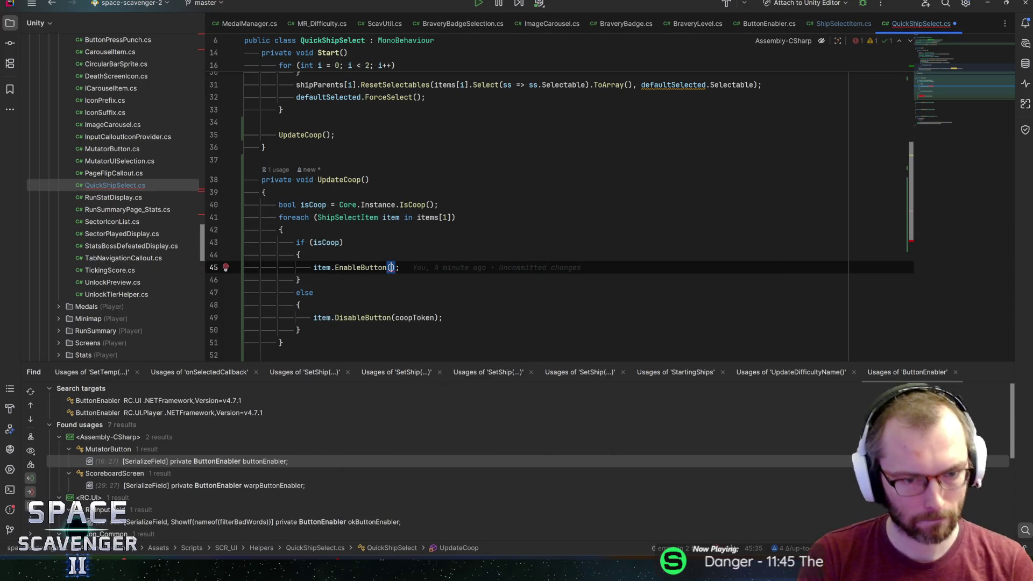
key("Return")
type("coop")
key("Return")
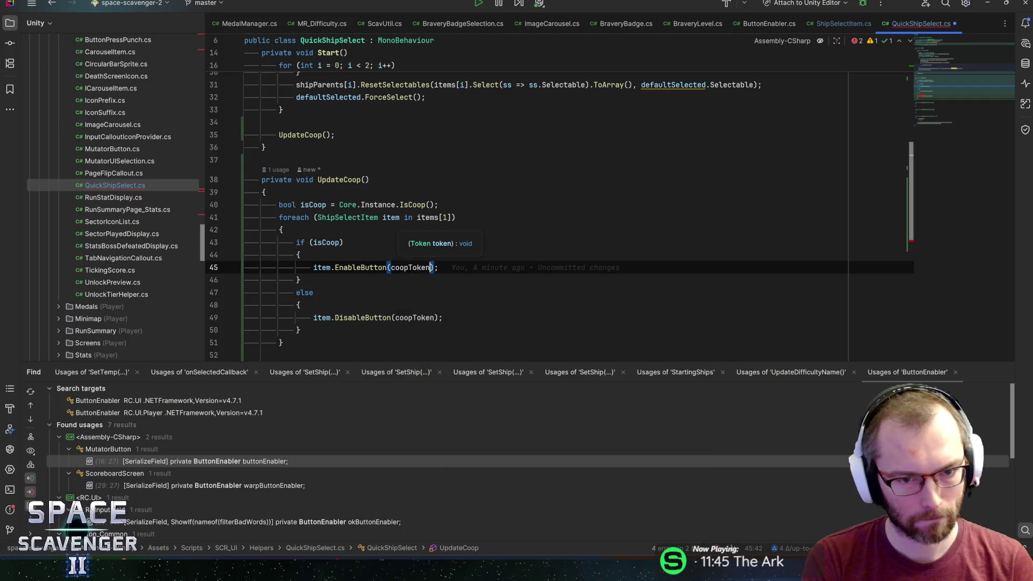
scroll(346, 280, "down", 3)
left_click_drag(301, 243, 172, 198)
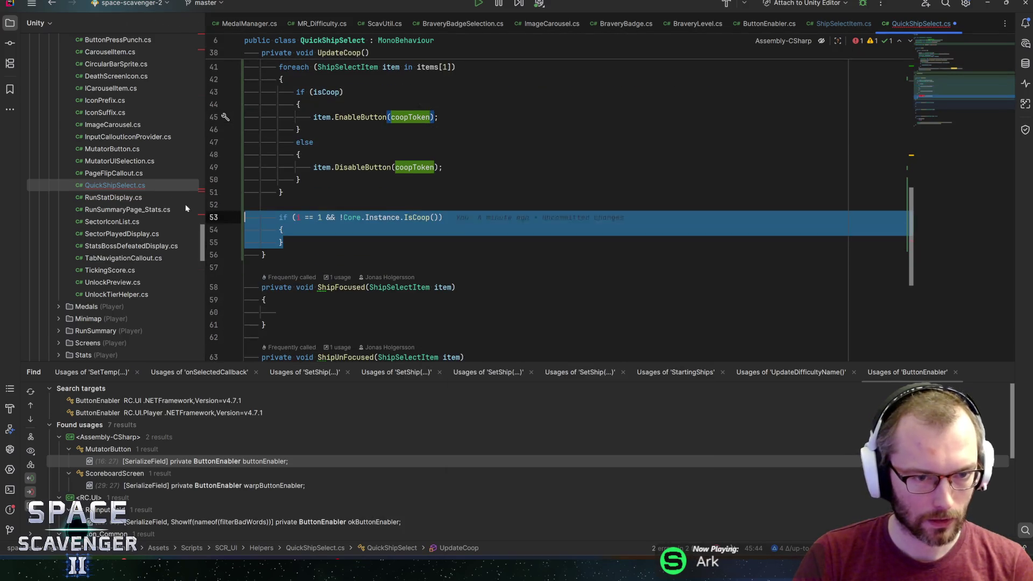
key("BackSpace")
- Review the fields and select UpdateCoop's private access modifier
scroll(527, 215, "up", 3)
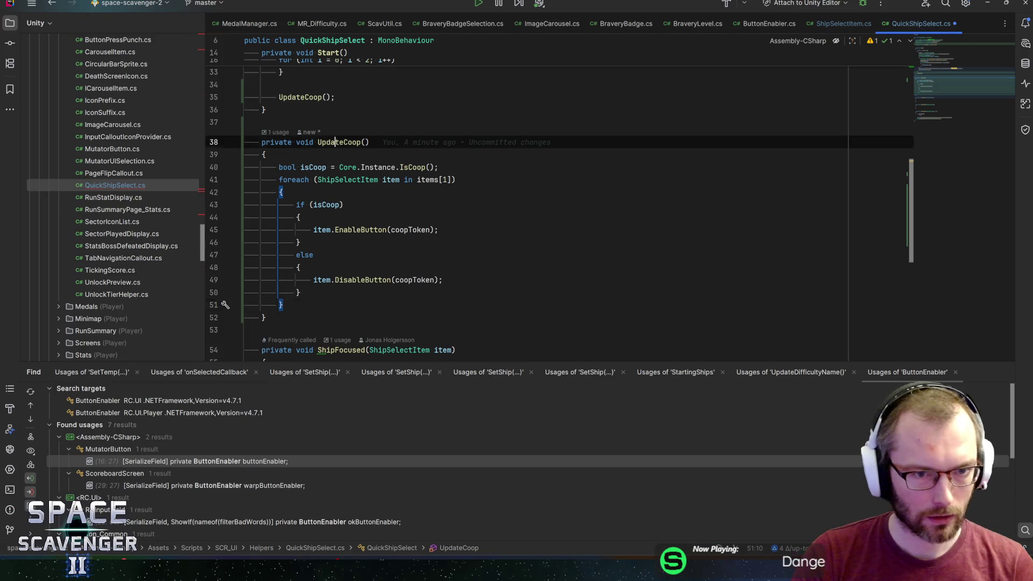
double_click(339, 70)
scroll(538, 204, "up", 10)
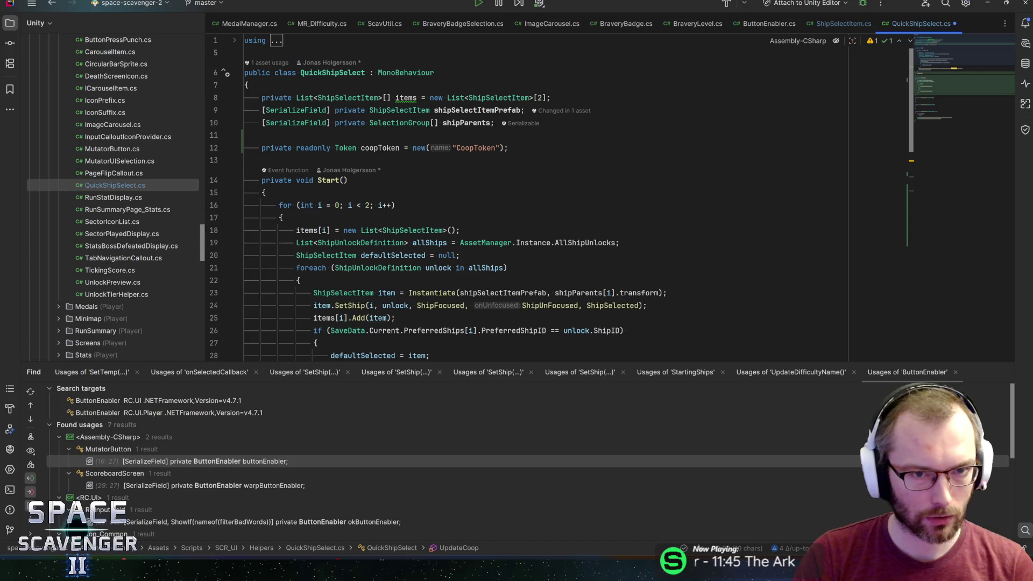
left_click(245, 135)
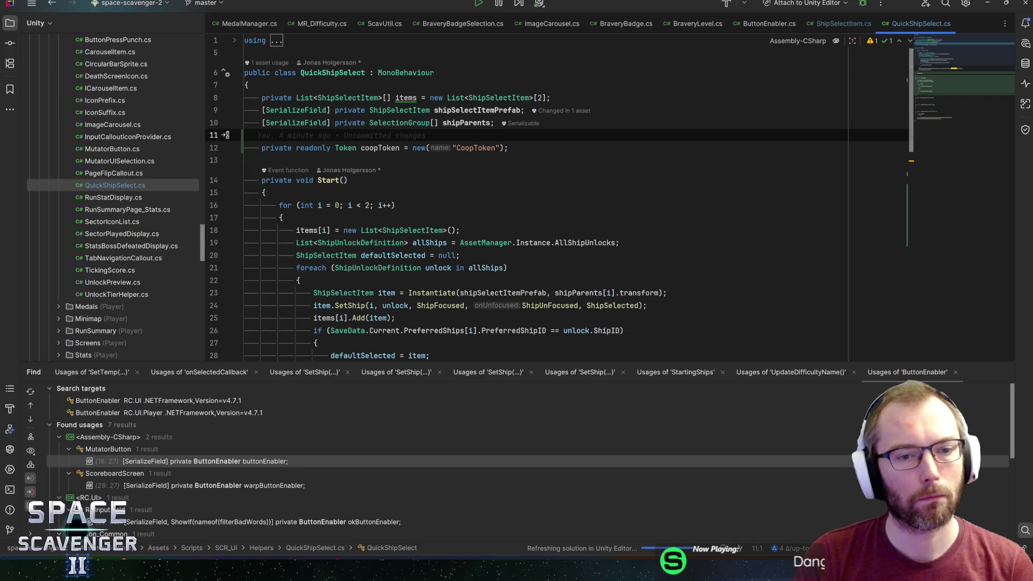
scroll(538, 204, "down", 8)
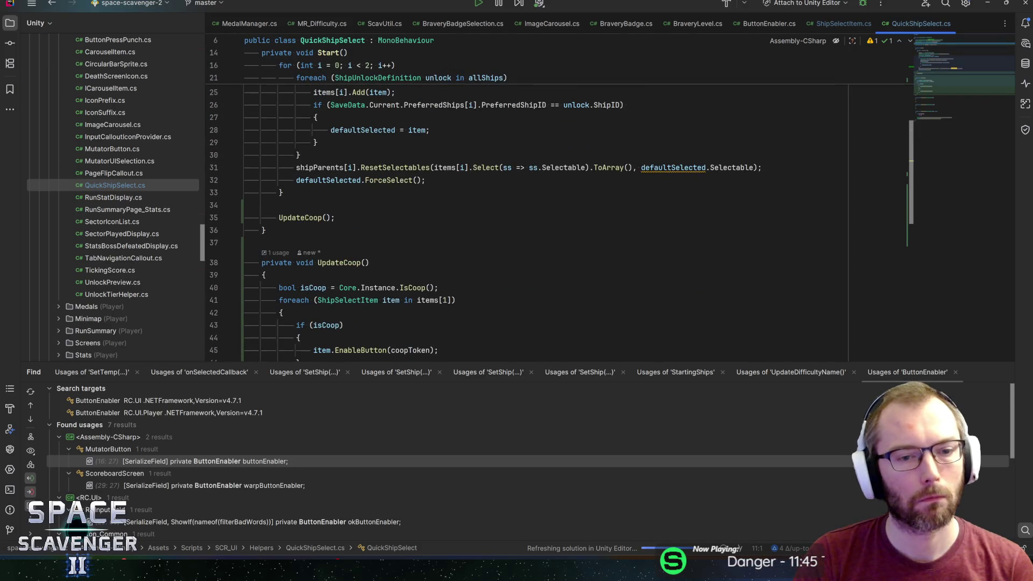
scroll(538, 205, "down", 5)
double_click(276, 74)
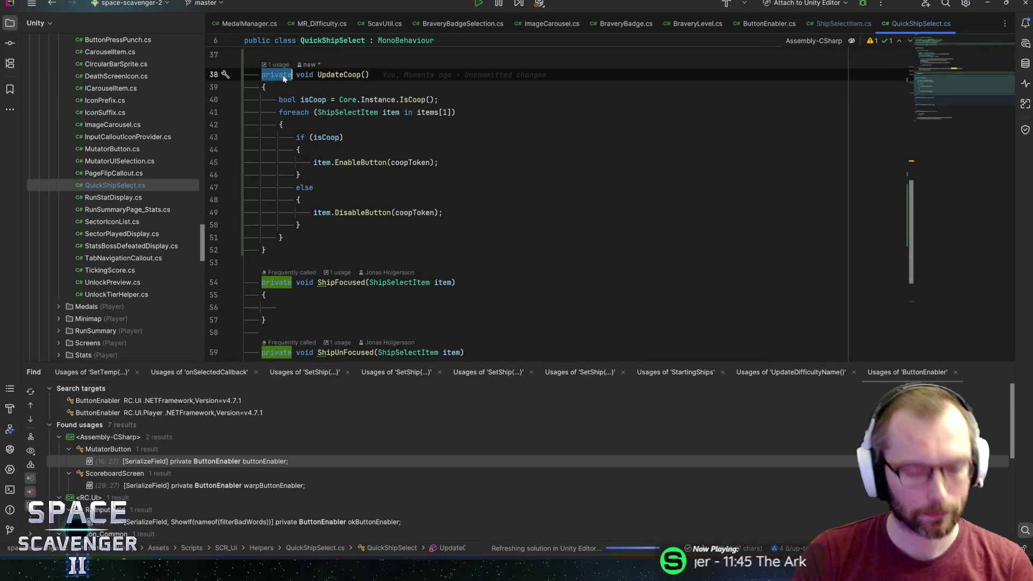
- Make UpdateCoop public and pin the QuickShipSelect.cs tab
type("pub")
key("Return")
key("End")
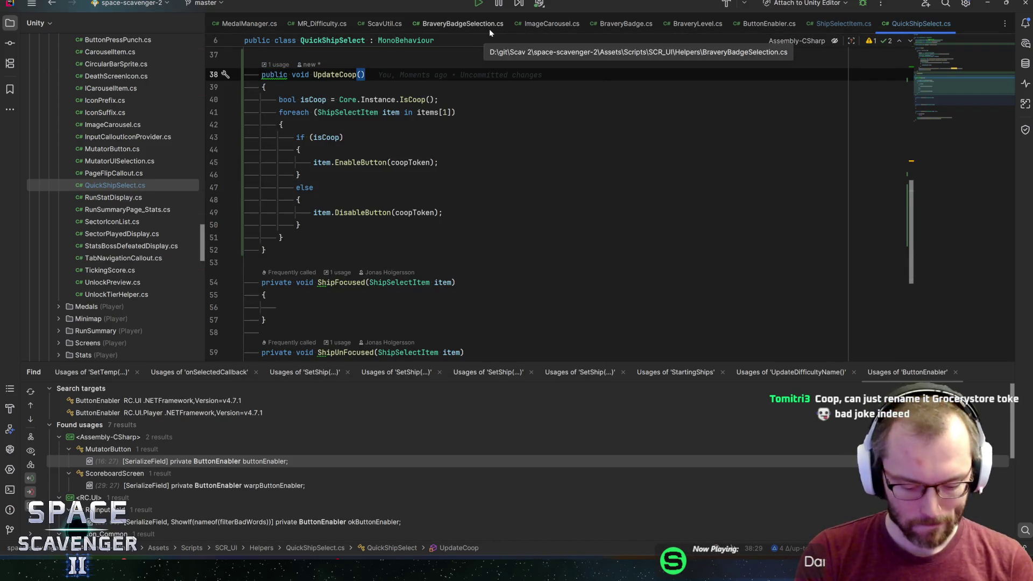
key("ctrl+alt+Home")
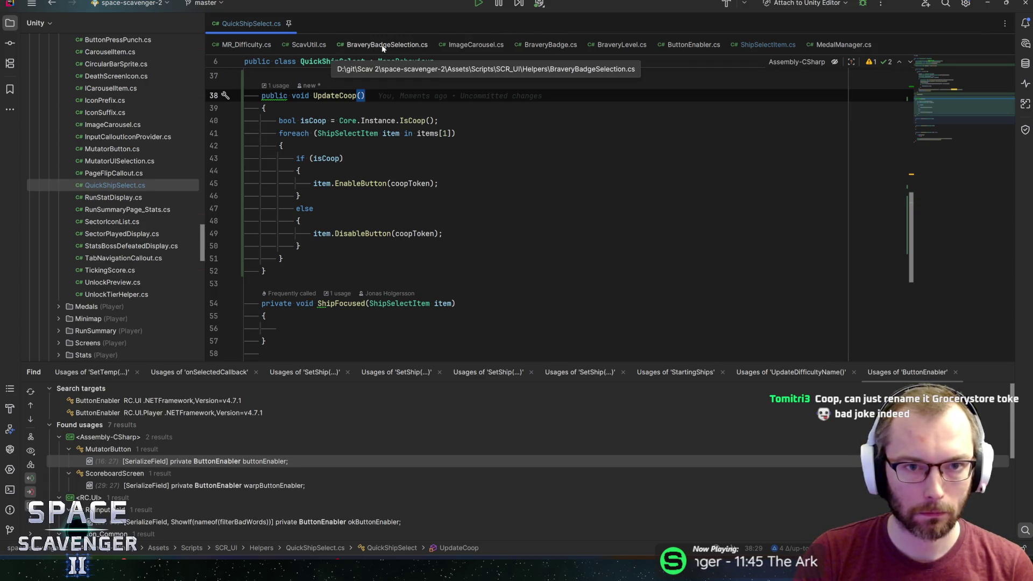
- Search classes for 'gaunt' and open GauntletSettingsScreen
key("ctrl+p")
type("bravery")
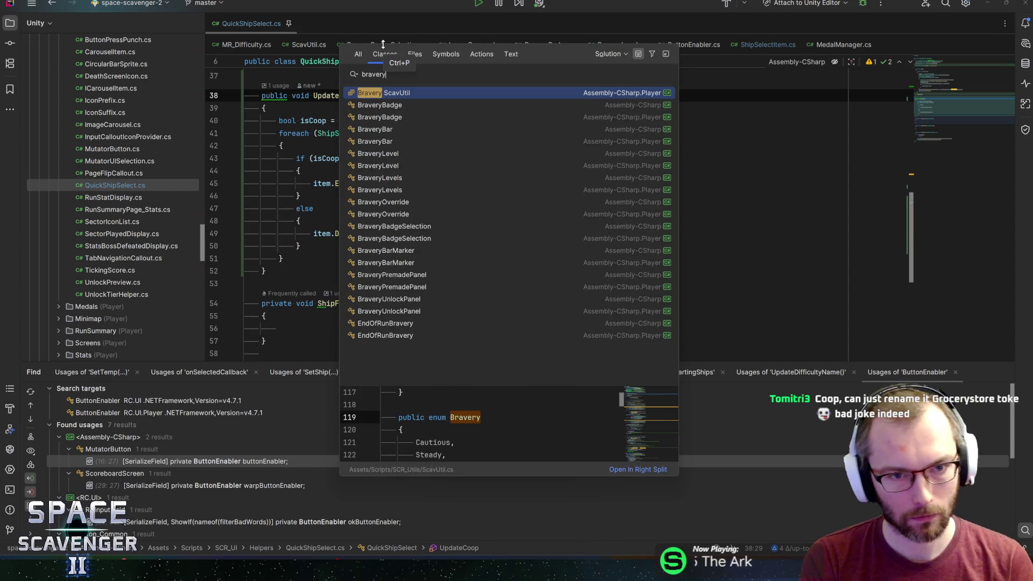
key("ctrl+a")
type("gaunt")
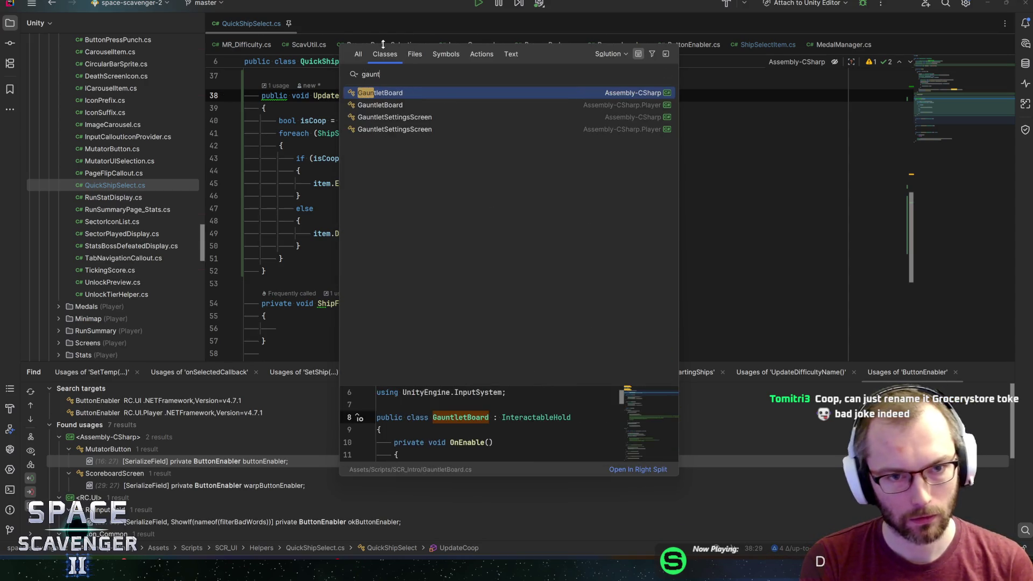
key("Down")
key("Down")
key("Return")
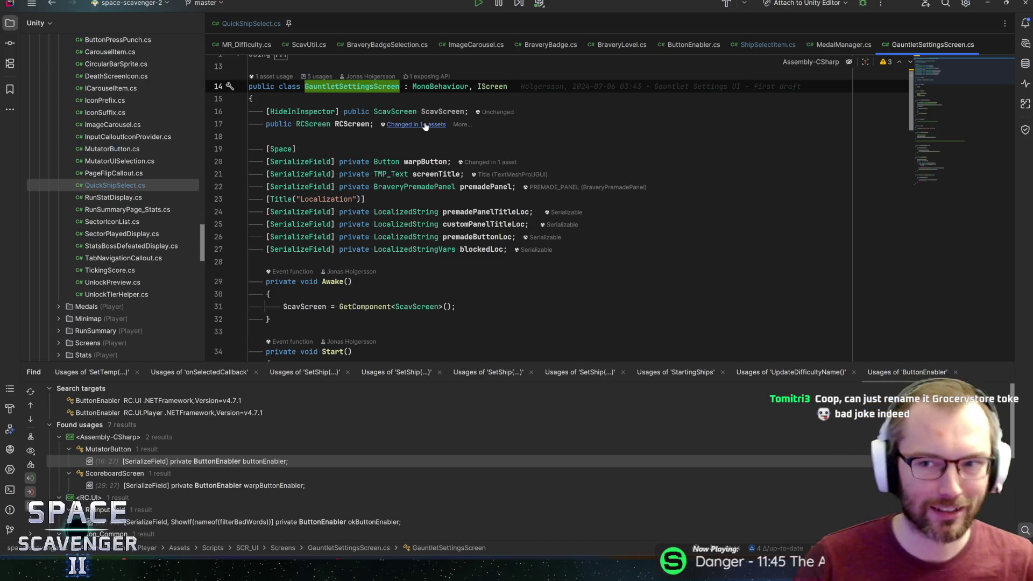
scroll(425, 126, "down", 6)
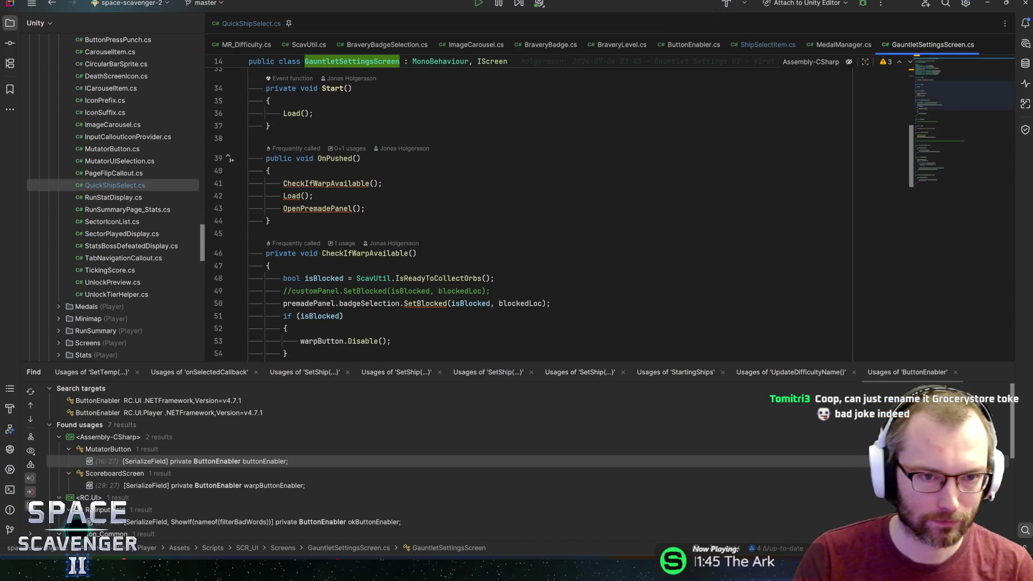
- Review the GauntletSettingsScreen field declarations and the Load call inside OnPushed
mouse_move(947, 95)
left_mouse_down()
mouse_move(935, 71)
mouse_move(927, 99)
left_mouse_up()
left_click(313, 178)
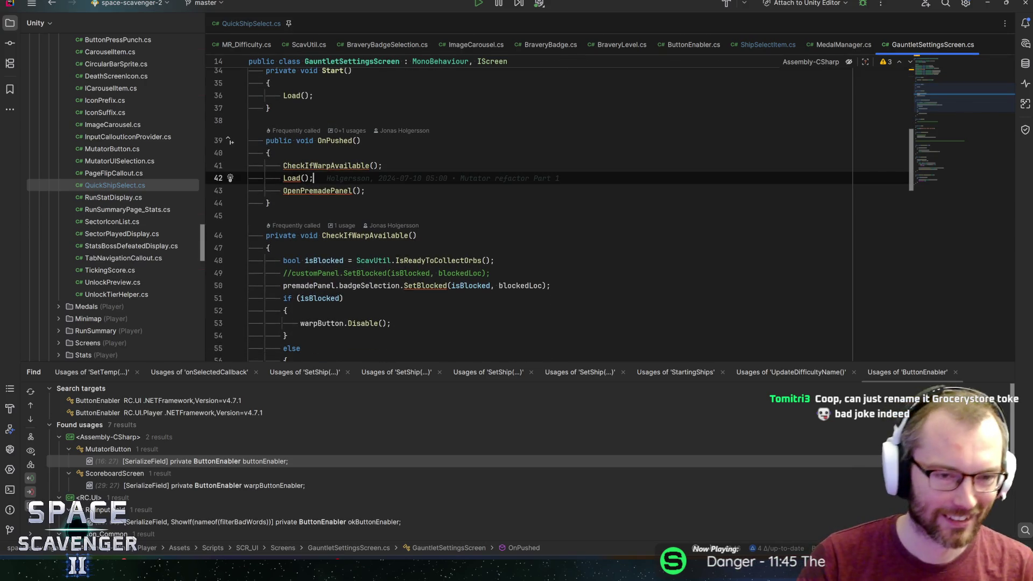
scroll(538, 216, "up", 5)
scroll(538, 215, "down", 2)
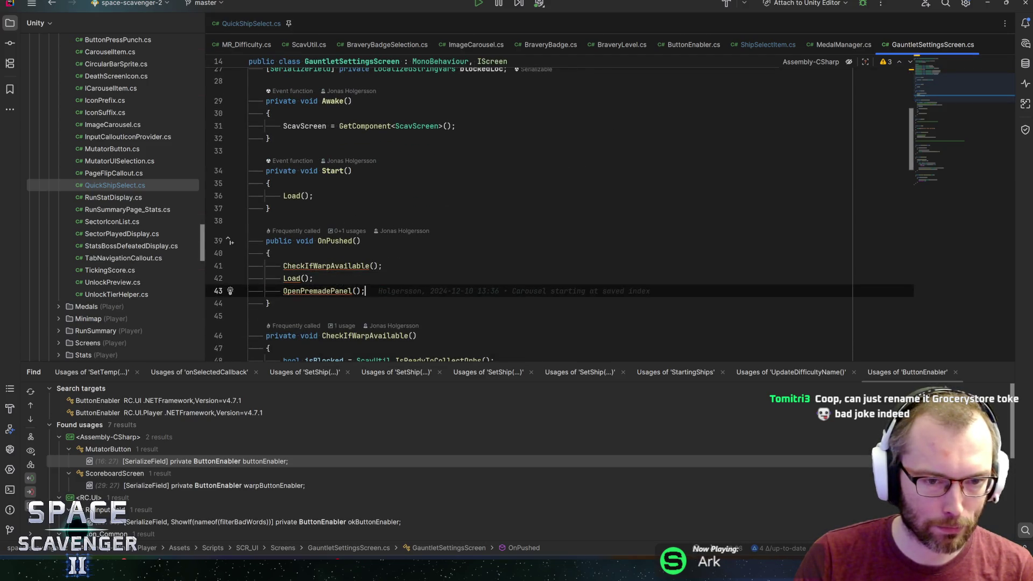
scroll(538, 215, "up", 8)
- Add '[SerializeField] private QuickShipSelect quickShipSelect;' below the premadePanel field
left_click(515, 193)
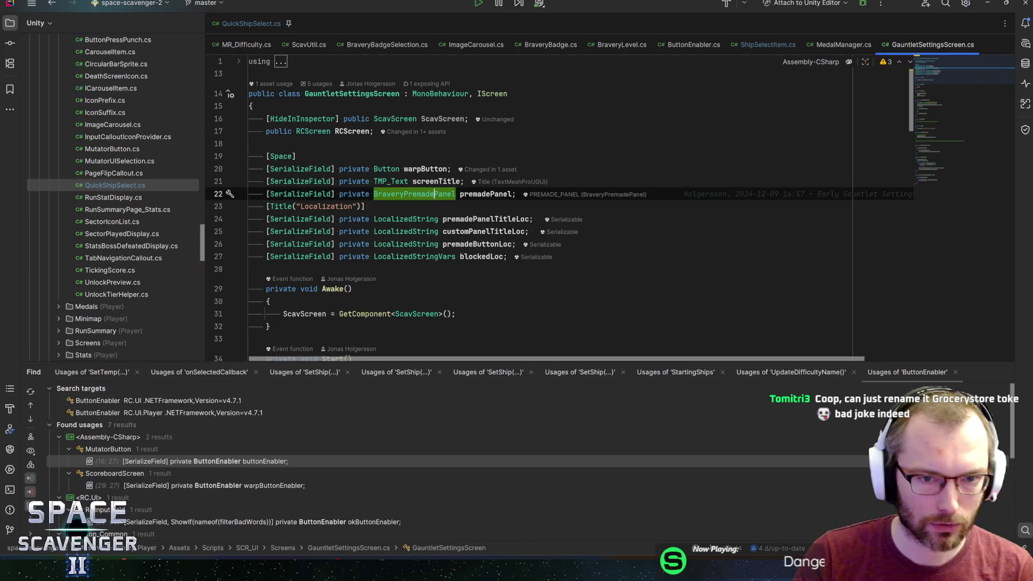
key("Return")
type("seria")
key("Return")
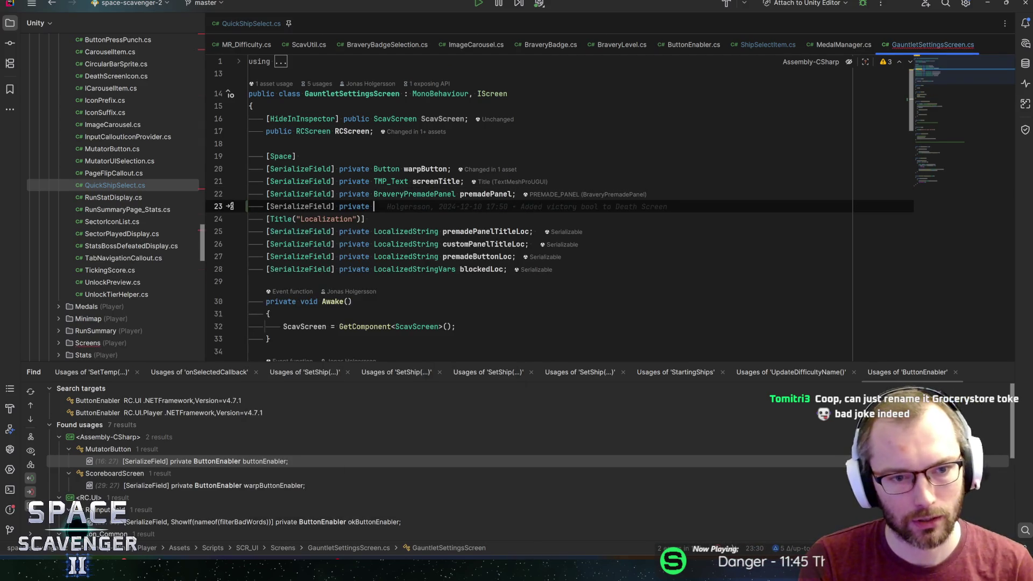
type("Quick")
key("Return")
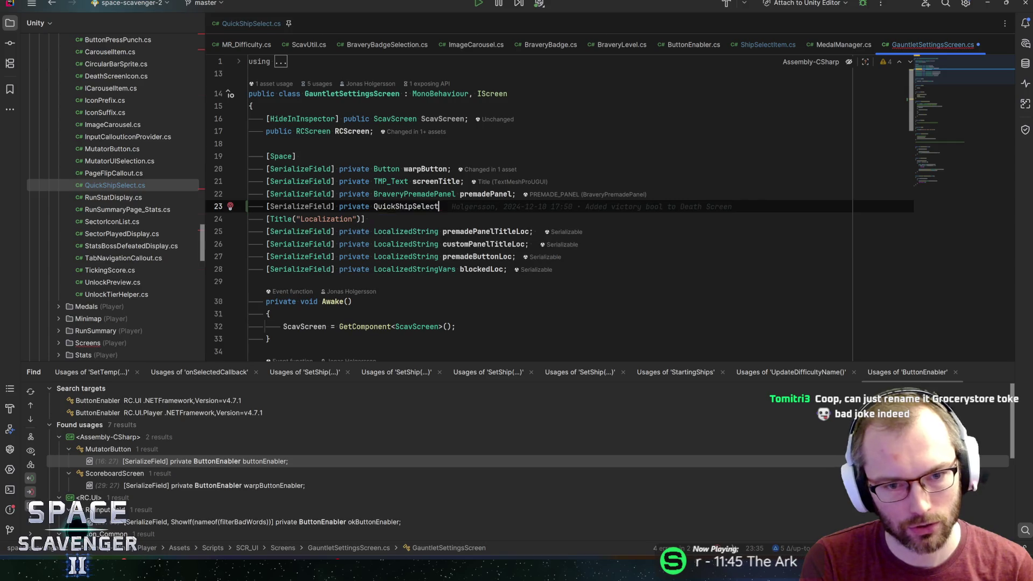
type(" quickShipSelec")
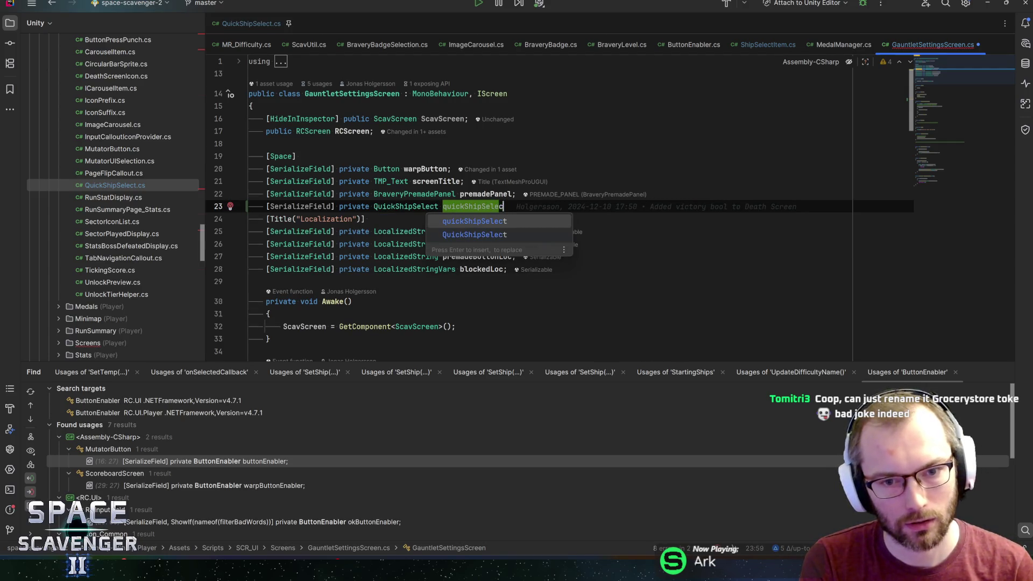
key("Return")
type(";")
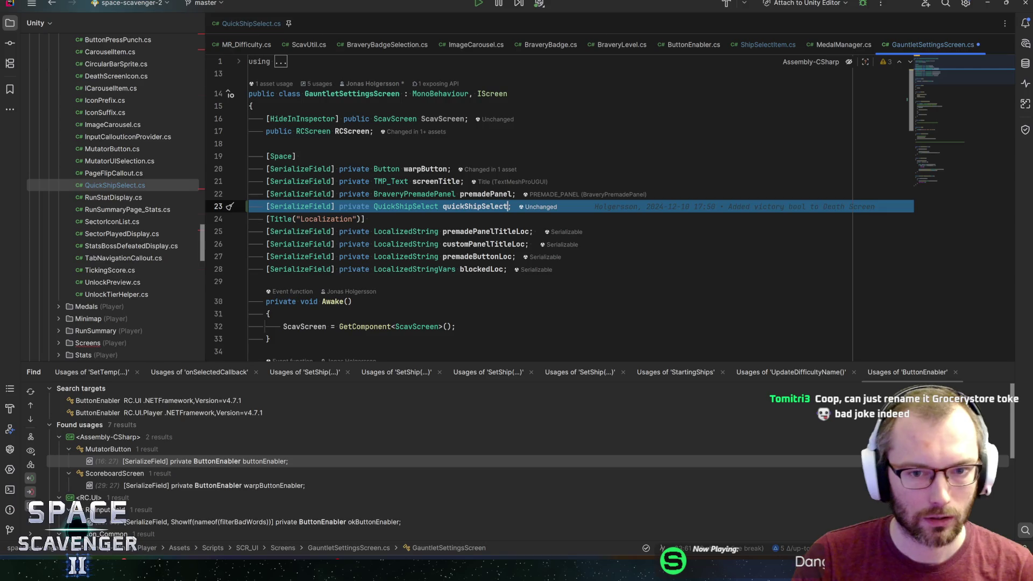
- Call quickShipSelect.UpdateCoop() after OpenPremadePanel in OnPushed, then minimize Rider
scroll(538, 210, "down", 5)
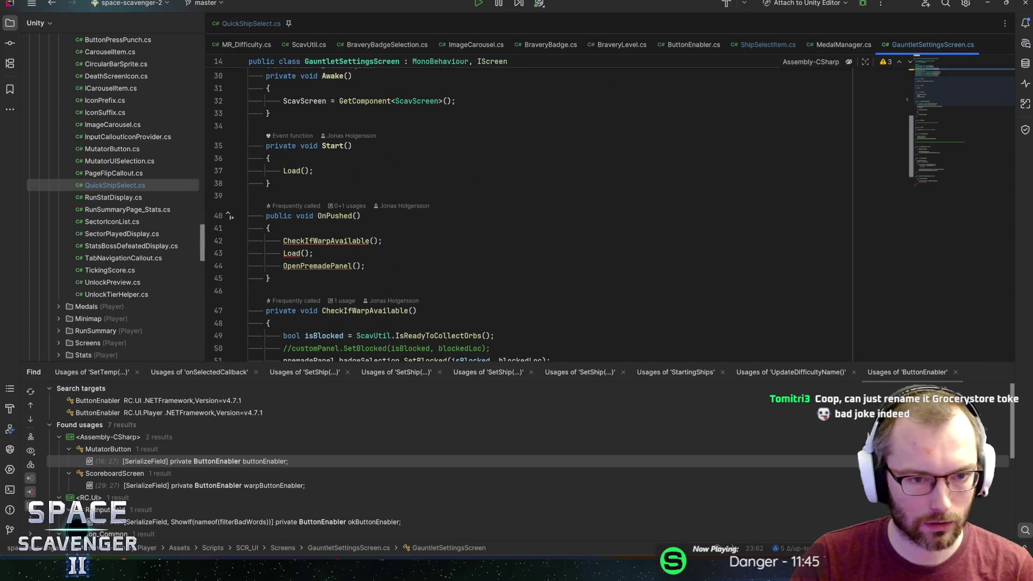
left_click(365, 266)
key("Return")
type("quickShipSelect")
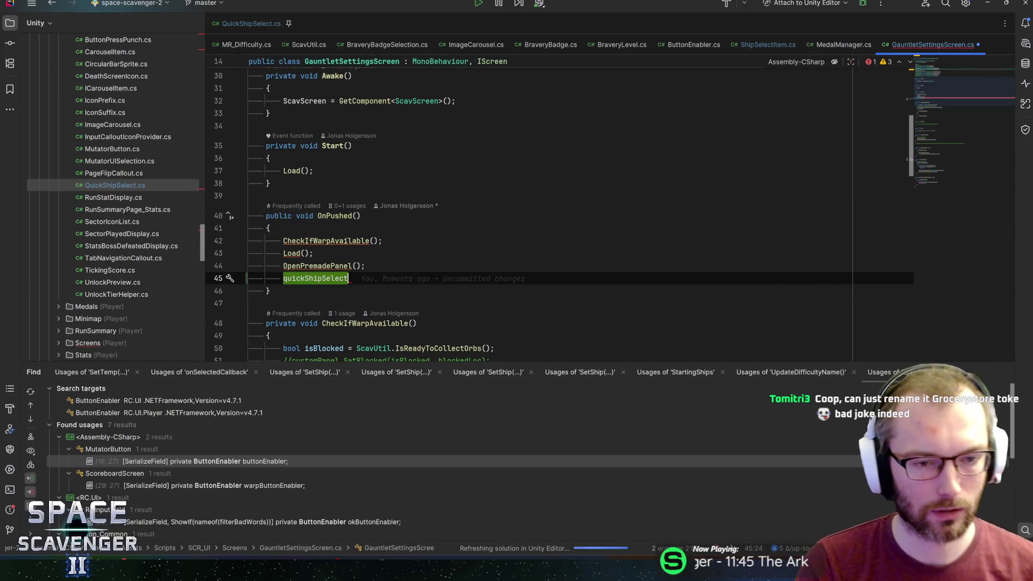
type(".upd")
key("Return")
type(";")
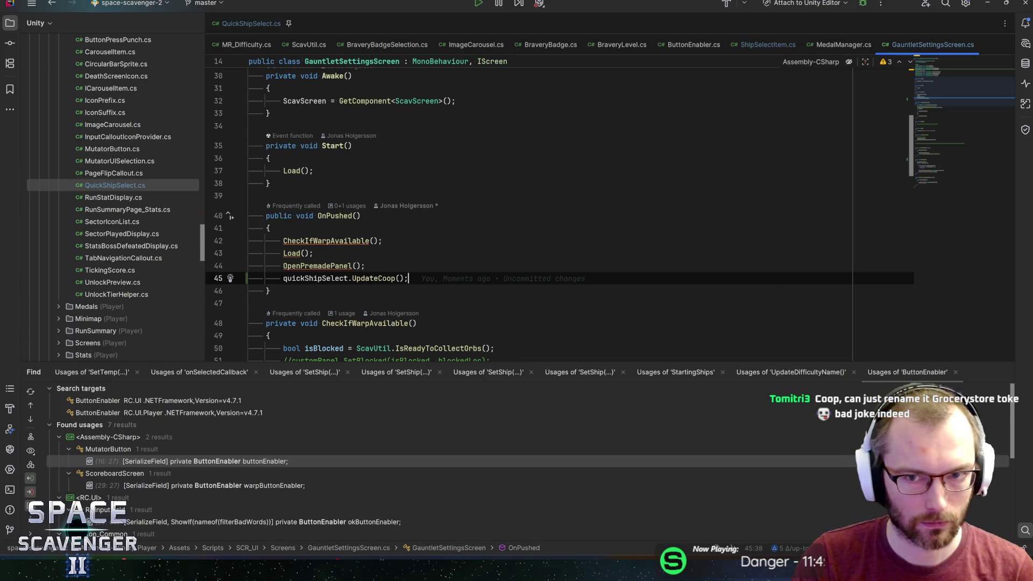
left_click(992, 7)
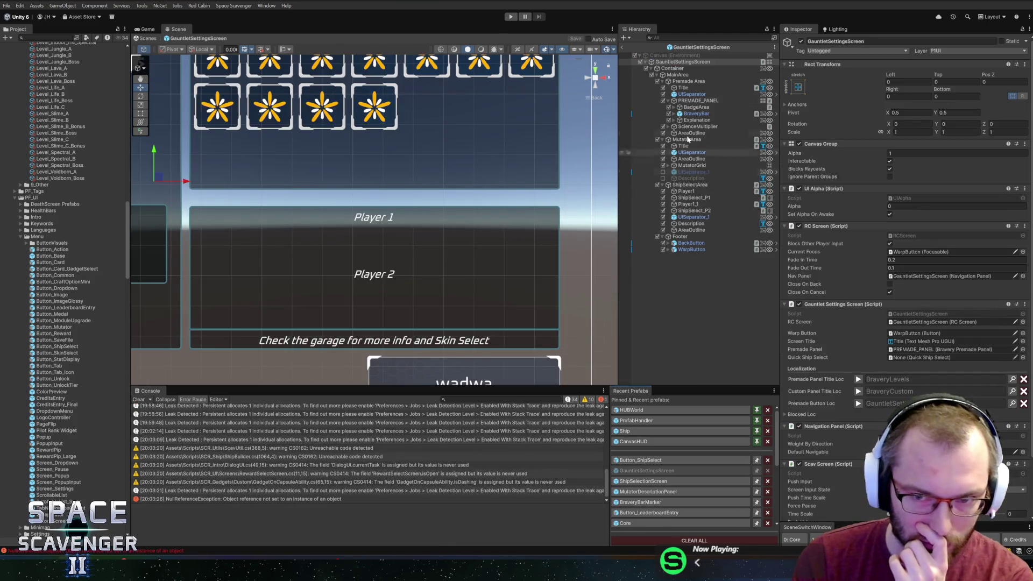
- Drag ShipSelectArea into the Quick Ship Select field and enter Play mode with Ctrl+P
scroll(857, 290, "down", 3)
mouse_move(690, 185)
left_mouse_down()
mouse_move(848, 266)
mouse_move(926, 291)
left_mouse_up()
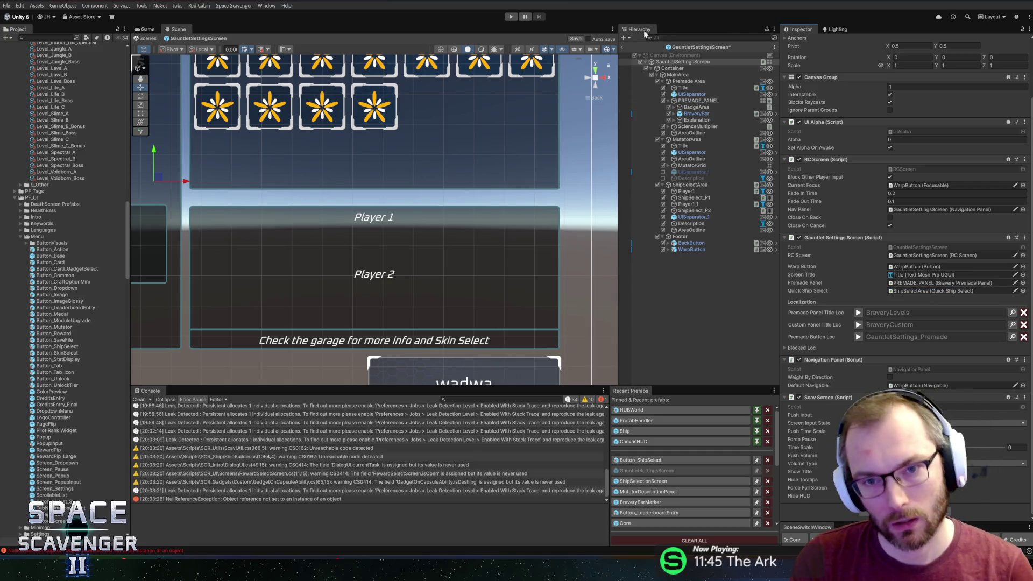
key("ctrl+p")
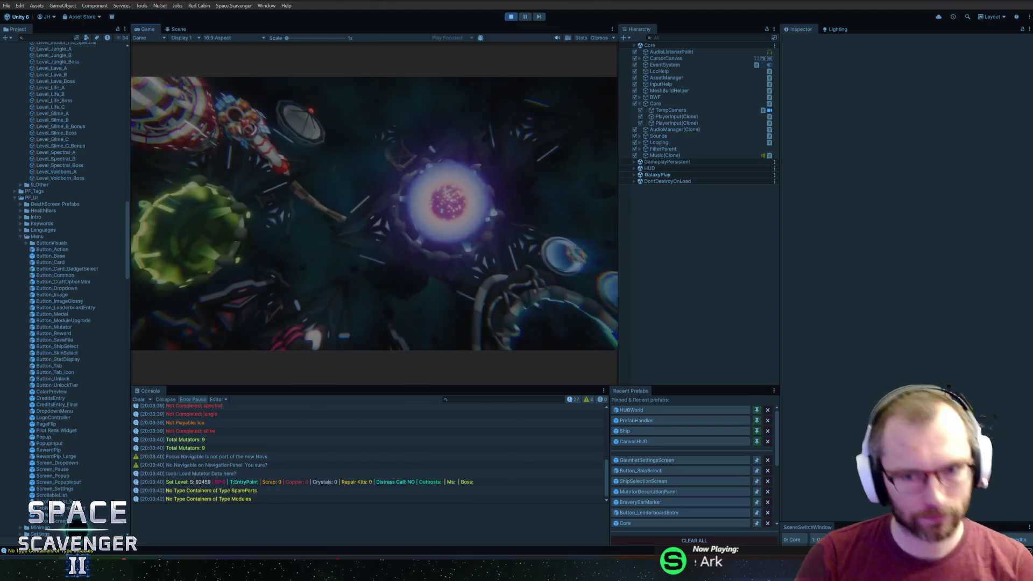
- Maximize the Game view, enter the portal, and switch Player 1 to the second ship and back
double_click(150, 32)
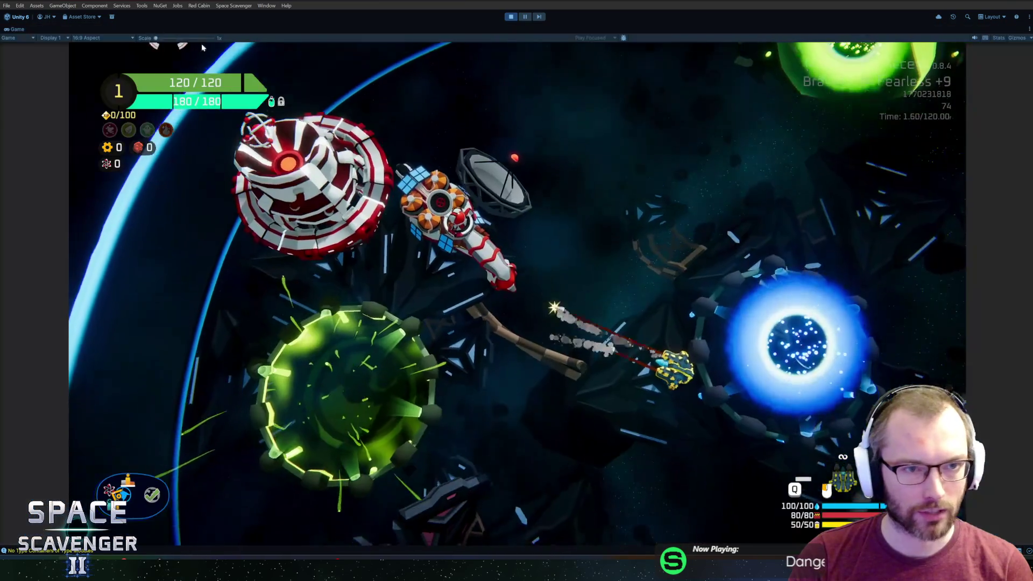
key("e")
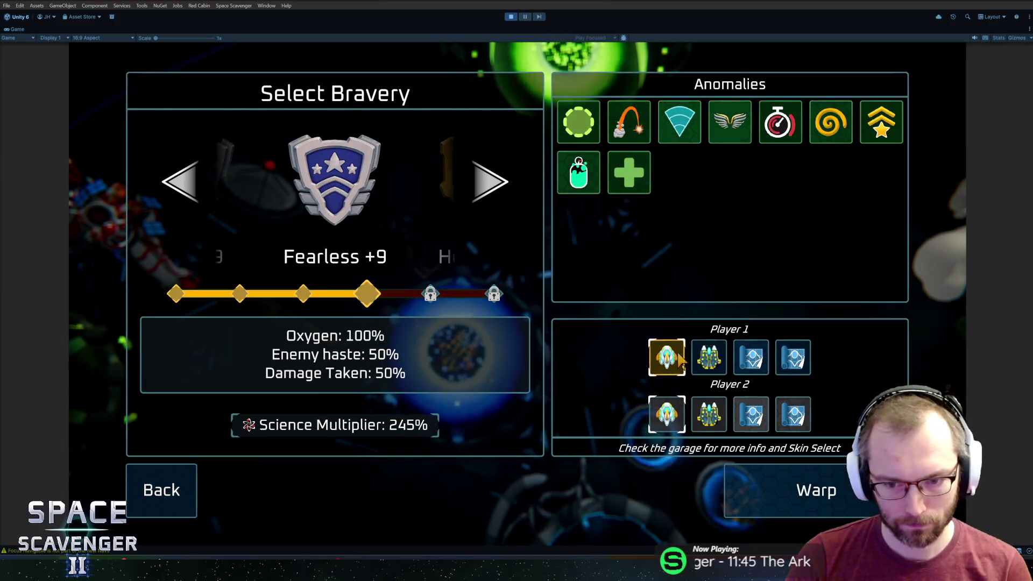
left_click(702, 358)
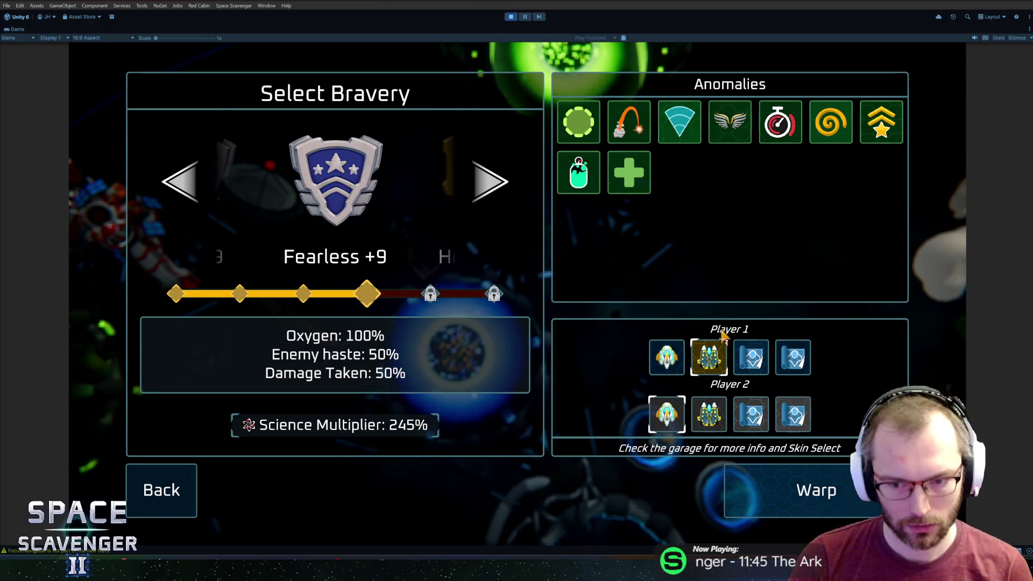
left_click(679, 361)
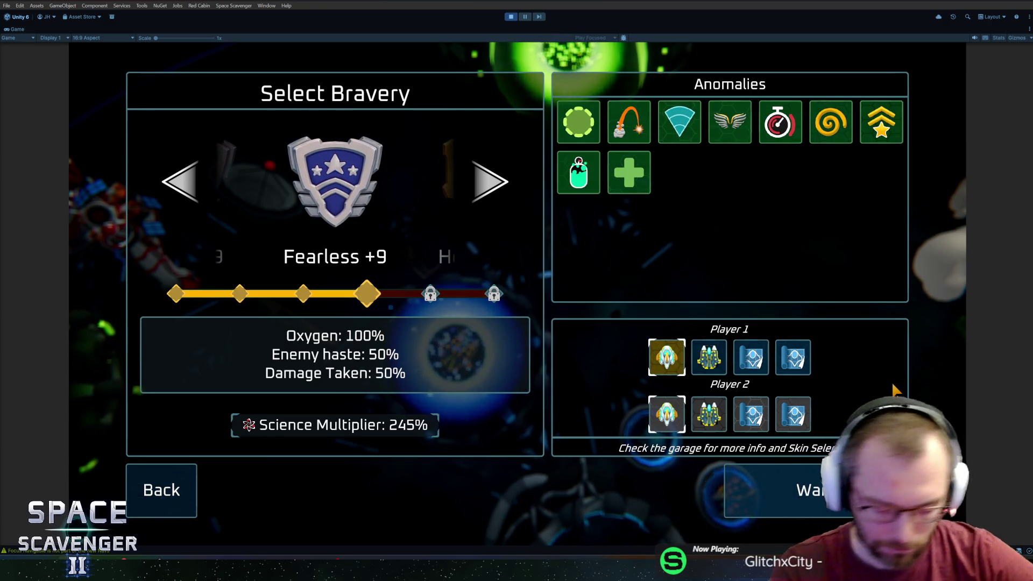
key("ctrl+p")
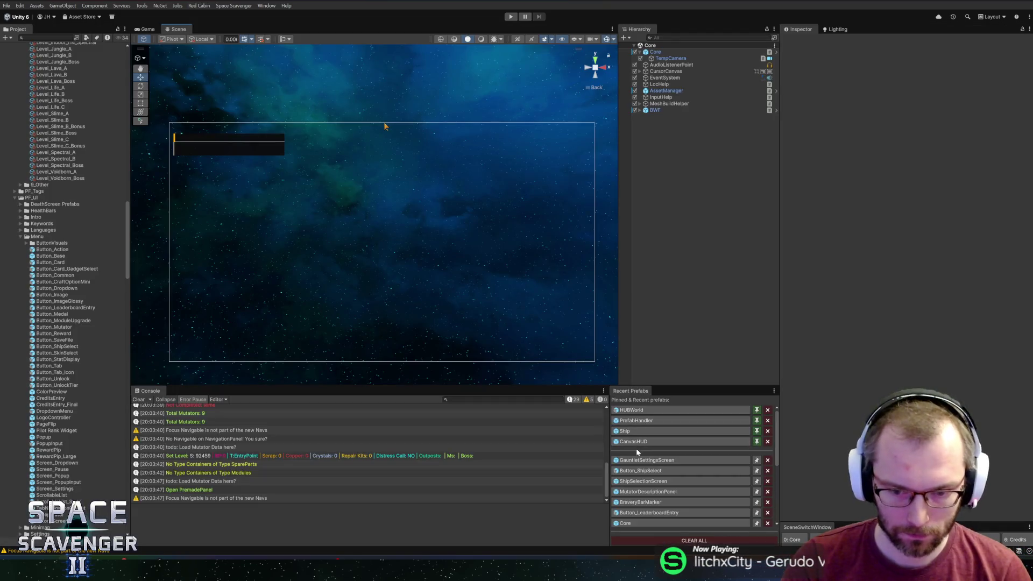
left_click(645, 460)
left_click_drag(431, 212, 401, 136)
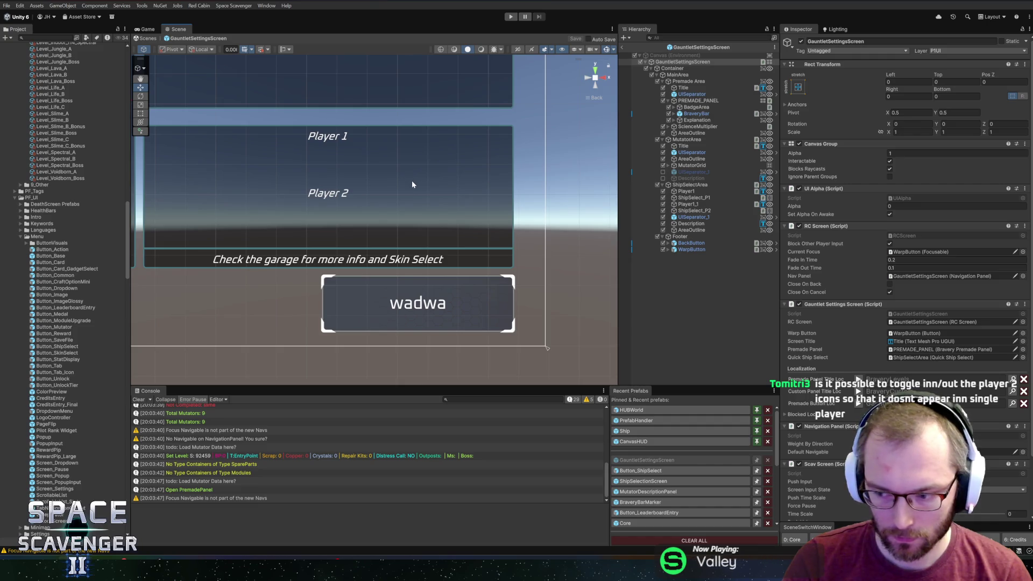
scroll(412, 184, "up", 2)
left_click_drag(411, 184, 438, 219)
scroll(458, 180, "down", 2)
mouse_move(456, 176)
left_mouse_down()
mouse_move(408, 201)
mouse_move(492, 177)
mouse_move(471, 203)
left_mouse_up()
scroll(408, 202, "up", 1)
scroll(493, 177, "down", 2)
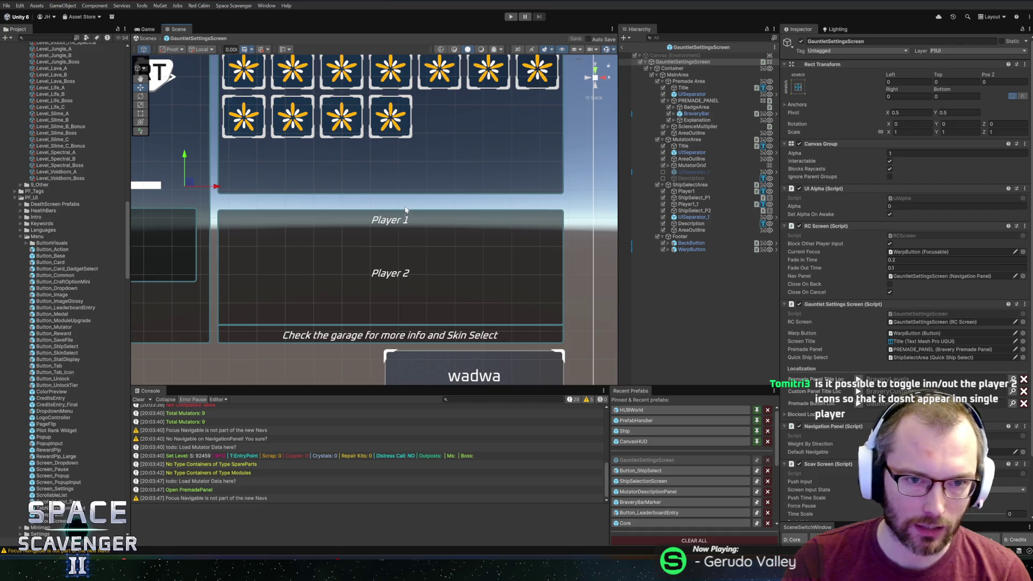
scroll(435, 248, "up", 3)
scroll(320, 162, "down", 3)
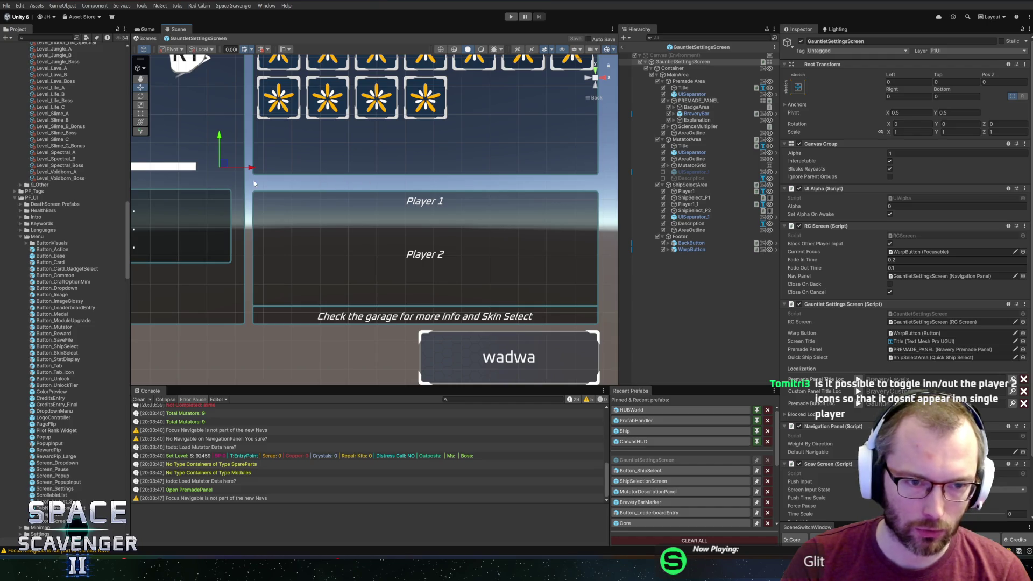
scroll(269, 152, "down", 3)
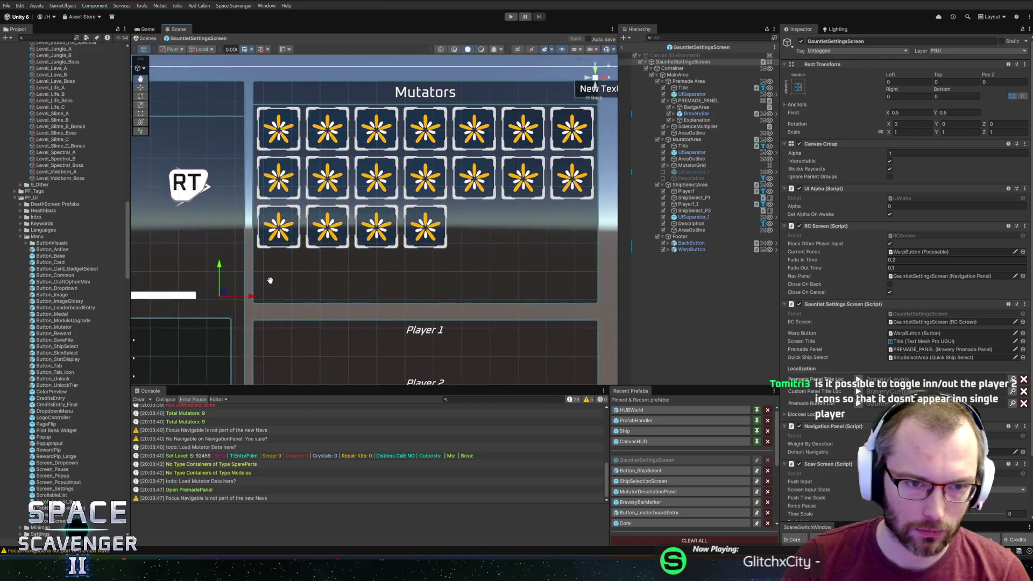
scroll(267, 155, "up", 3)
scroll(268, 155, "down", 3)
scroll(305, 104, "up", 3)
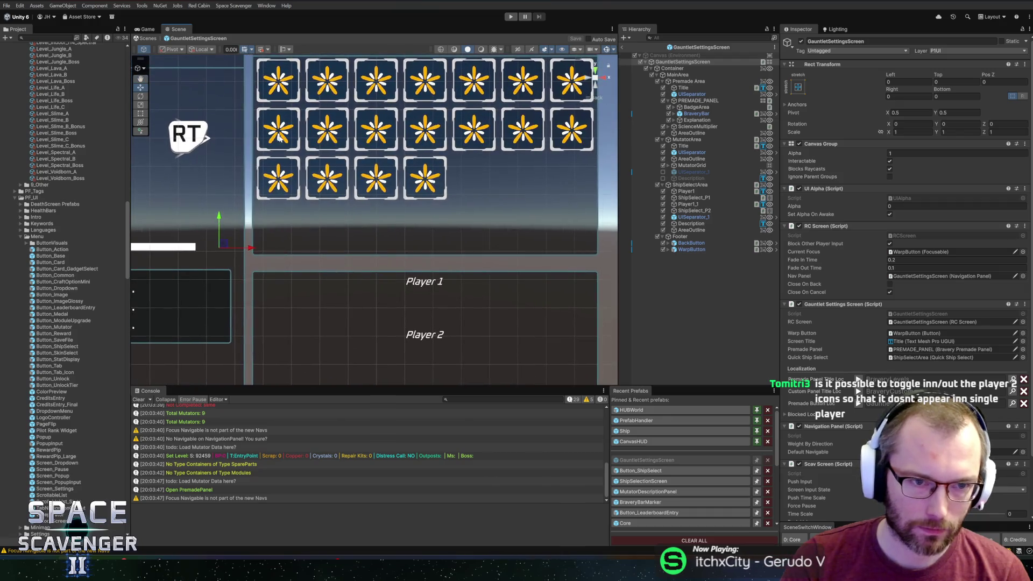
scroll(305, 103, "down", 3)
scroll(310, 204, "up", 3)
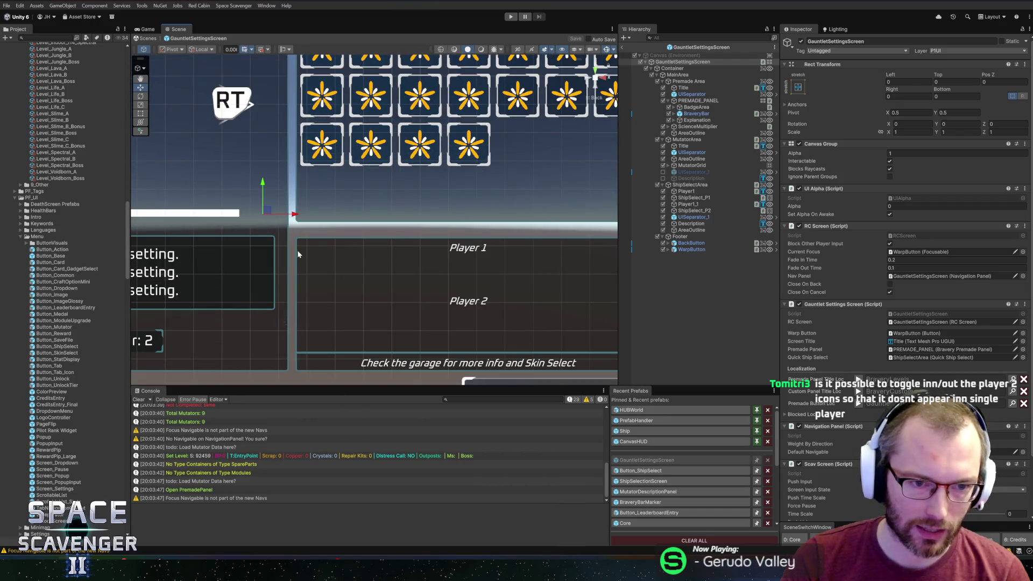
scroll(549, 256, "down", 3)
scroll(471, 275, "up", 3)
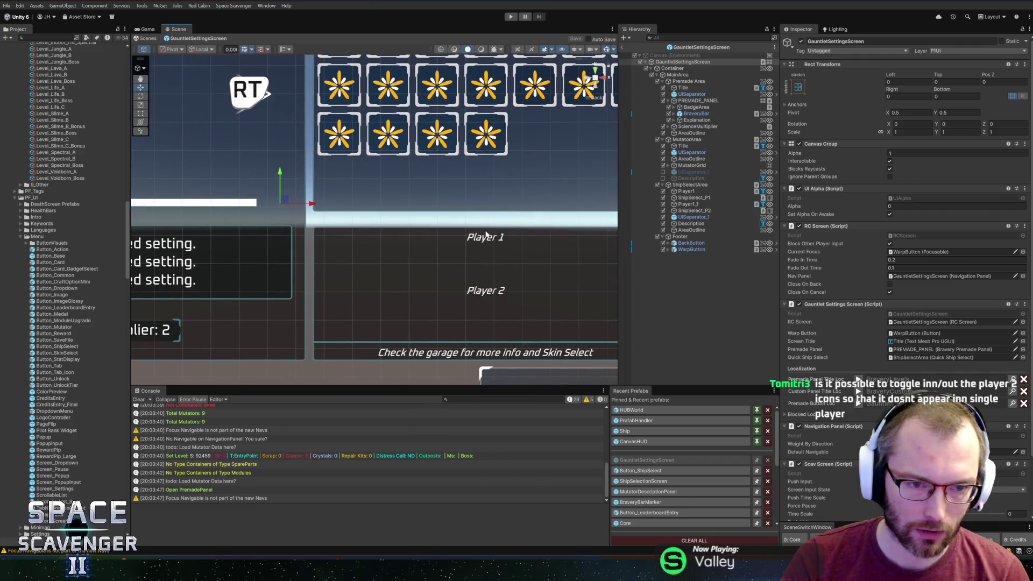
scroll(488, 238, "down", 2)
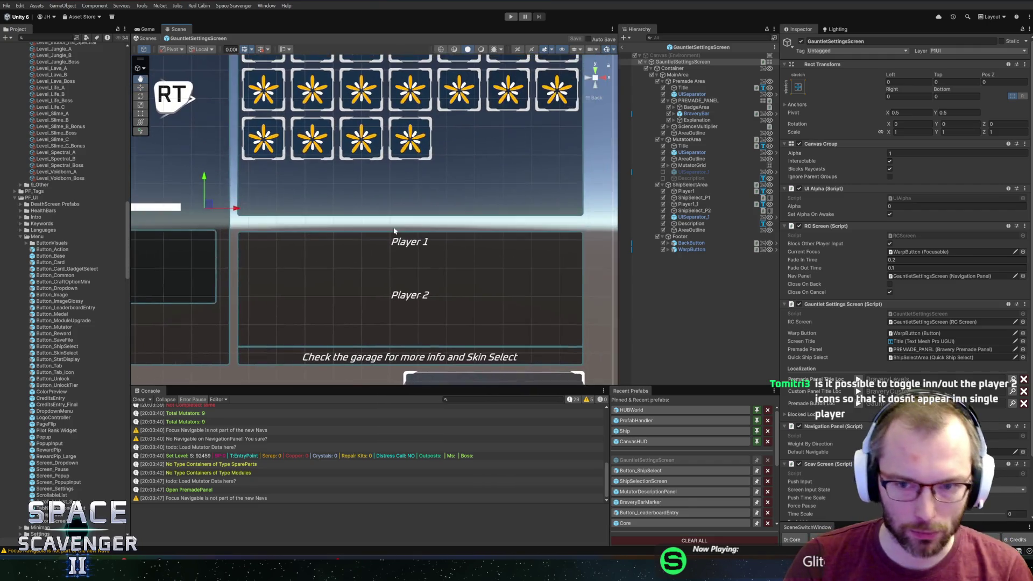
scroll(379, 222, "up", 3)
left_click_drag(388, 228, 435, 227)
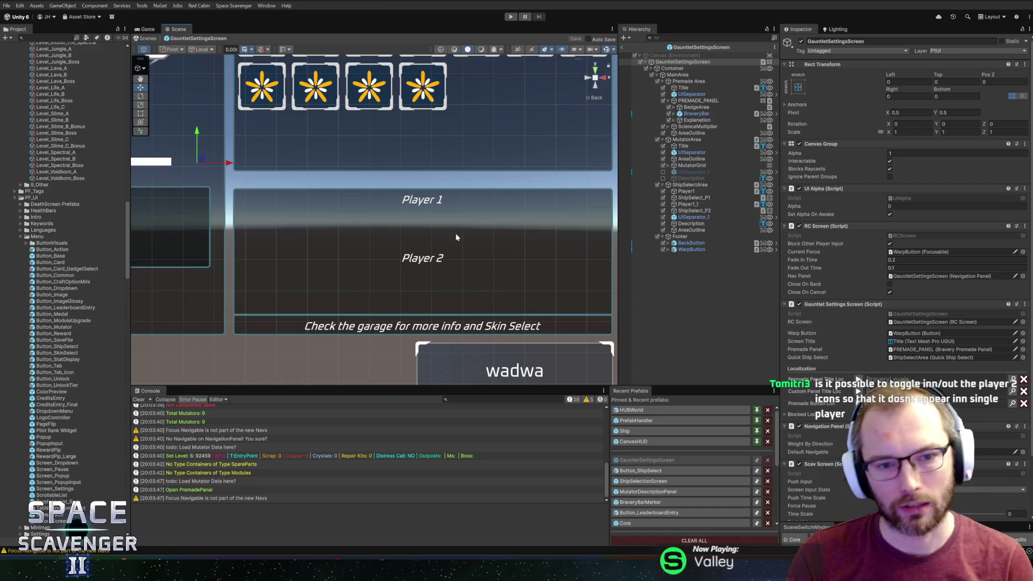
left_click(695, 218)
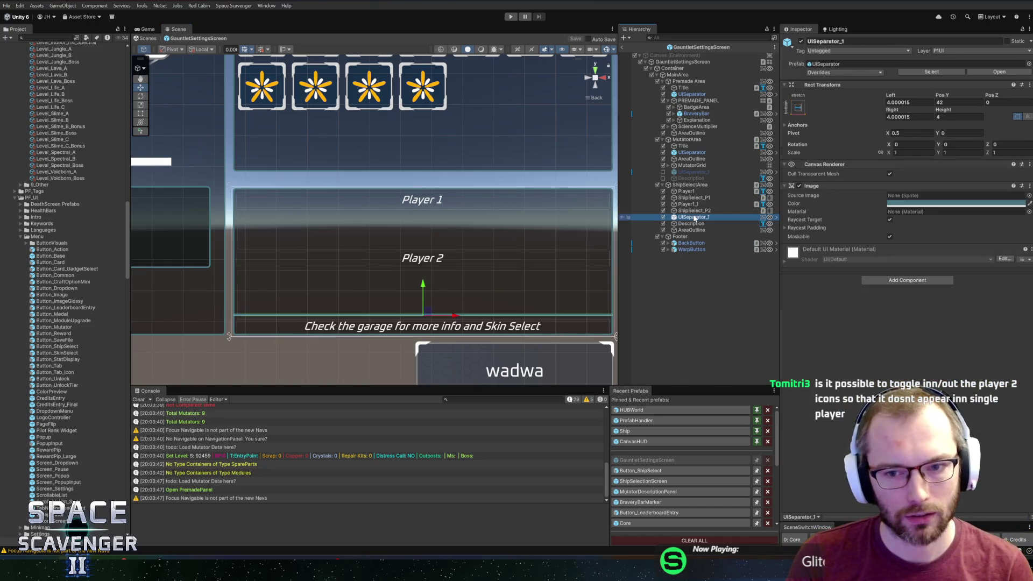
- Duplicate UISeparator_1 and set the new separator's Height from 4 to 3
key("ctrl+d")
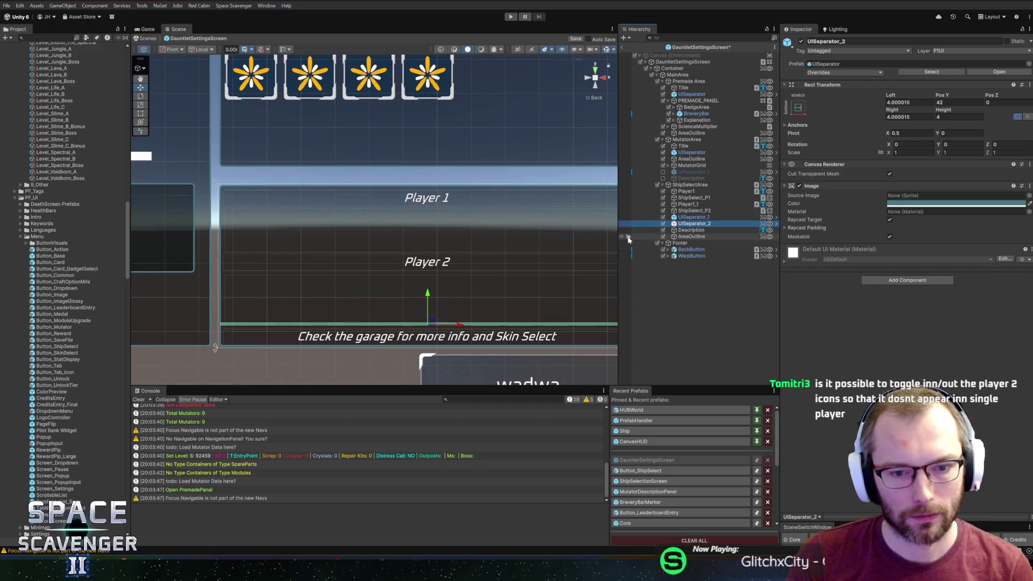
mouse_move(432, 295)
left_mouse_down()
mouse_move(431, 248)
mouse_move(444, 231)
left_mouse_up()
left_click(694, 223)
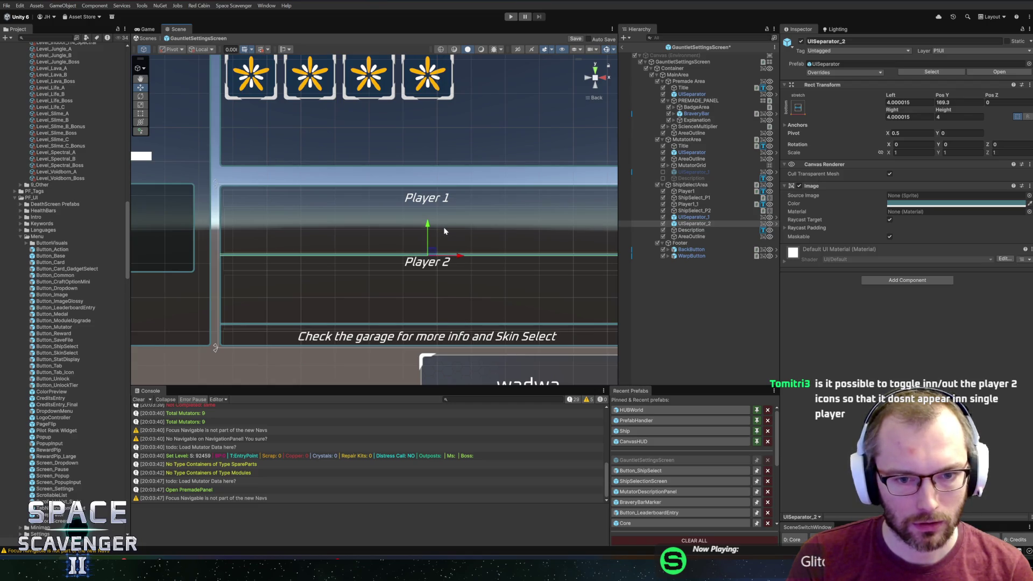
left_click_drag(943, 110, 599, 237)
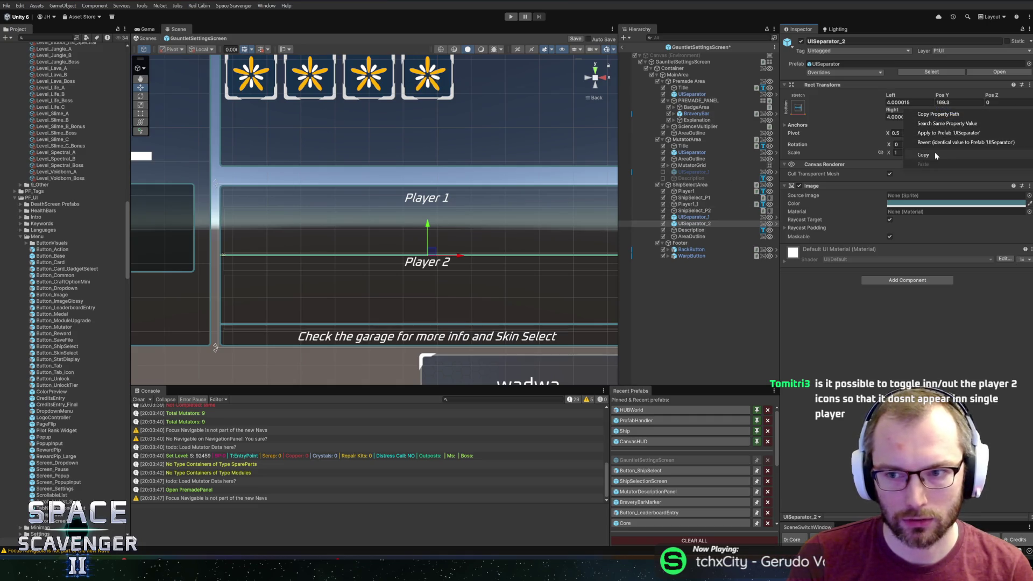
left_click_drag(484, 225, 454, 220)
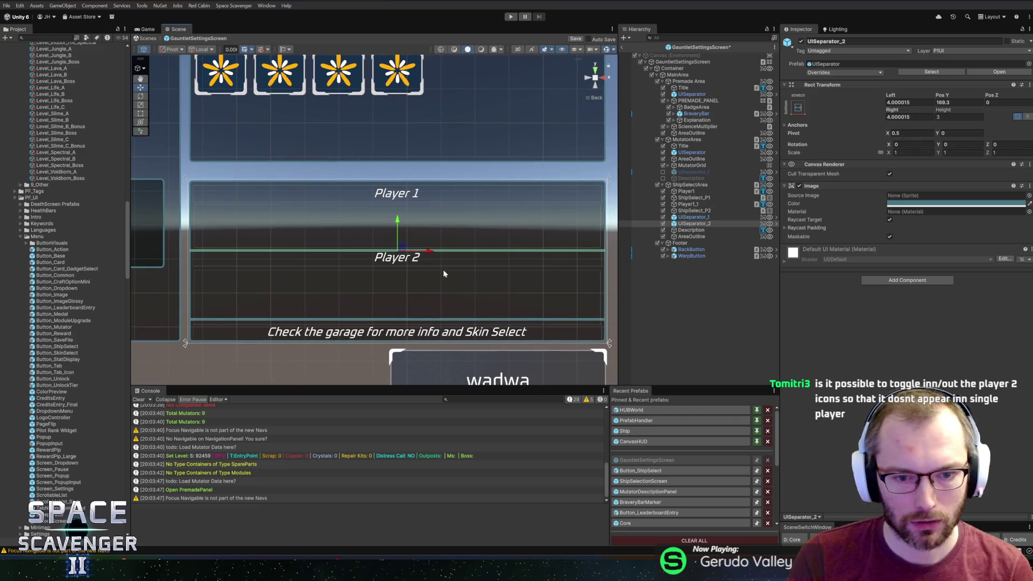
- Revert UISeparator_1's Height to its prefab value
left_click(695, 216)
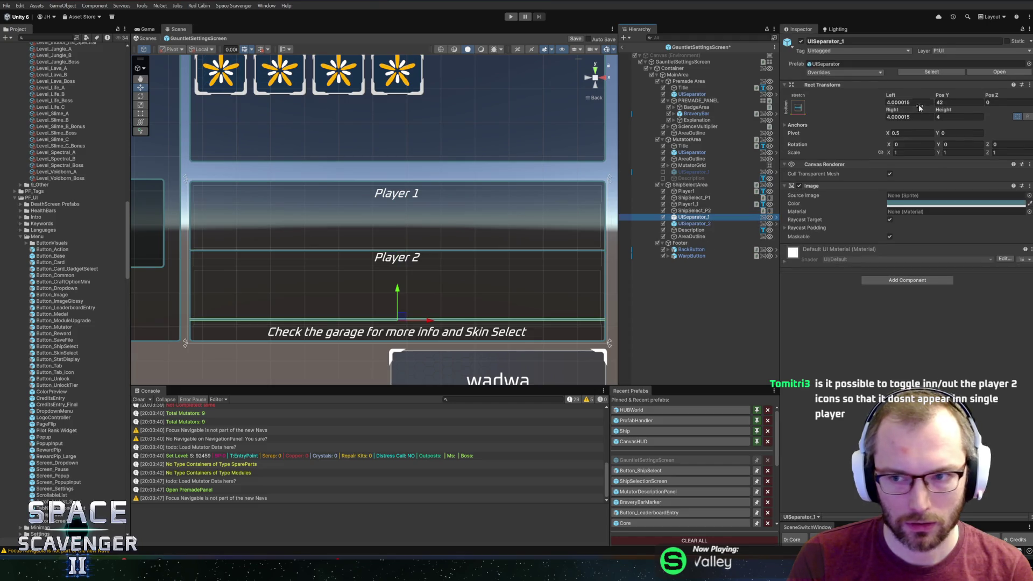
right_click(945, 110)
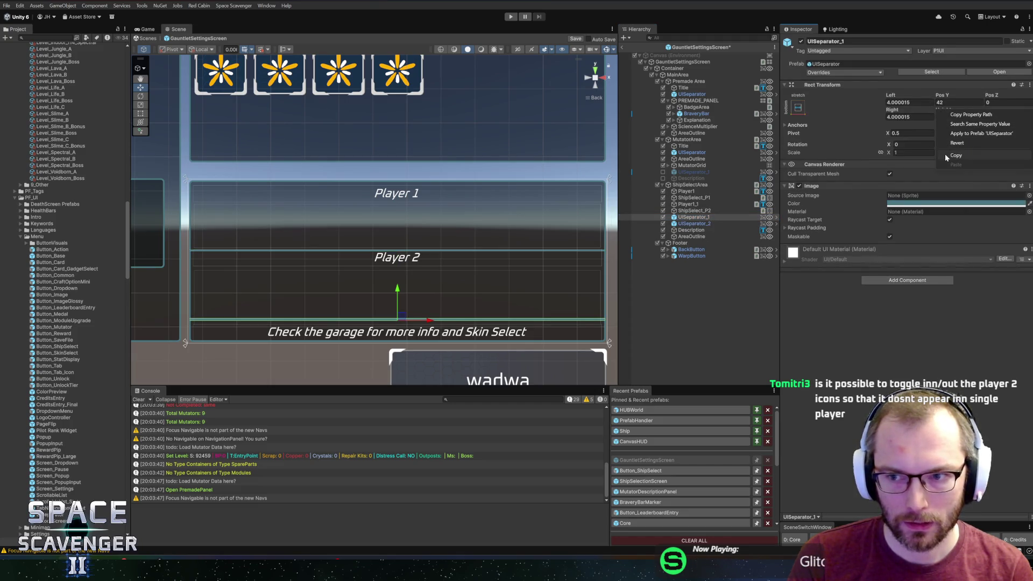
left_click(957, 143)
scroll(459, 260, "up", 2)
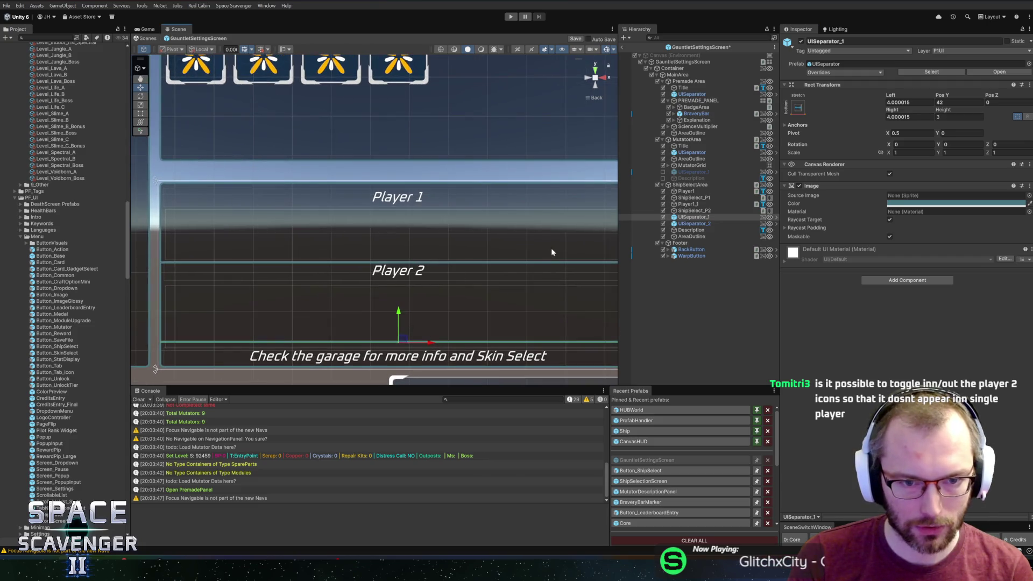
- Move UISeparator_2 just above ShipSelect_P2 in the hierarchy and raise it slightly
left_click(688, 223)
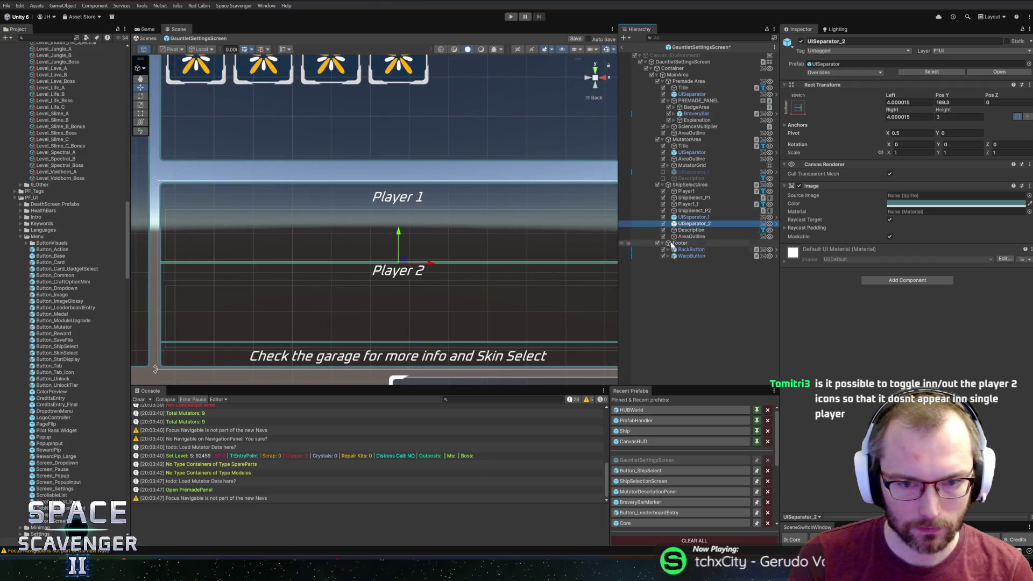
left_click_drag(700, 211, 700, 210)
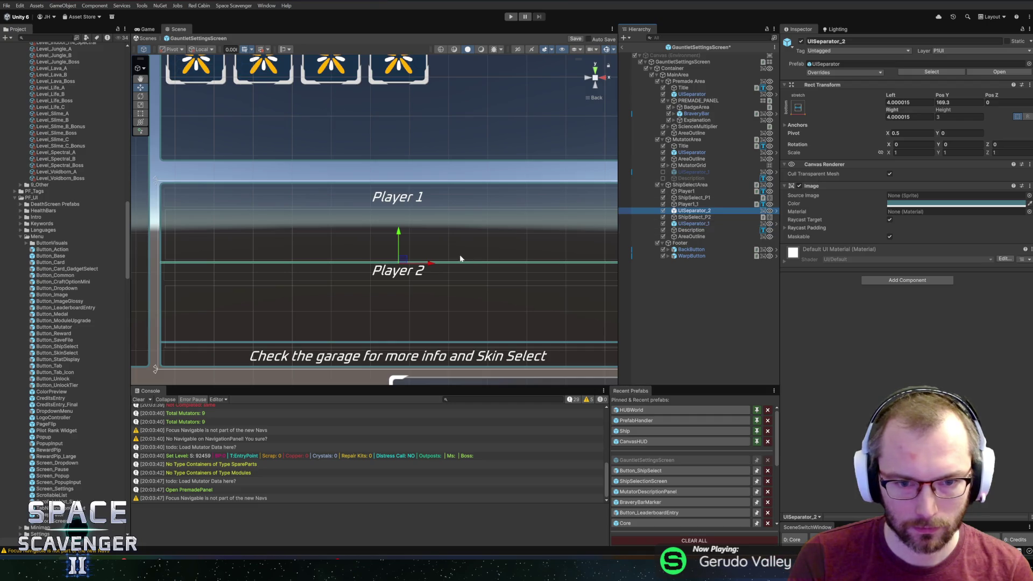
left_click_drag(398, 232, 402, 227)
scroll(407, 261, "down", 1)
scroll(570, 278, "down", 2)
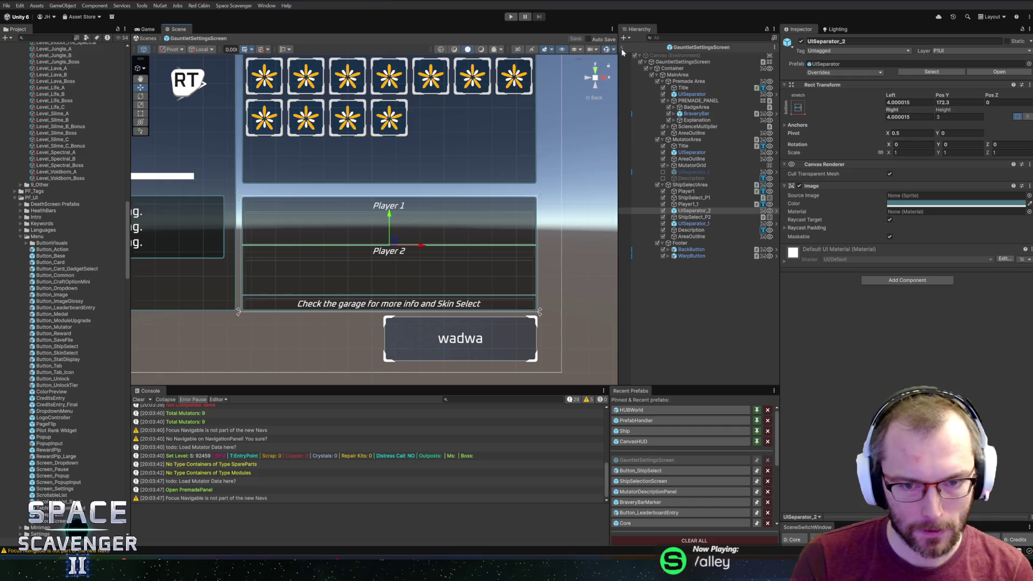
- Deactivate UISeparator_2 and the ShipSelect_P2 row
left_click(665, 211)
left_click(664, 217)
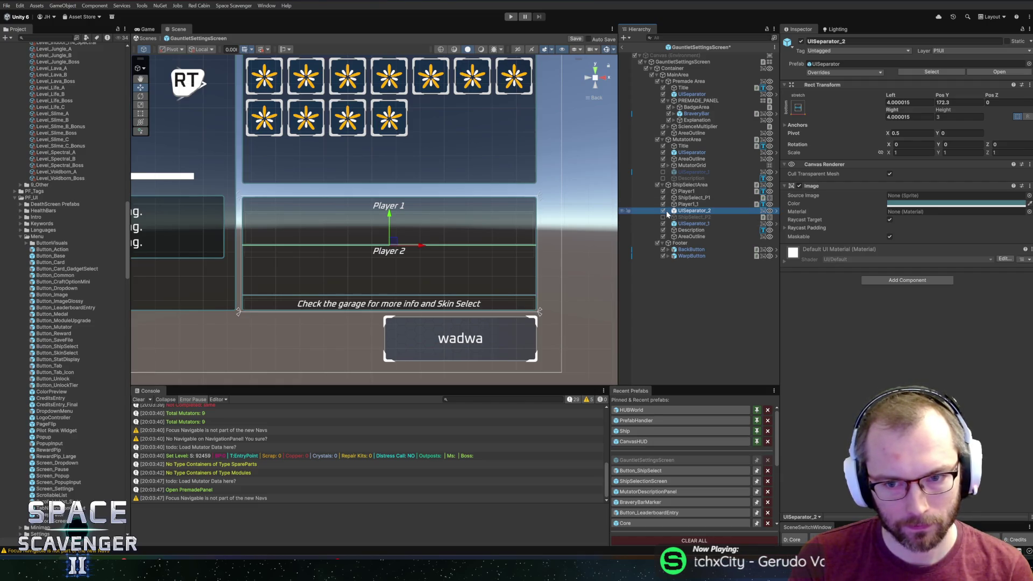
left_click(664, 211)
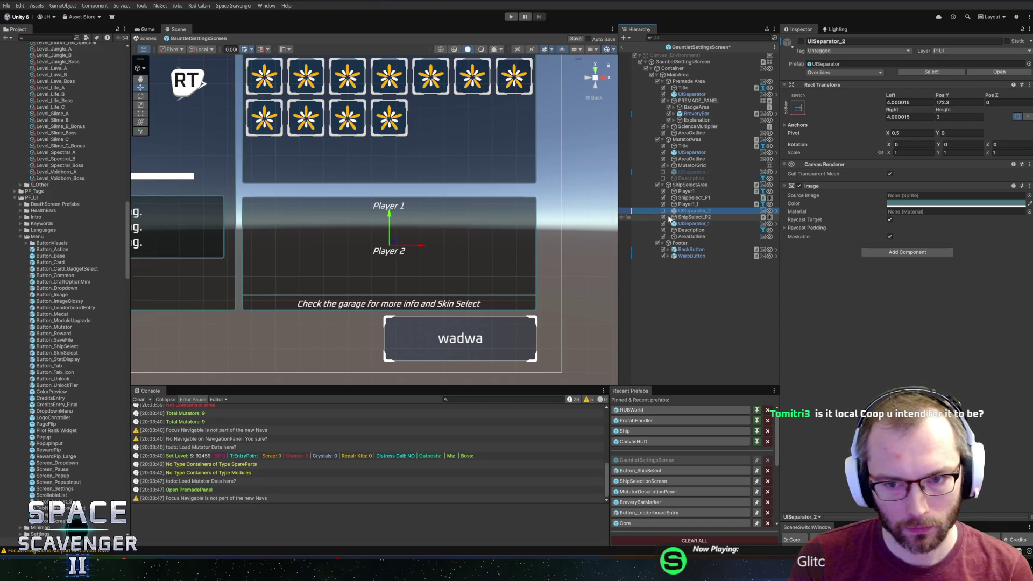
left_click(695, 217)
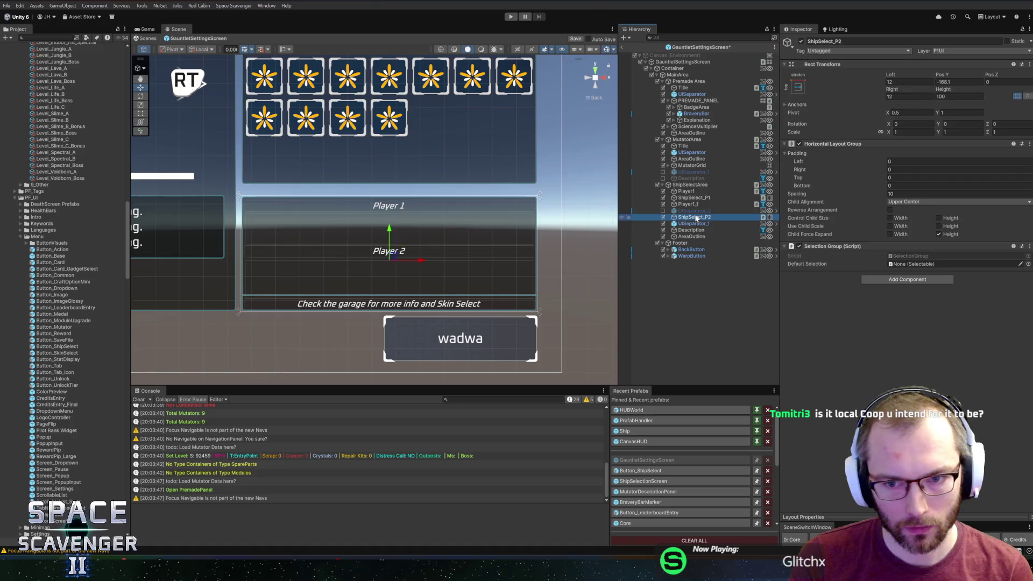
left_click(664, 217)
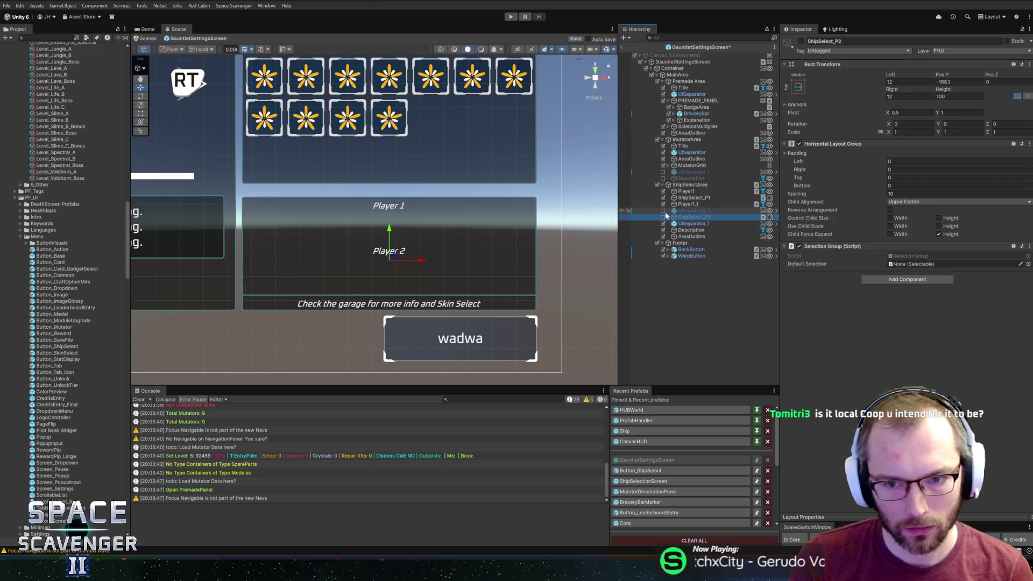
- Rename the Player1_1 label to Player2 and deactivate it
left_click(689, 204)
key("F2")
type("P")
key("Return")
left_click(694, 197)
- Set ShipSelectArea's Height to 191.04, exit prefab mode, and start Play mode
left_click(695, 191, "ctrl")
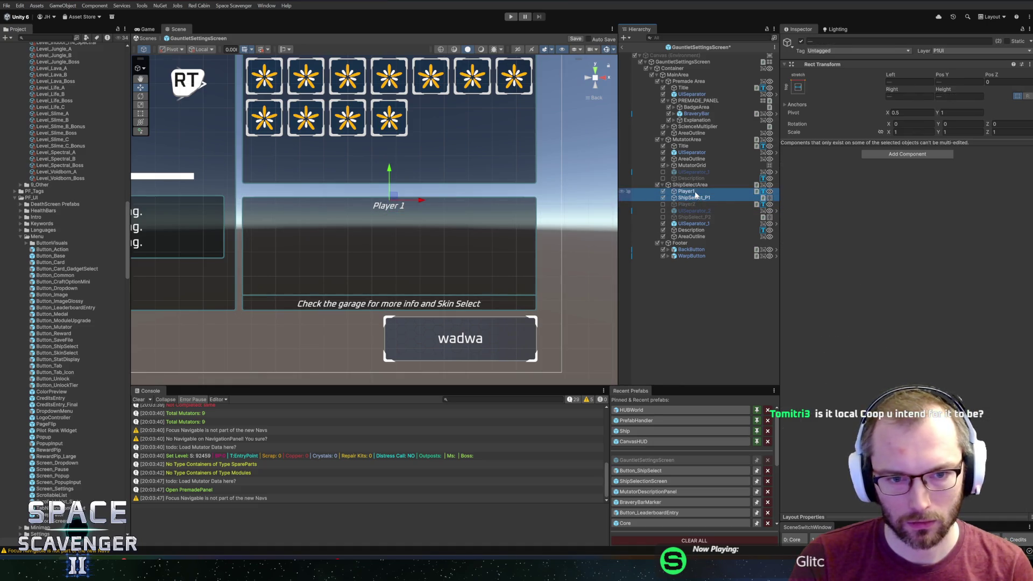
left_click(690, 185)
mouse_move(944, 92)
left_mouse_down()
mouse_move(593, 246)
mouse_move(441, 254)
left_mouse_up()
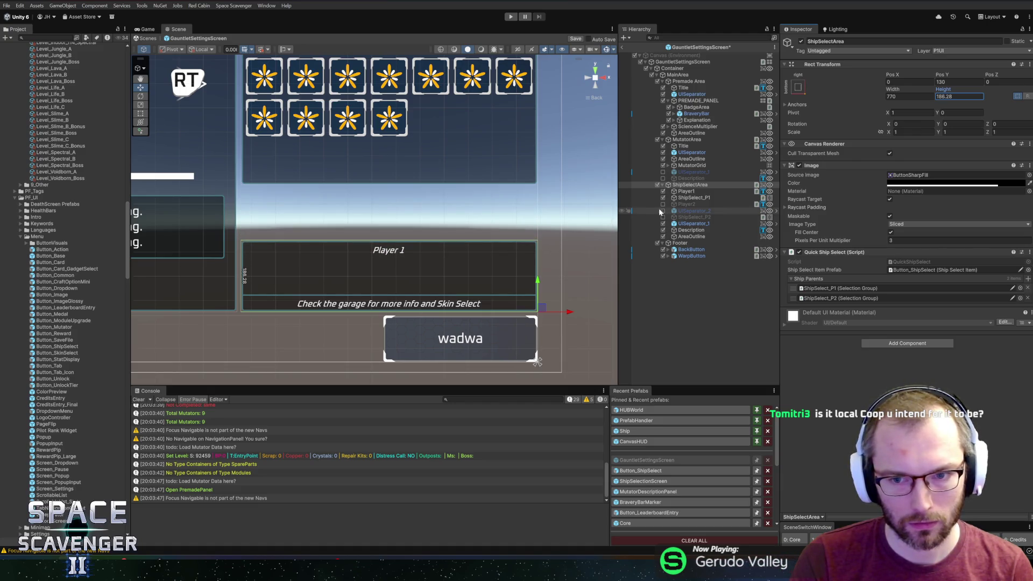
left_click(694, 198)
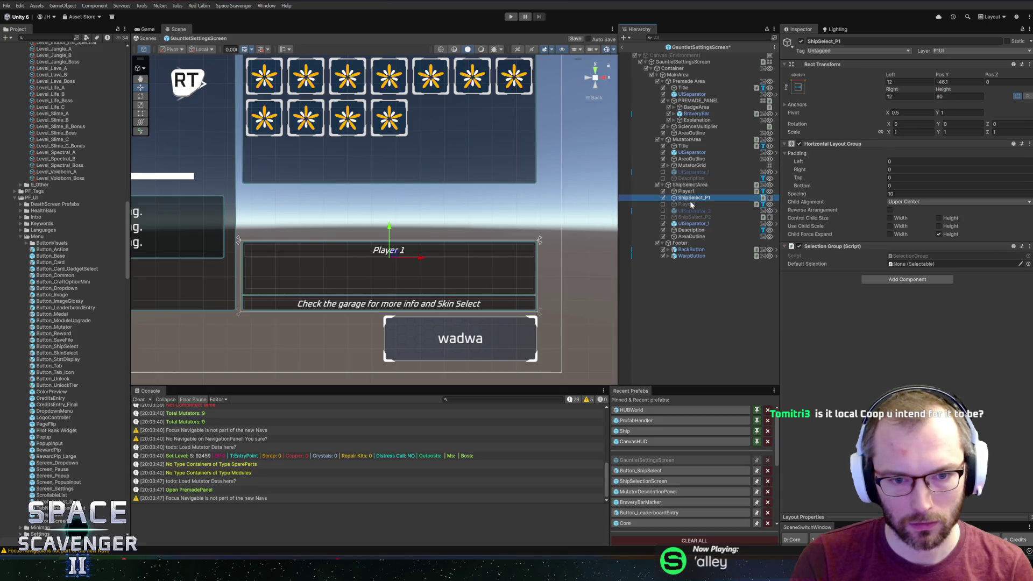
left_click(624, 47)
left_click(511, 17)
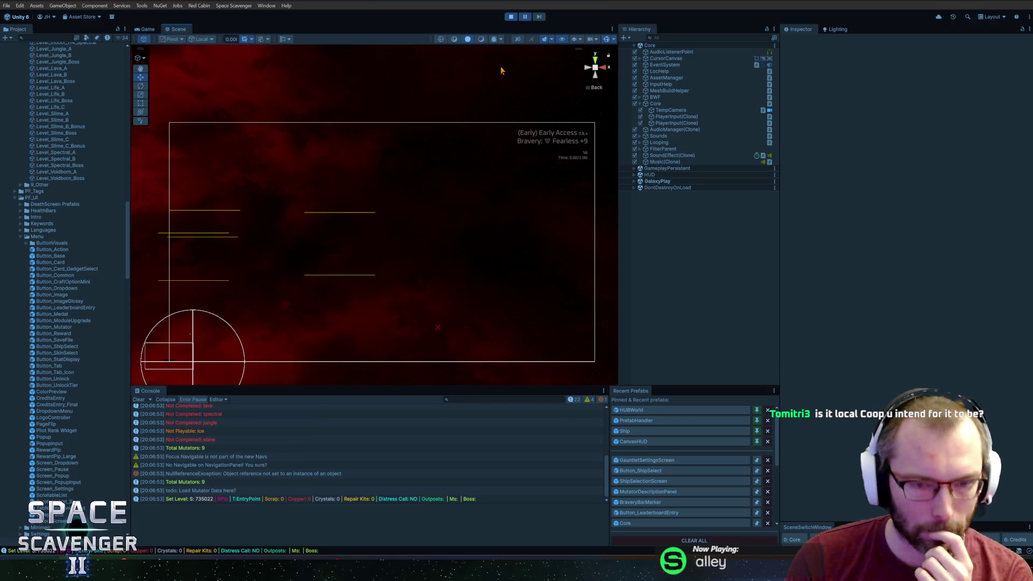
- Stop the game, reopen GauntletSettingsScreen, and trace the NullReferenceException to ShipSelectItem.cs
left_click(511, 17)
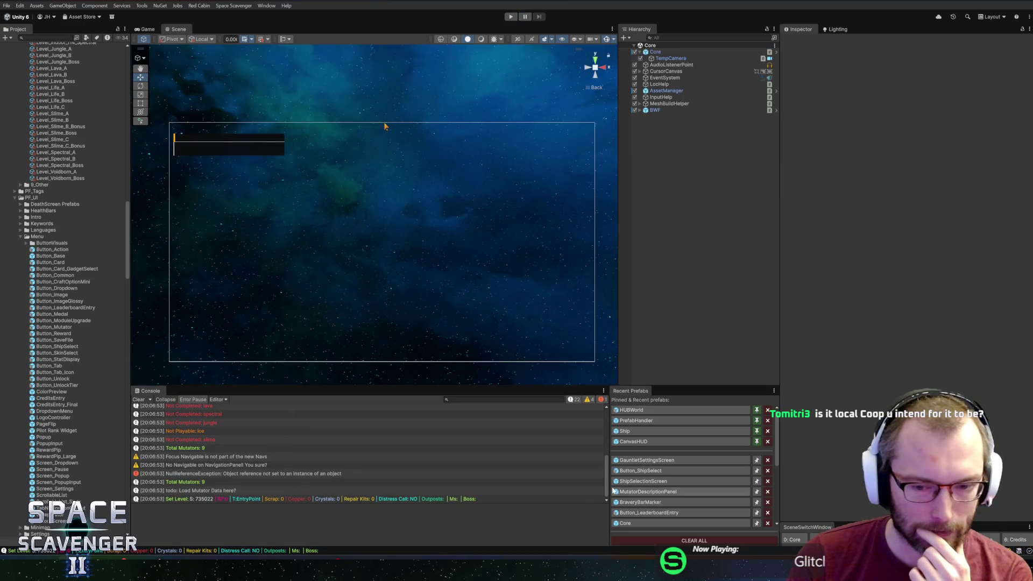
left_click(646, 460)
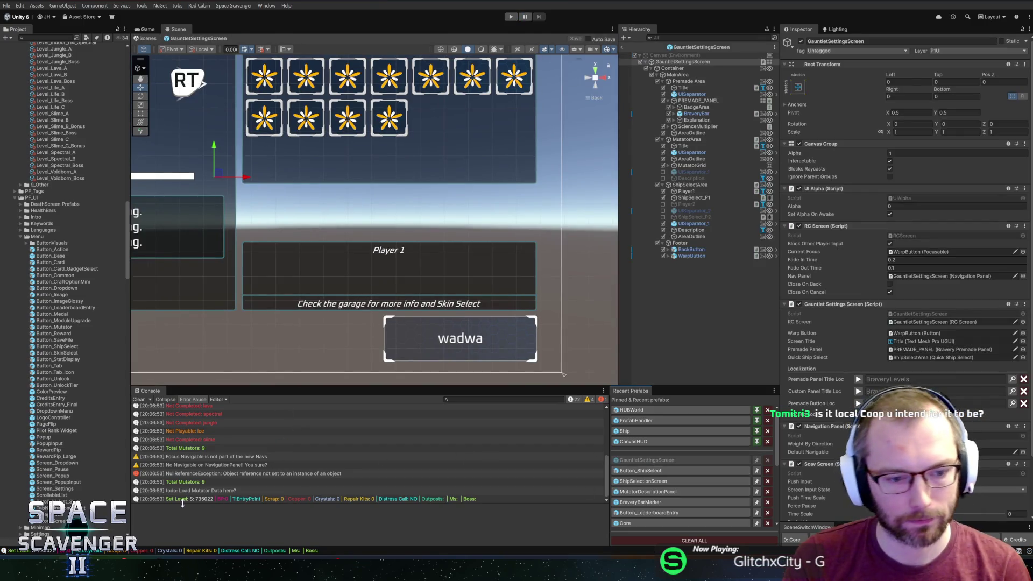
left_click(181, 475)
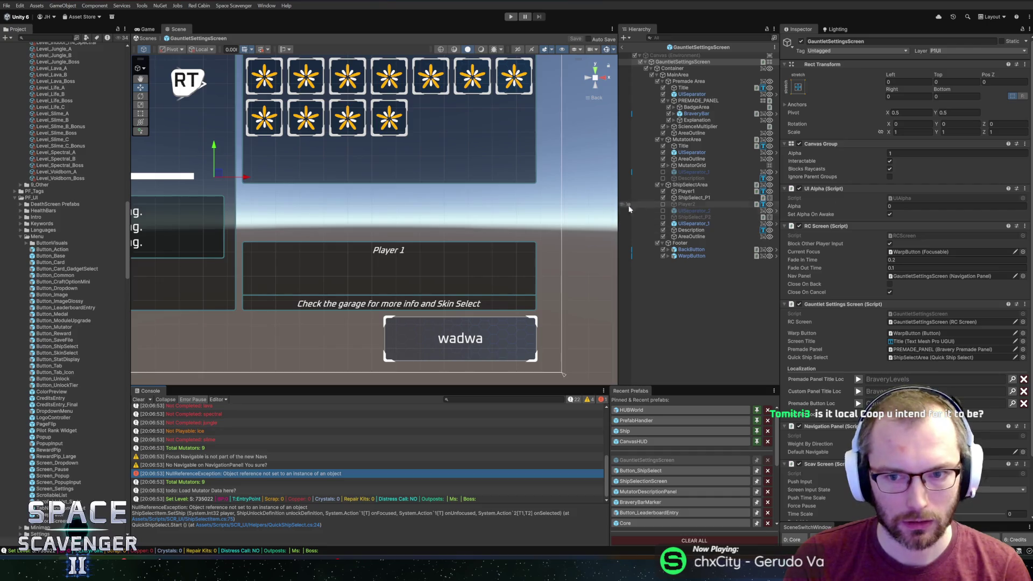
scroll(426, 209, "down", 3)
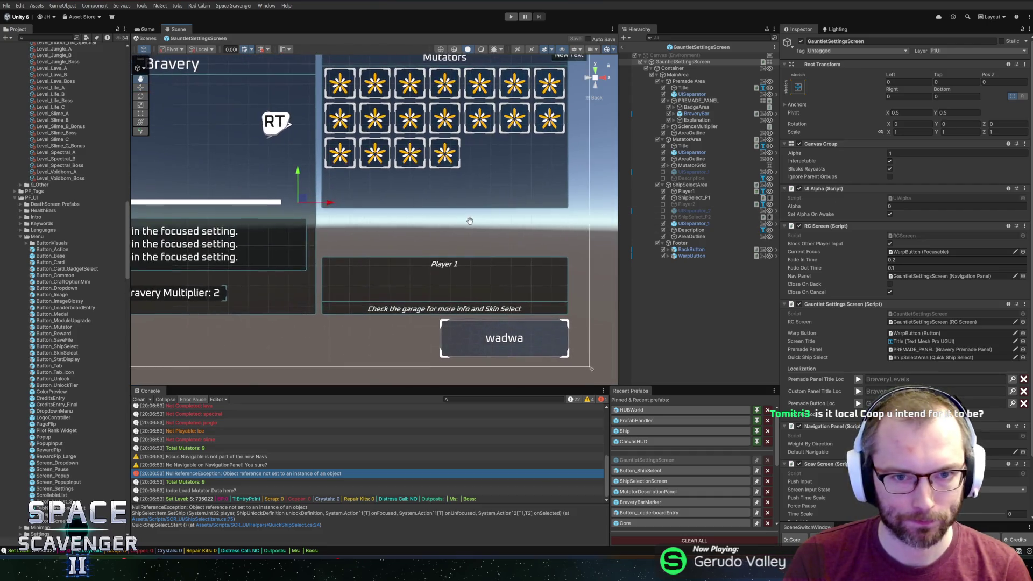
scroll(400, 216, "up", 3)
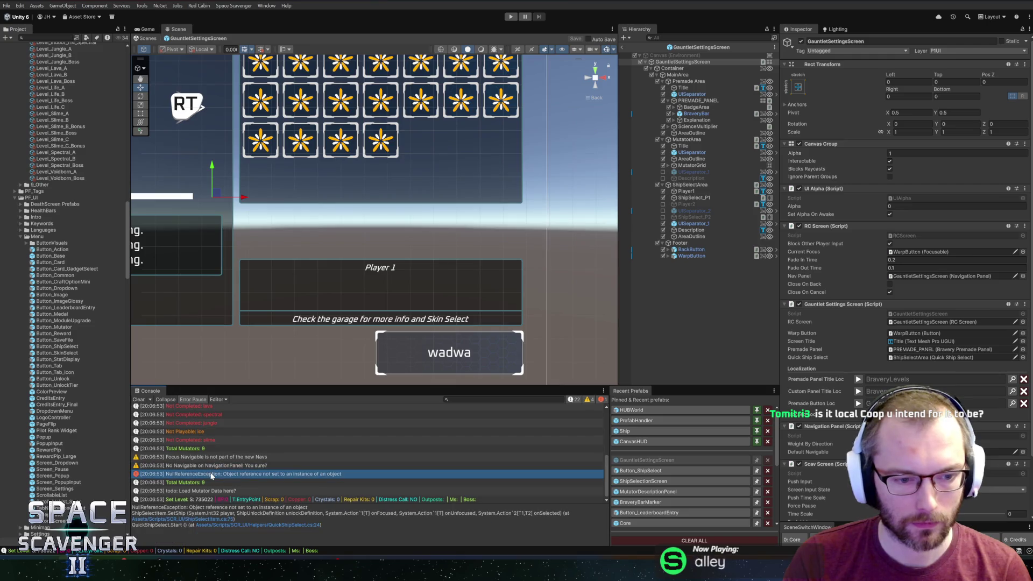
left_click(209, 519)
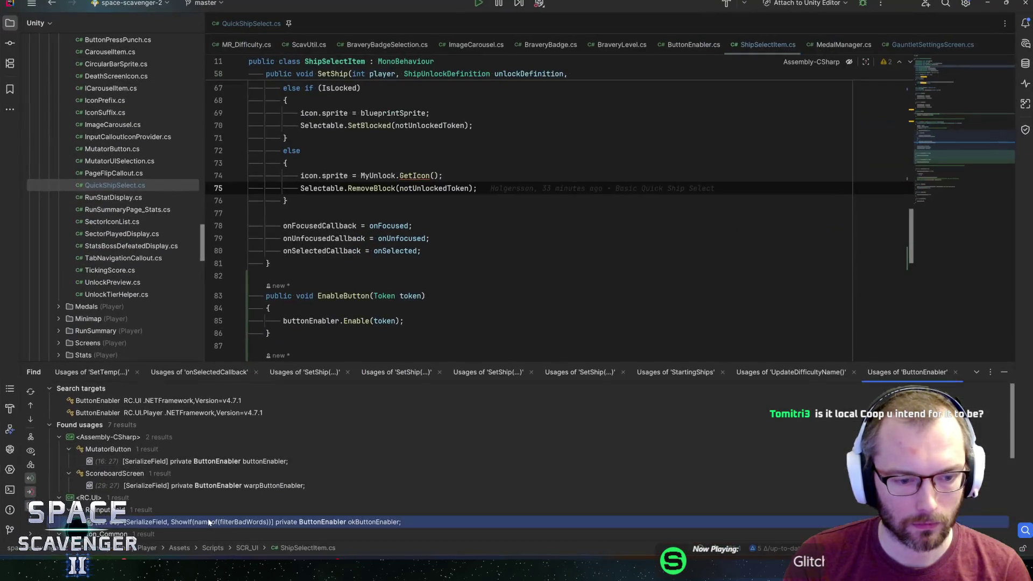
- Back in Unity, re-enable UISeparator_2
key("alt+Tab")
left_click(663, 218)
left_click(663, 211)
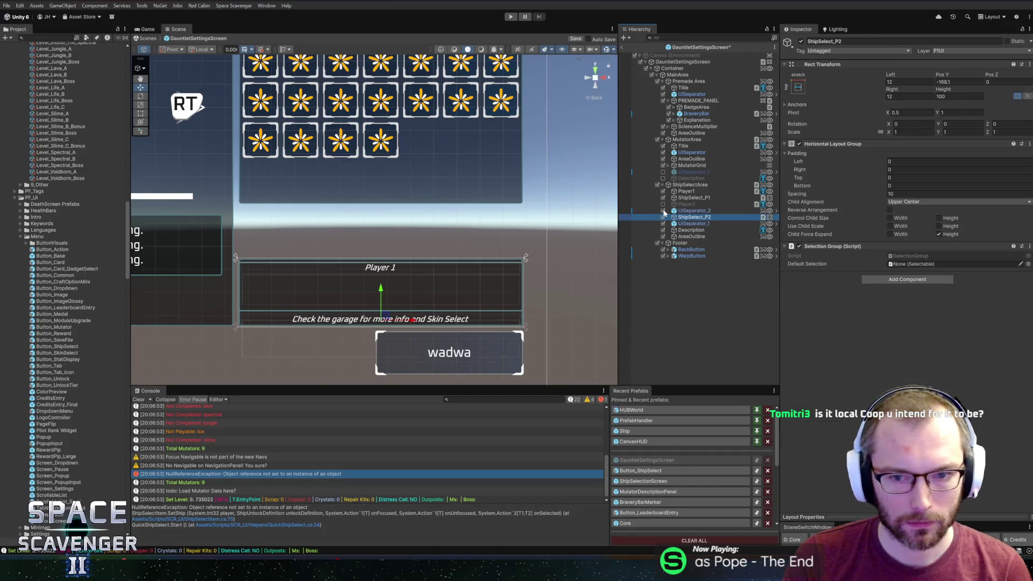
- Select UISeparator_2 alongside ShipSelect_P2 and start Play mode again
left_click(695, 211, "ctrl")
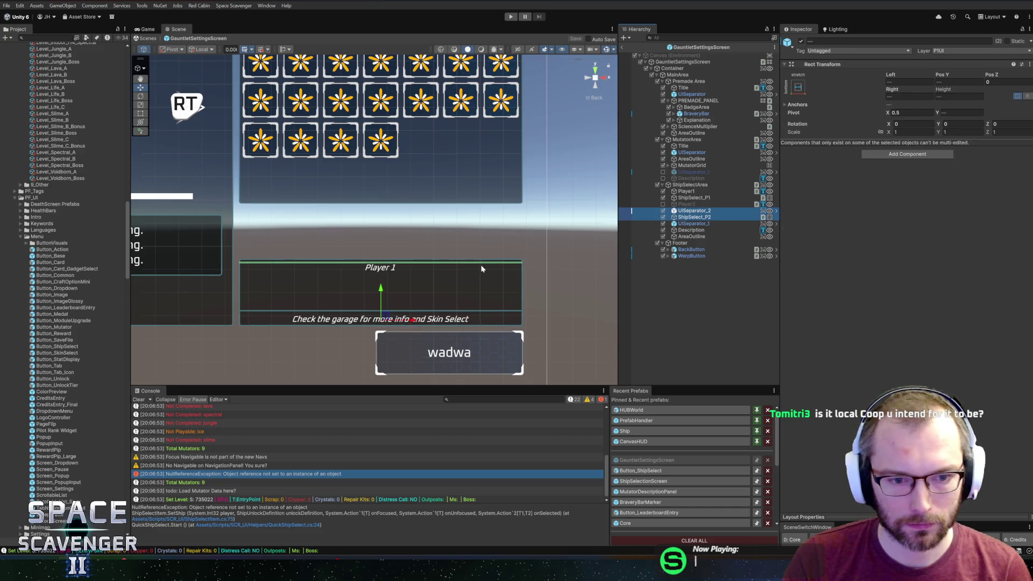
left_click(511, 16)
type("player1")
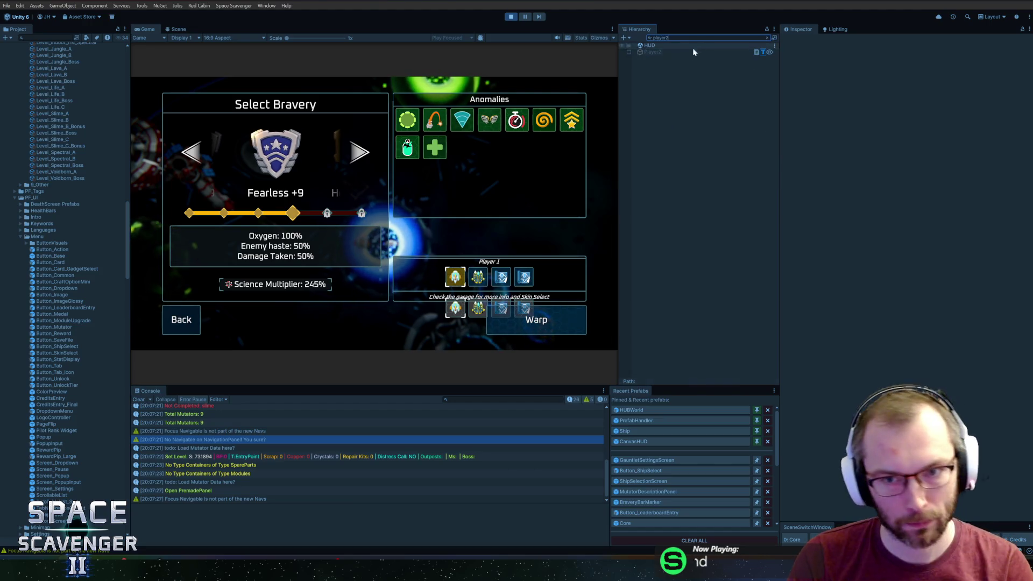
- Deactivate the Player2 label and ShipSelect_P2 row, then maximize the Game view
left_click(673, 53)
key("Escape")
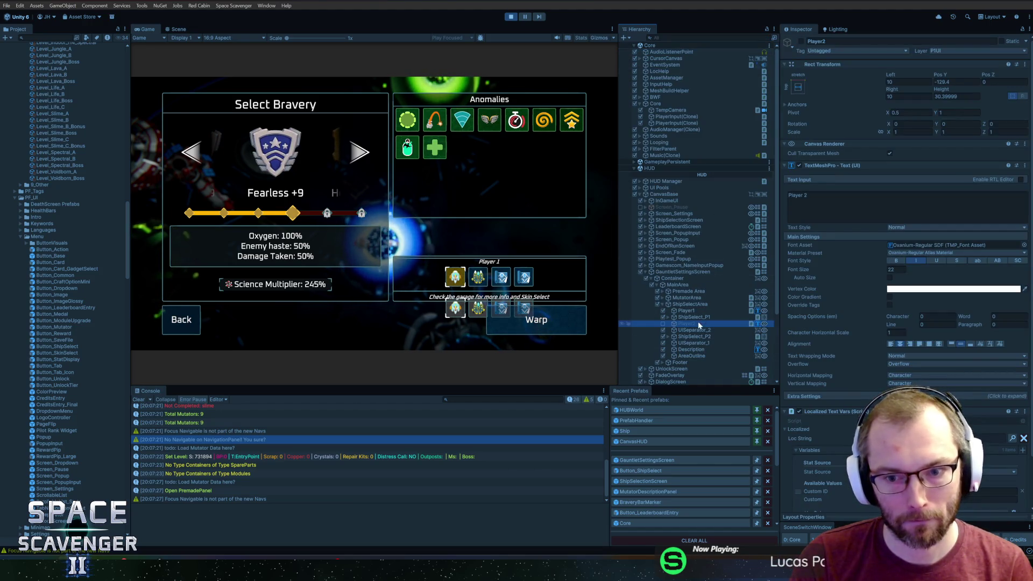
left_click(662, 324)
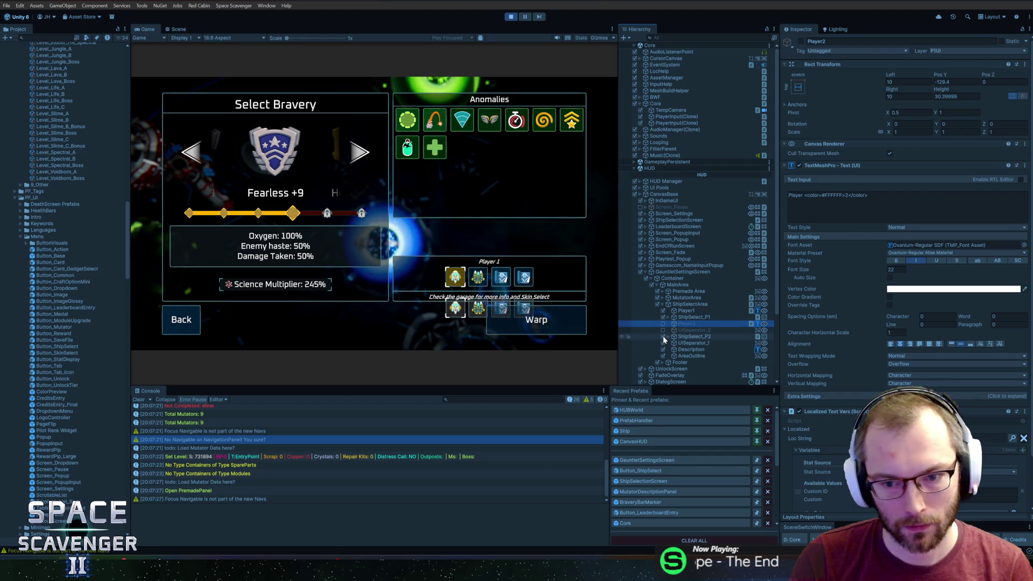
left_click(663, 336)
key("super")
left_click(149, 29)
double_click(151, 32)
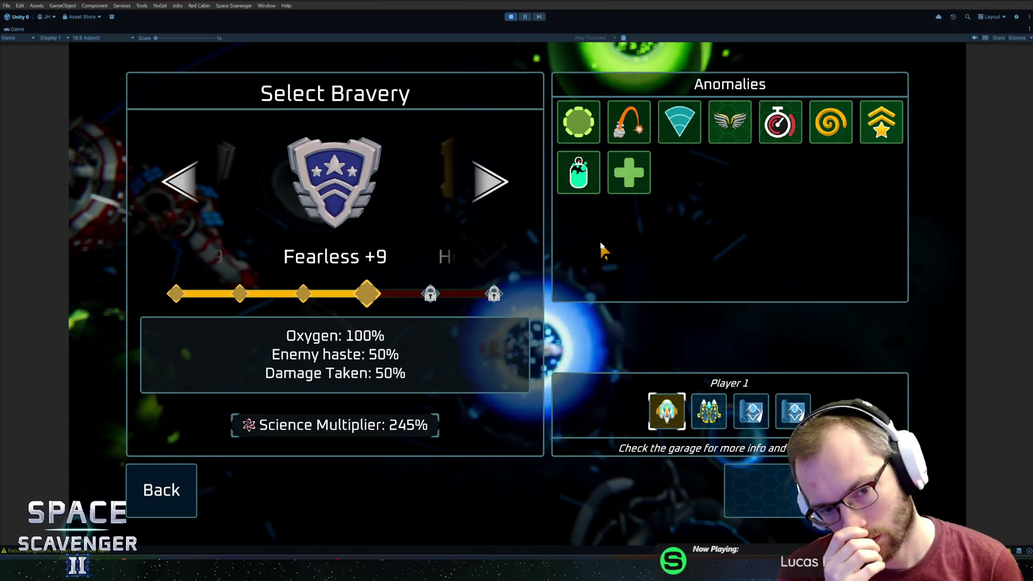
- Fly to the Co-op character, choose two-player co-op, and confirm
key("Return")
key("s")
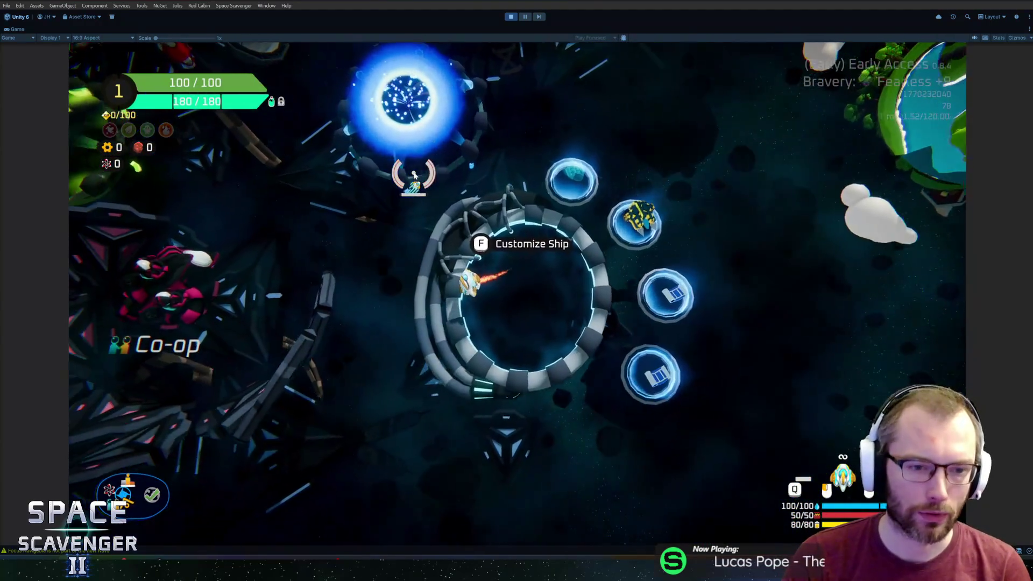
key("a")
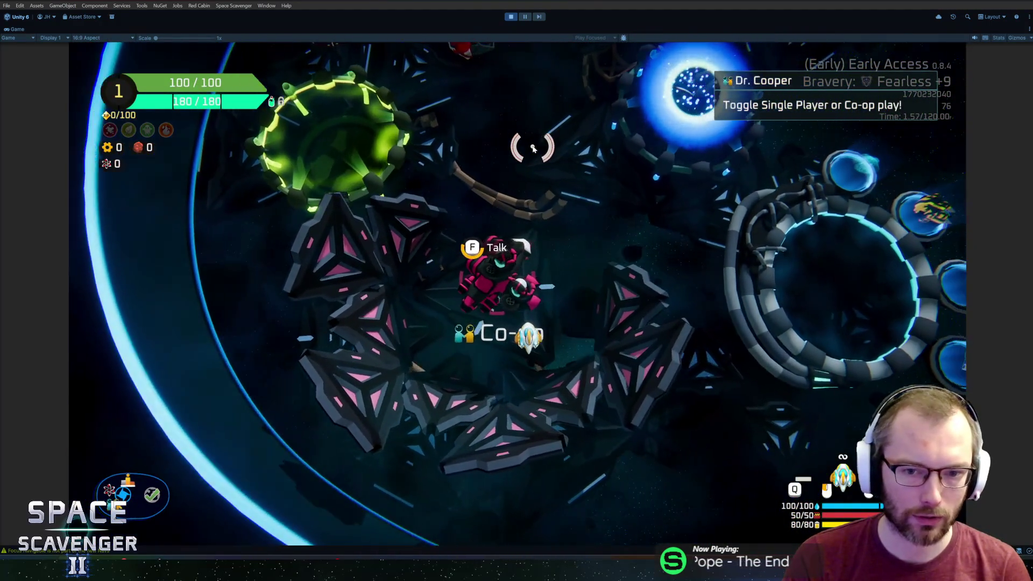
key("f")
left_click(521, 265)
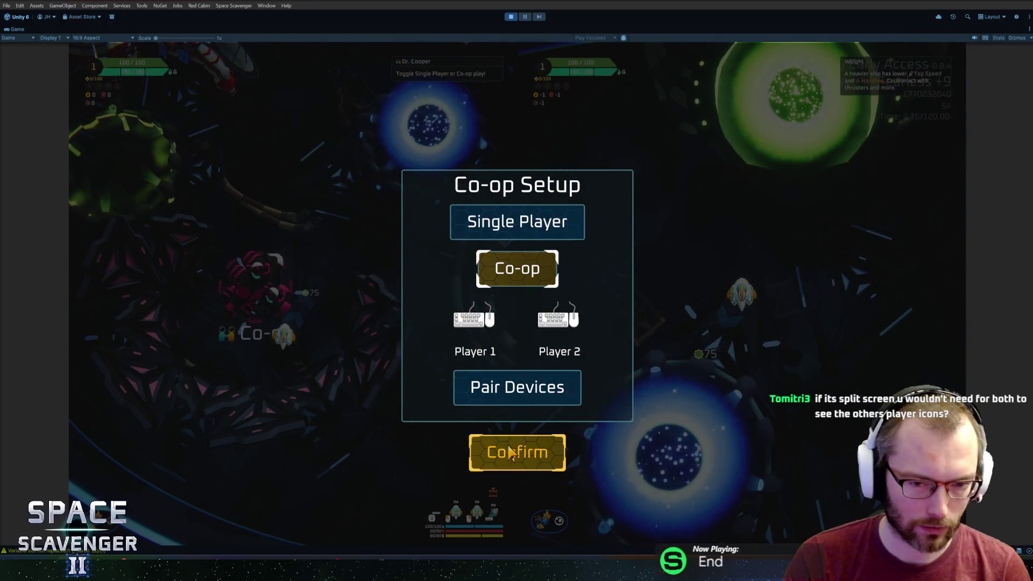
left_click(517, 452)
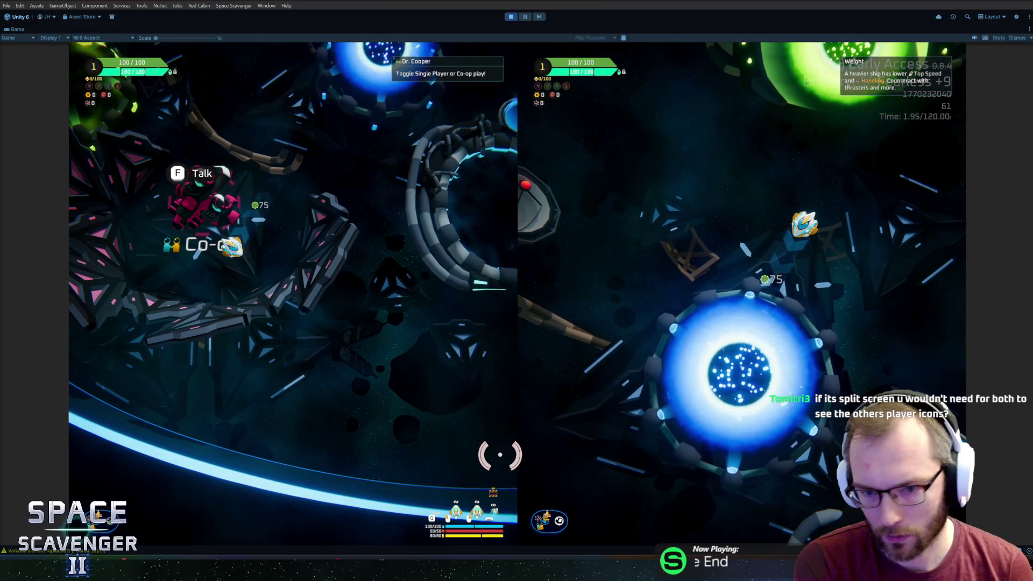
- Dismiss the Steam overlay, pair input devices to each player, and confirm co-op
key("shift+Tab")
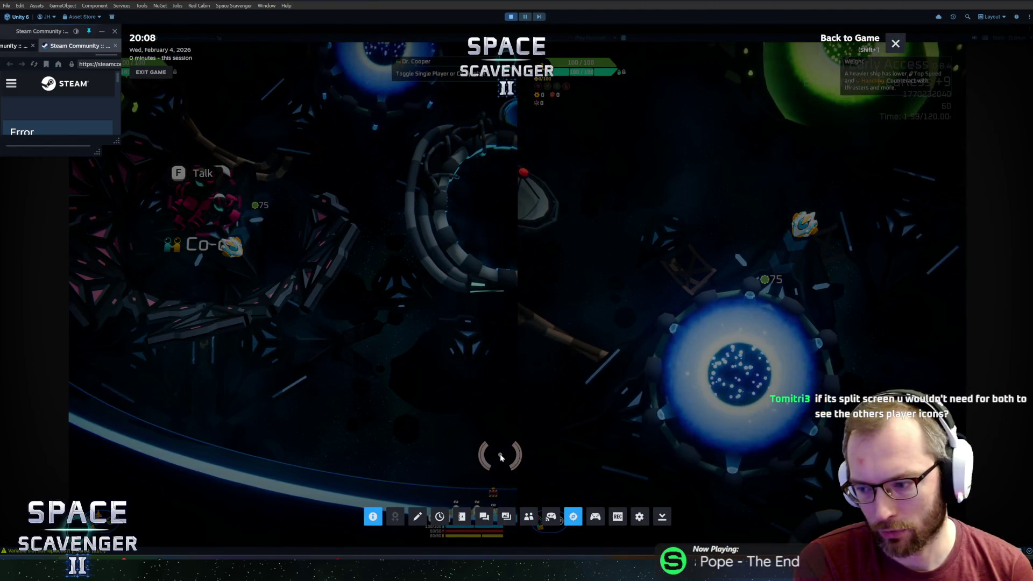
key("shift+Tab")
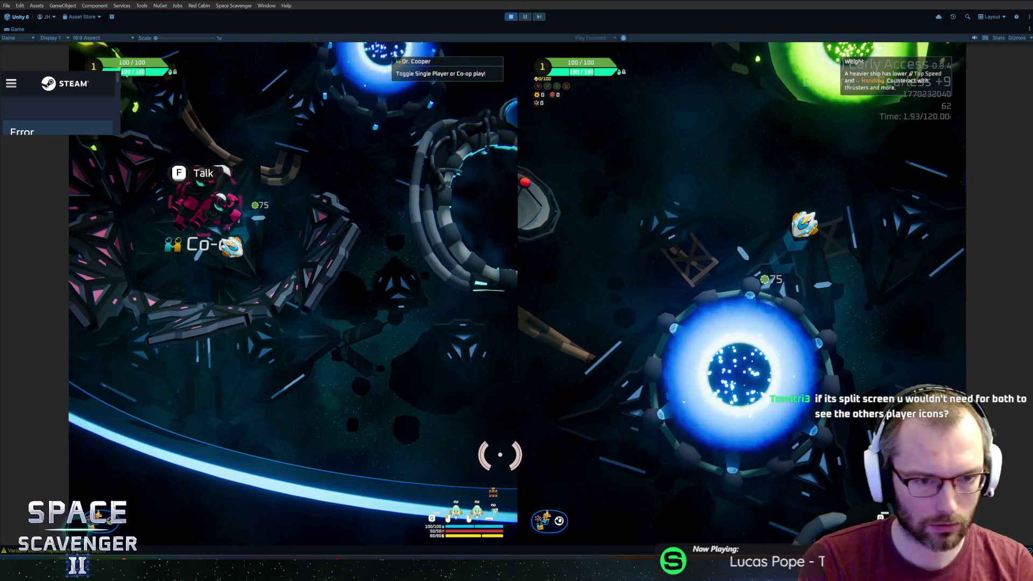
key("f")
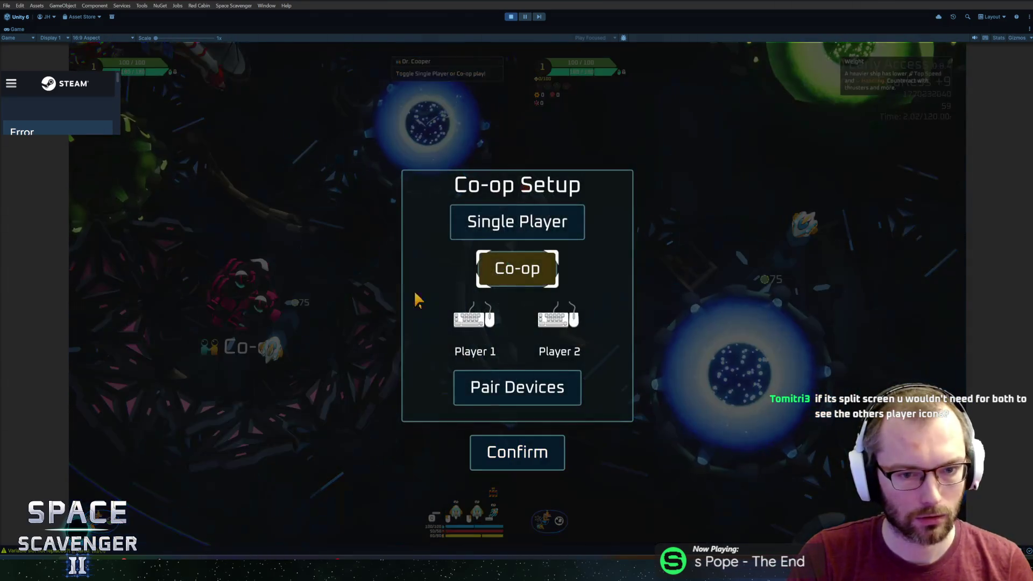
left_click(492, 386)
left_click(496, 396)
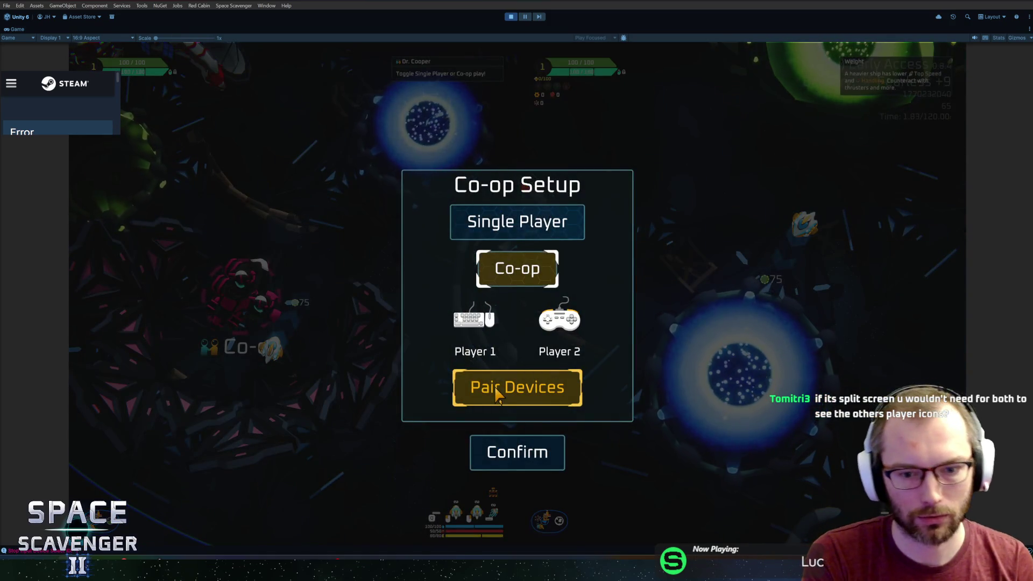
left_click(517, 452)
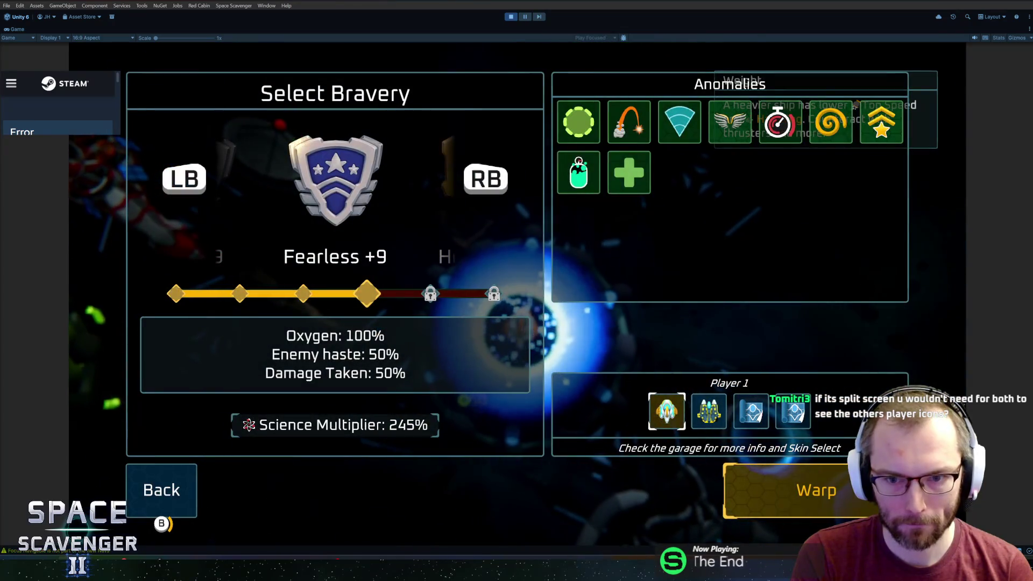
- Browse the Select Bravery anomaly tiles with directional keys, then resume play
key("Up")
key("Up")
key("Down")
key("Down")
key("Up")
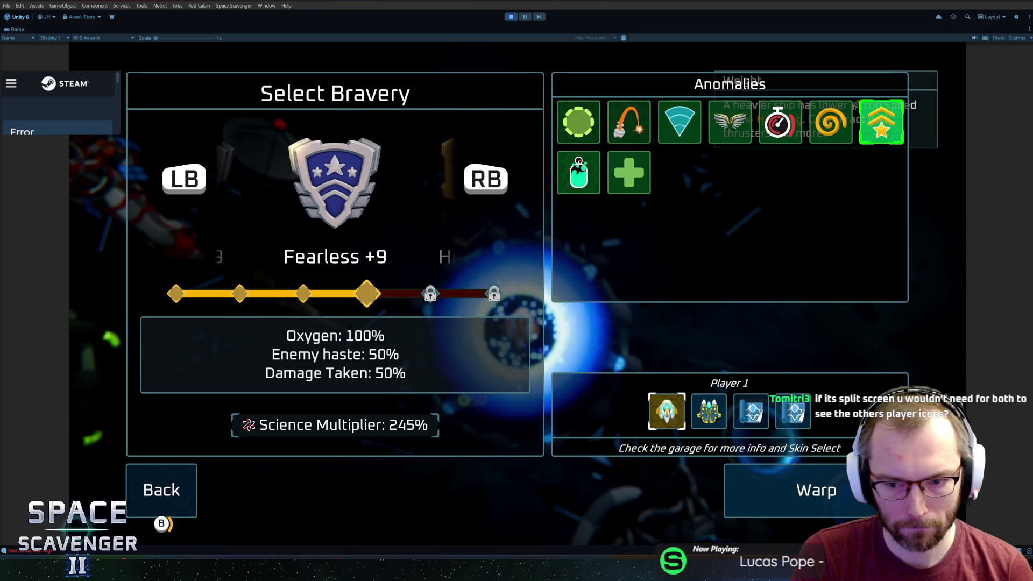
key("Left")
key("Left")
key("Left")
key("Left")
key("Left")
key("Down")
key("Down")
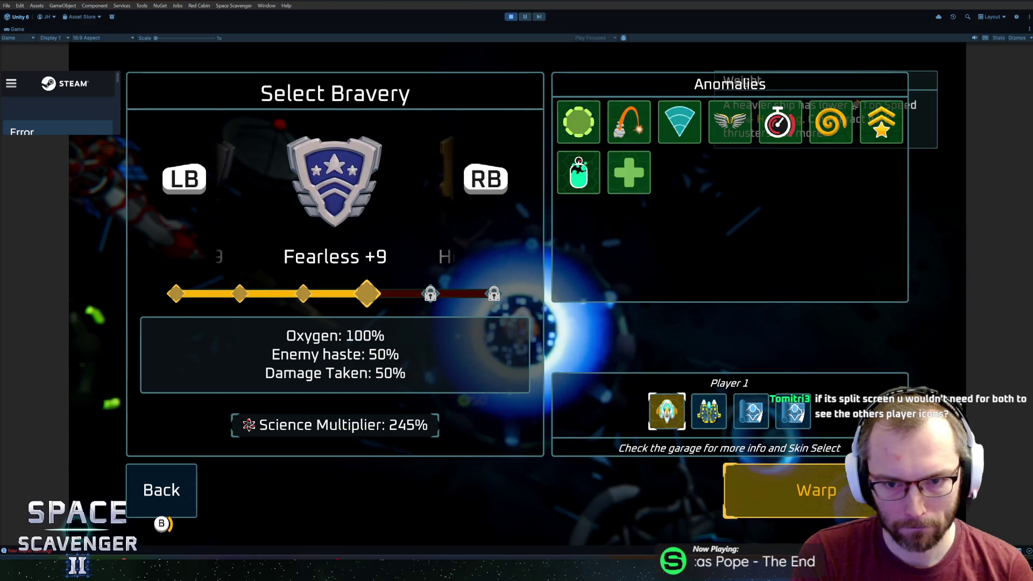
key("Up")
key("Down")
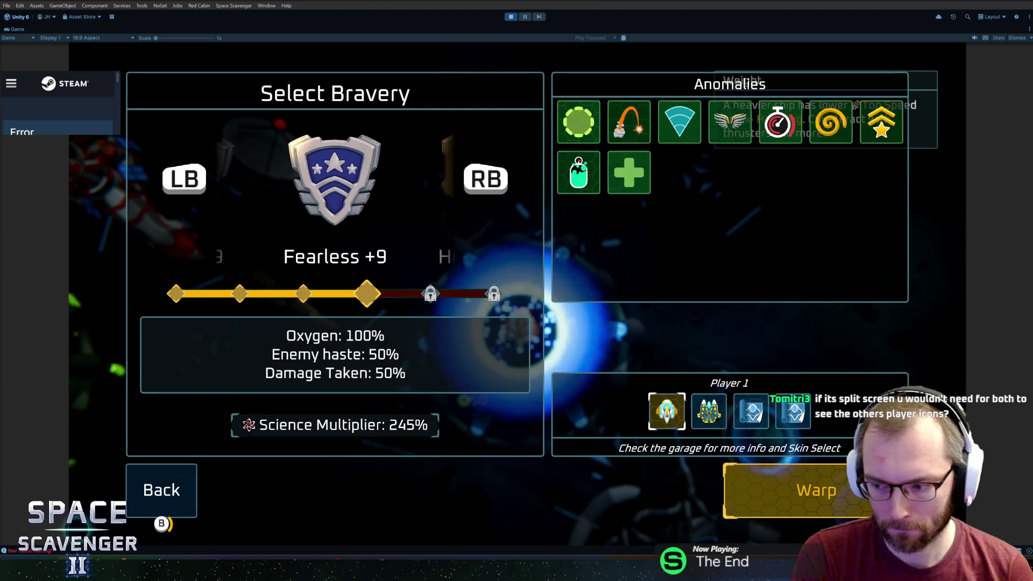
key("Up")
key("Left")
key("Left")
key("Left")
key("Return")
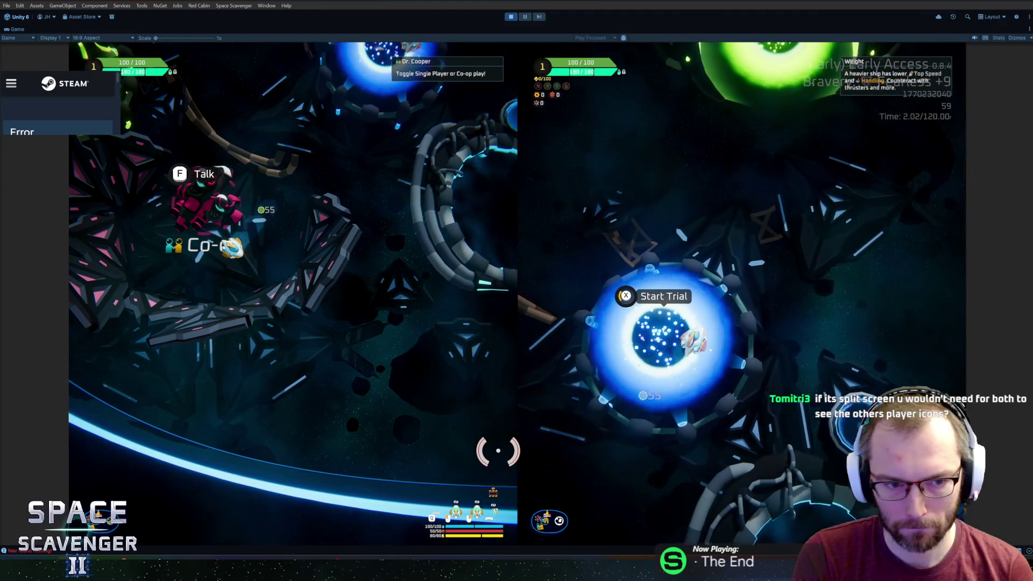
- Open and close the bravery screen, then fly the second ship to the Customize Ship station
key("x")
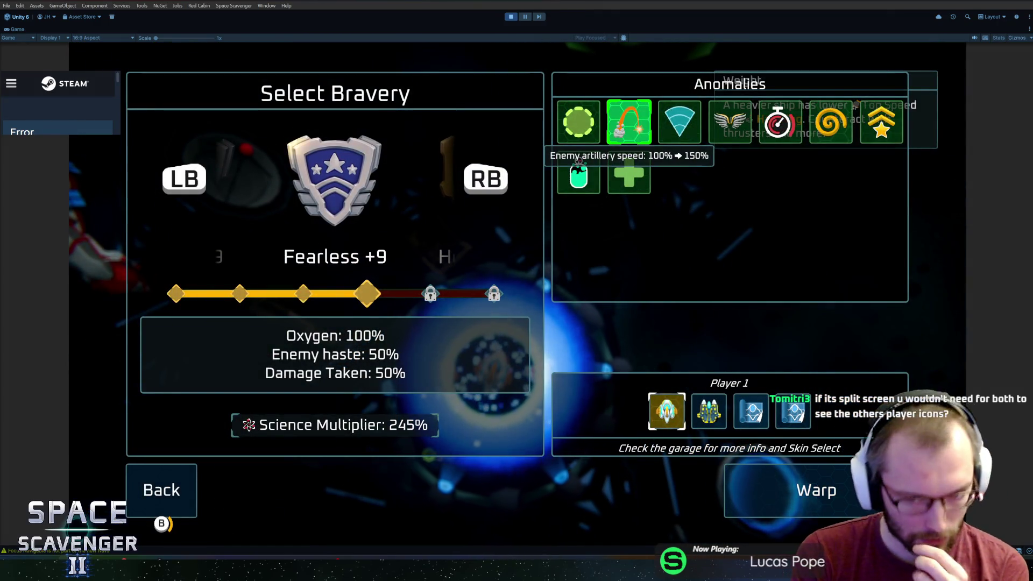
key("Escape")
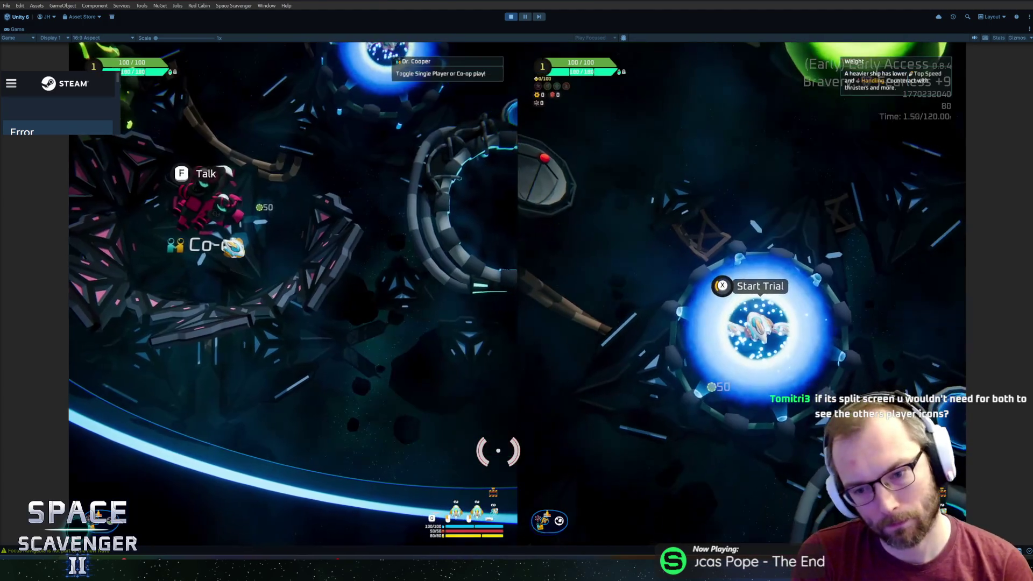
key("s")
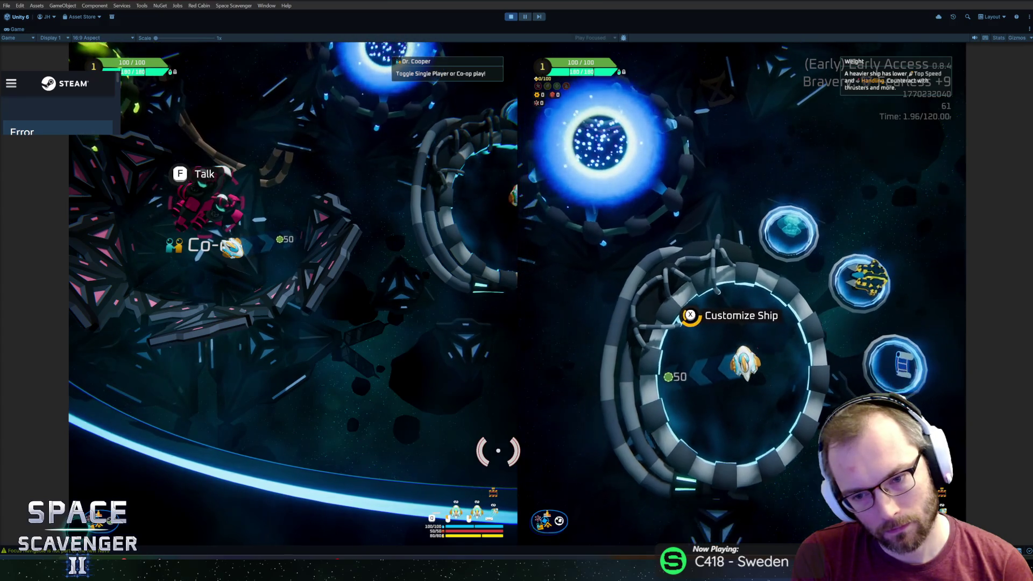
- Choose the Blue Iron skin on the Ship Select page of Customize Ship
key("f")
key("e")
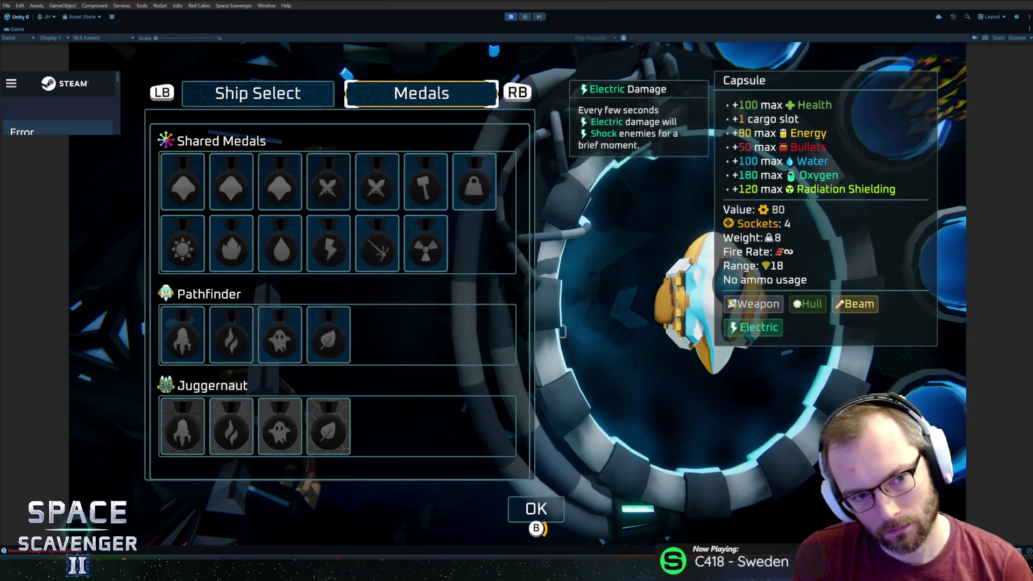
key("q")
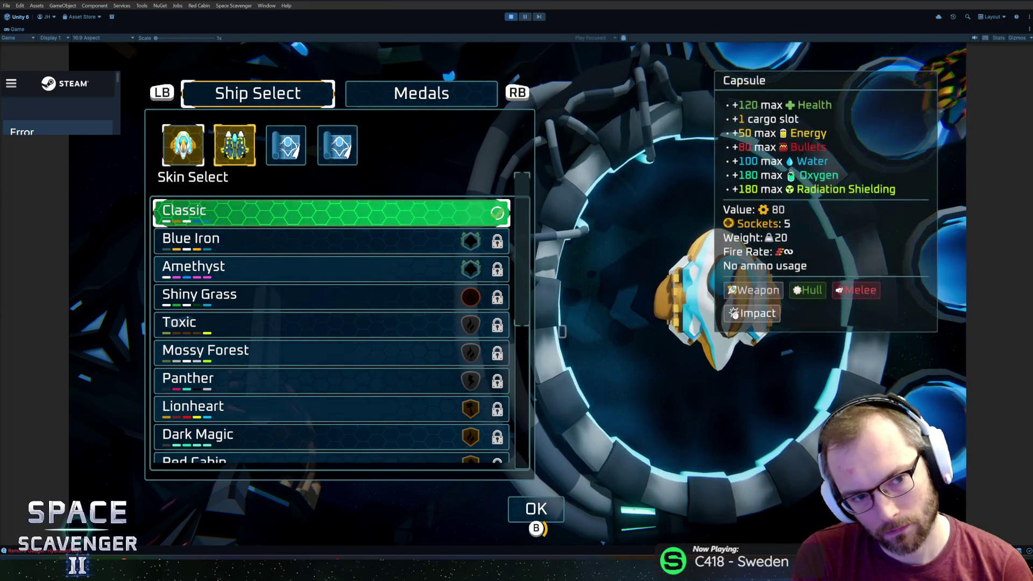
left_click(331, 239)
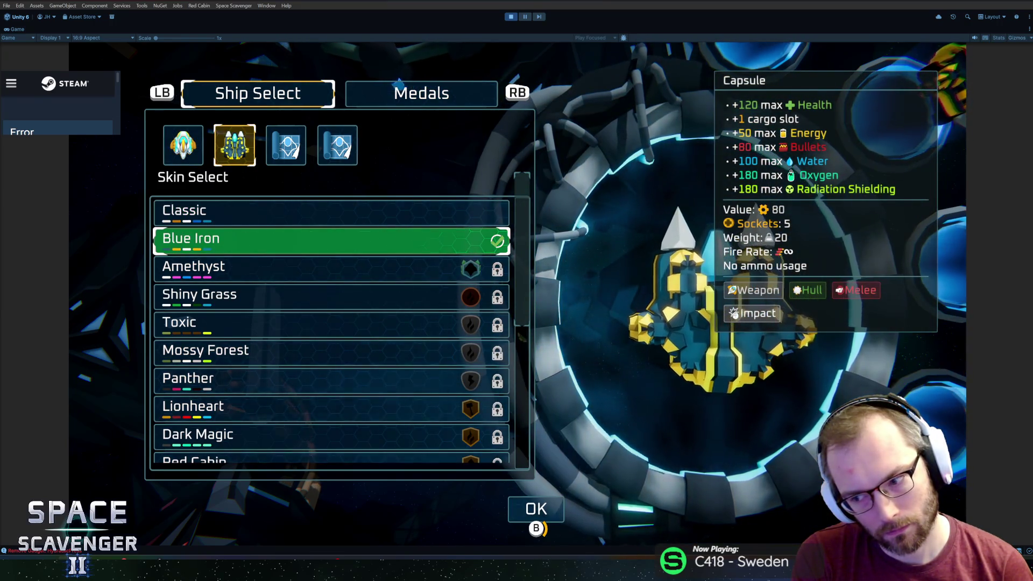
key("Escape")
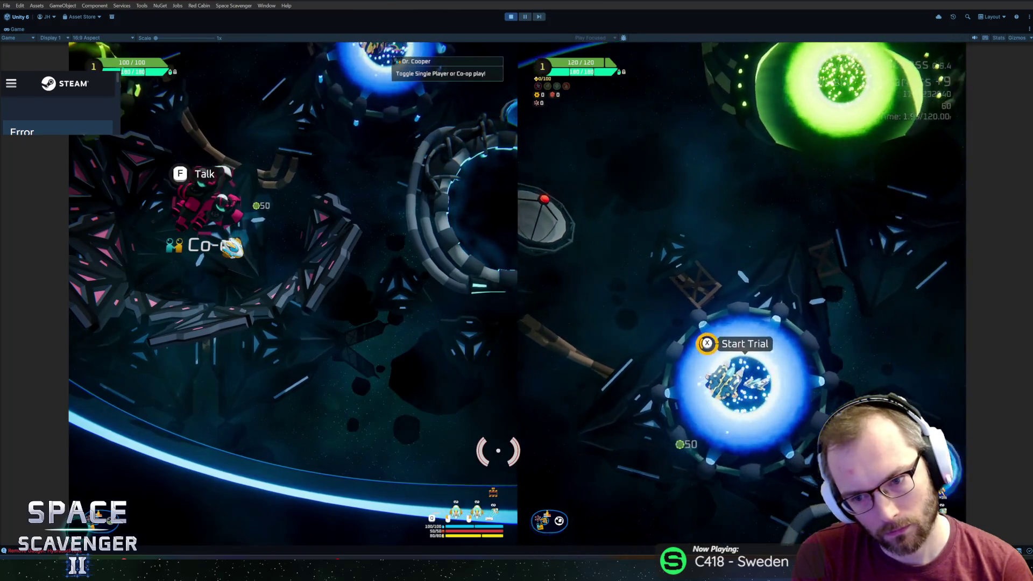
- Open and close the bravery selection and ship customization screens to check the result
key("f")
key("Return")
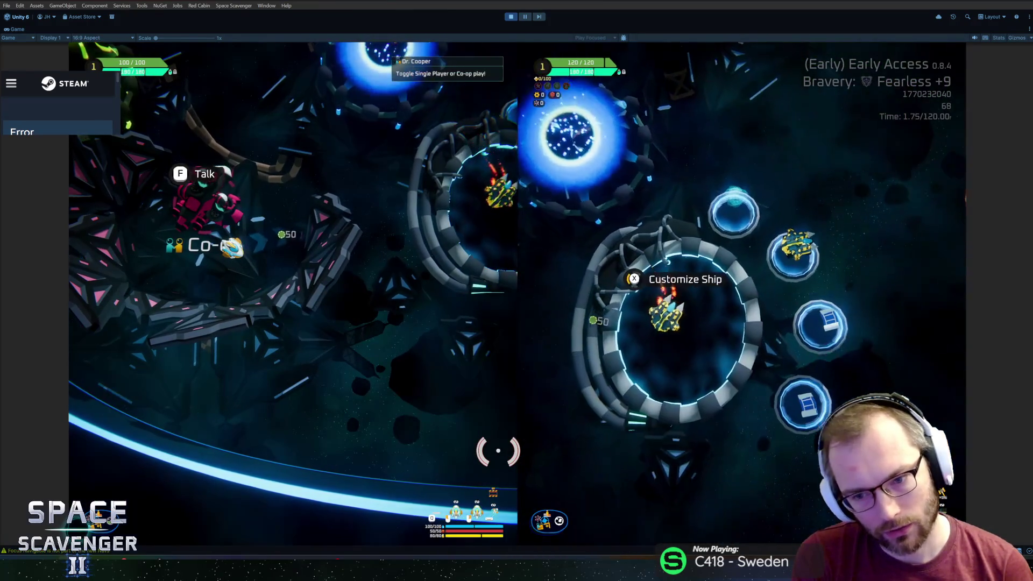
key("f")
key("Escape")
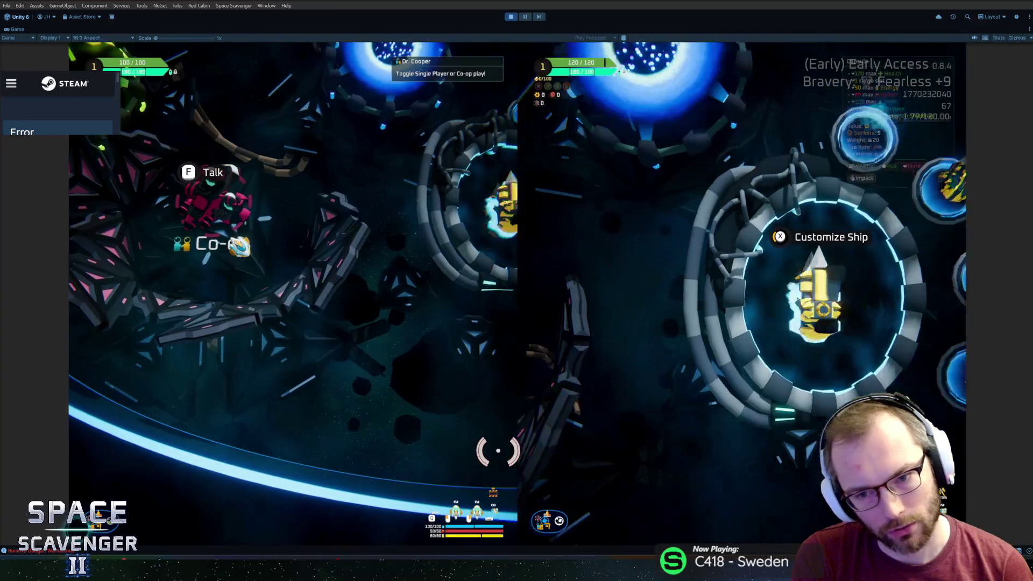
key("f")
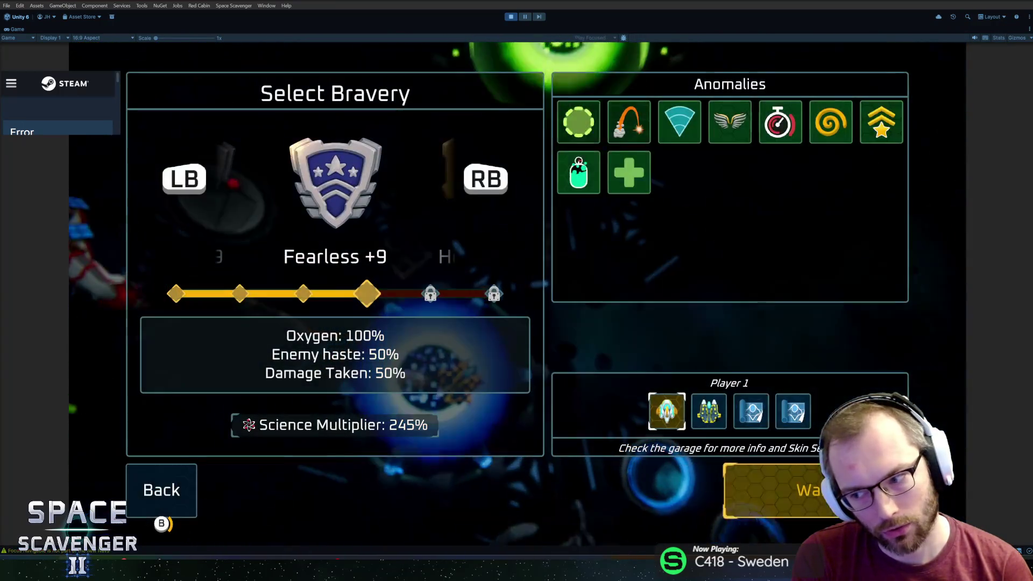
key("Up")
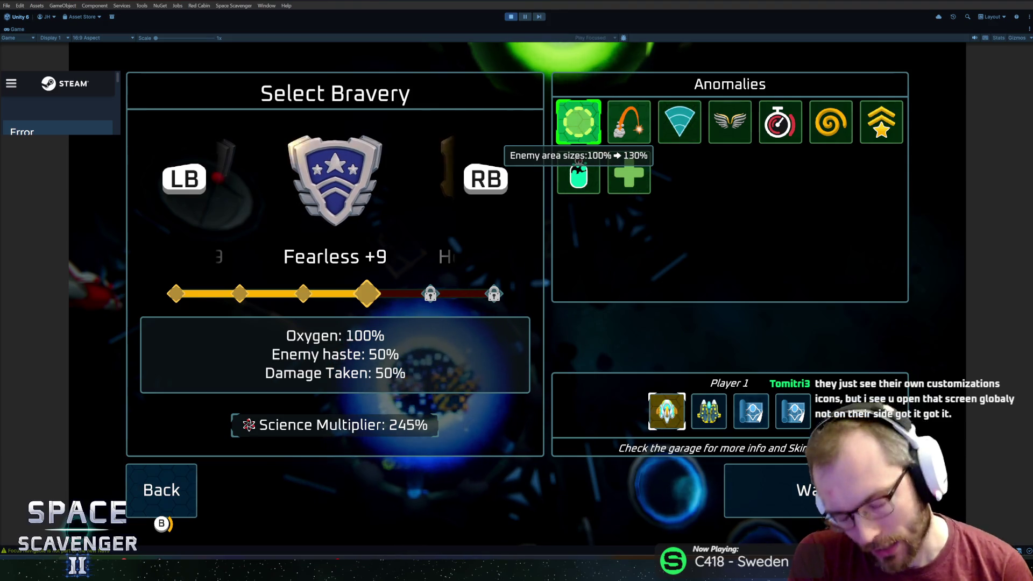
key("Return")
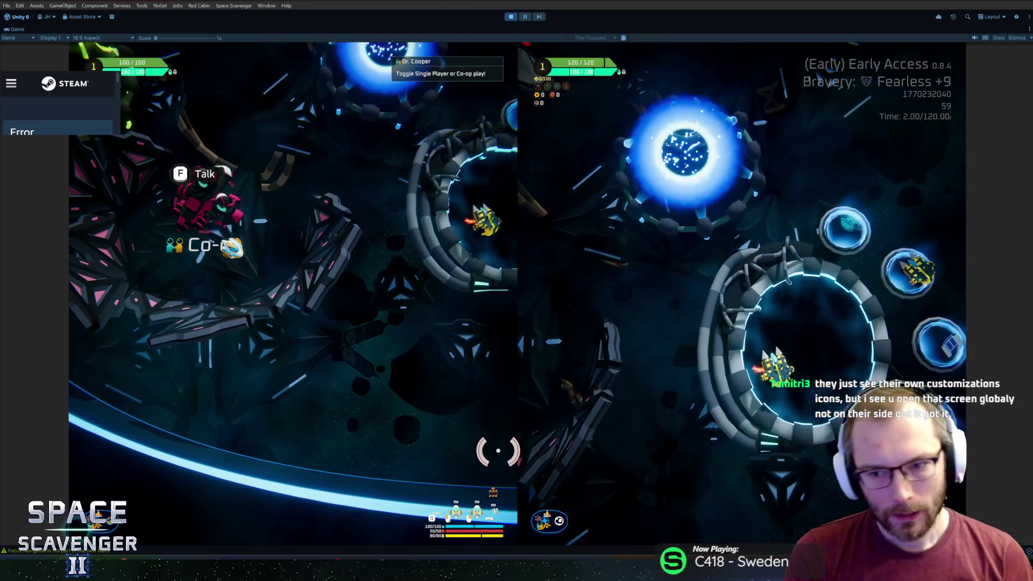
- Browse the second player's ship skins (Classic, Toxic, Amethyst) with the gamepad, then close Ship Select
key("f")
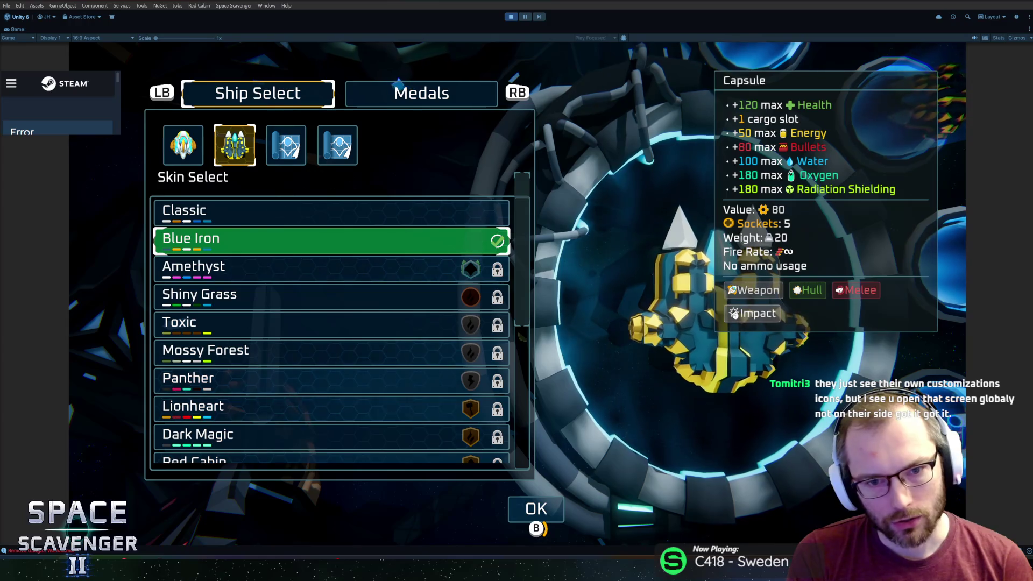
key("Up")
key("Down")
key("Down")
key("Down")
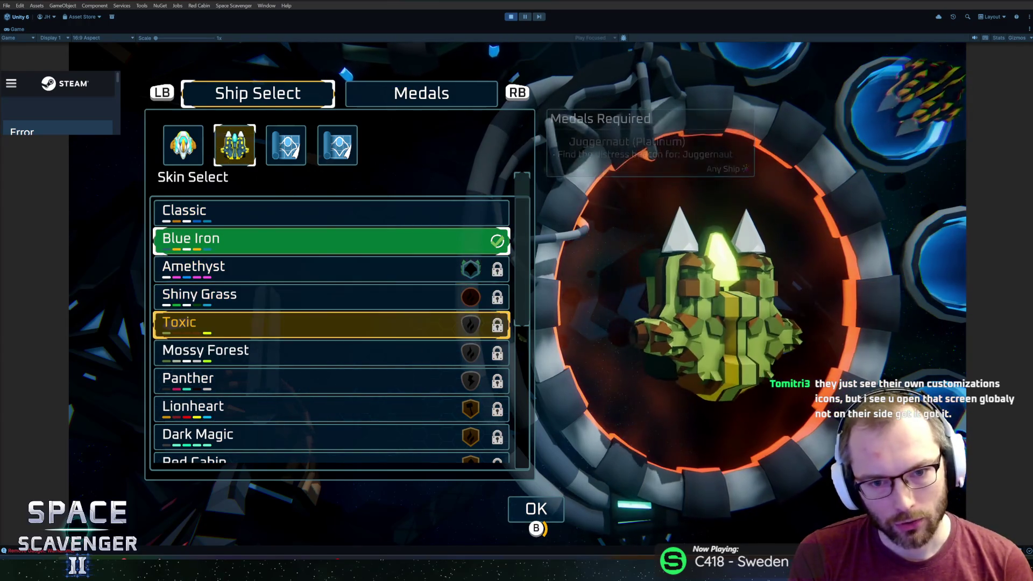
key("Down")
key("Down")
key("Down")
key("Up")
key("Up")
key("Up")
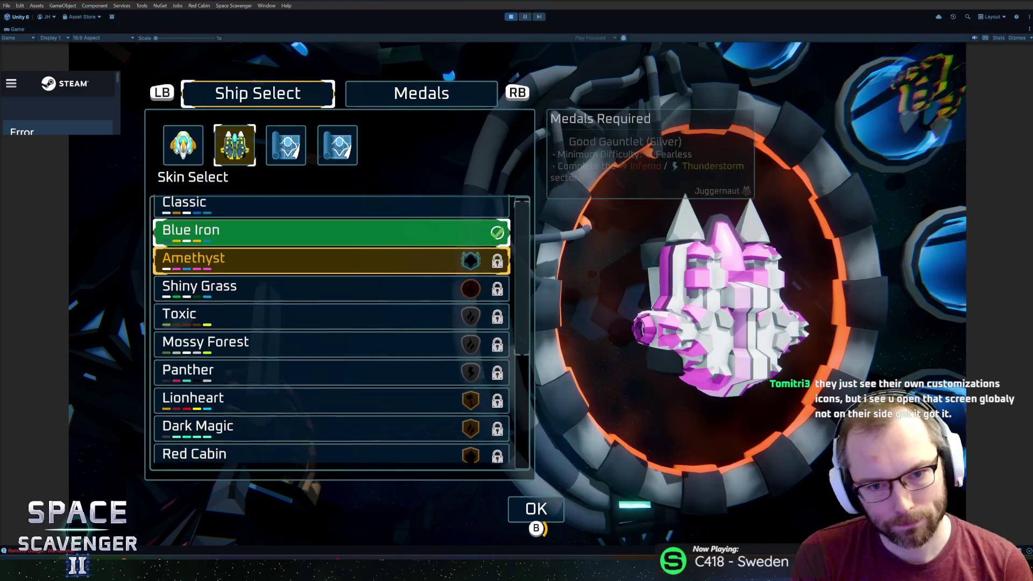
key("Escape")
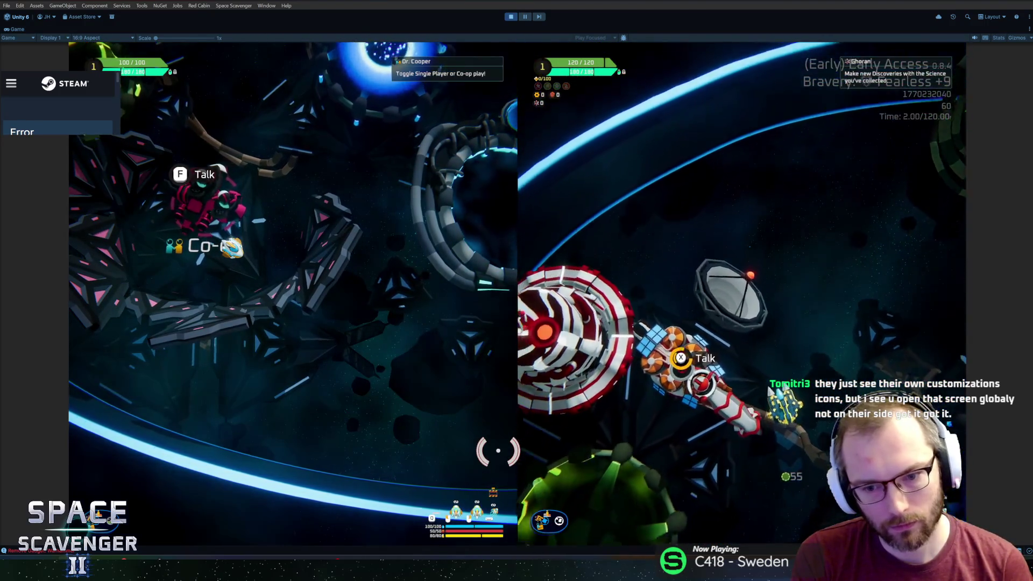
key("f")
key("Escape")
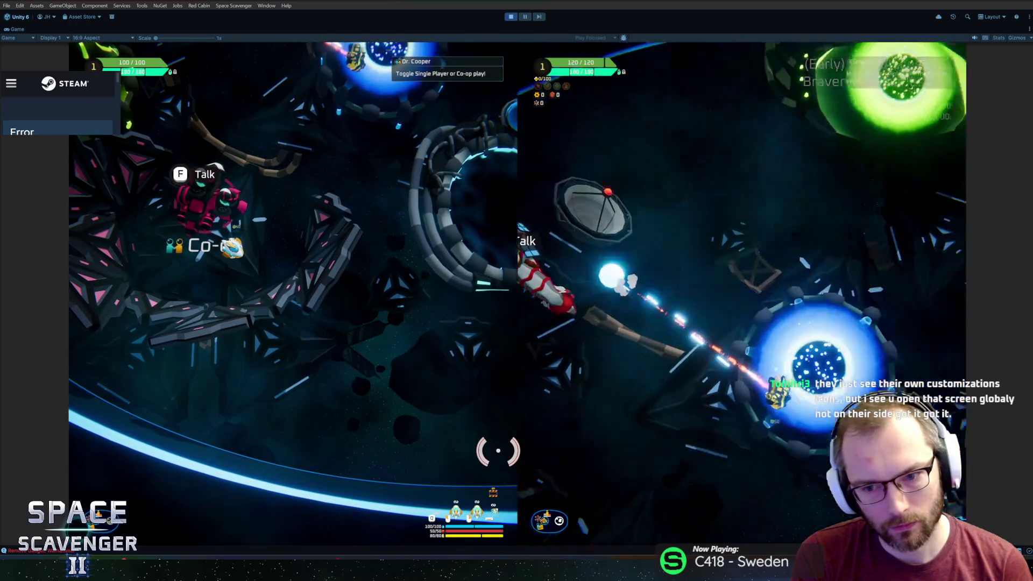
- At the Start Trial portal, review anomaly tooltips like Stun duration and Enemy projectile range, then back out
key("f")
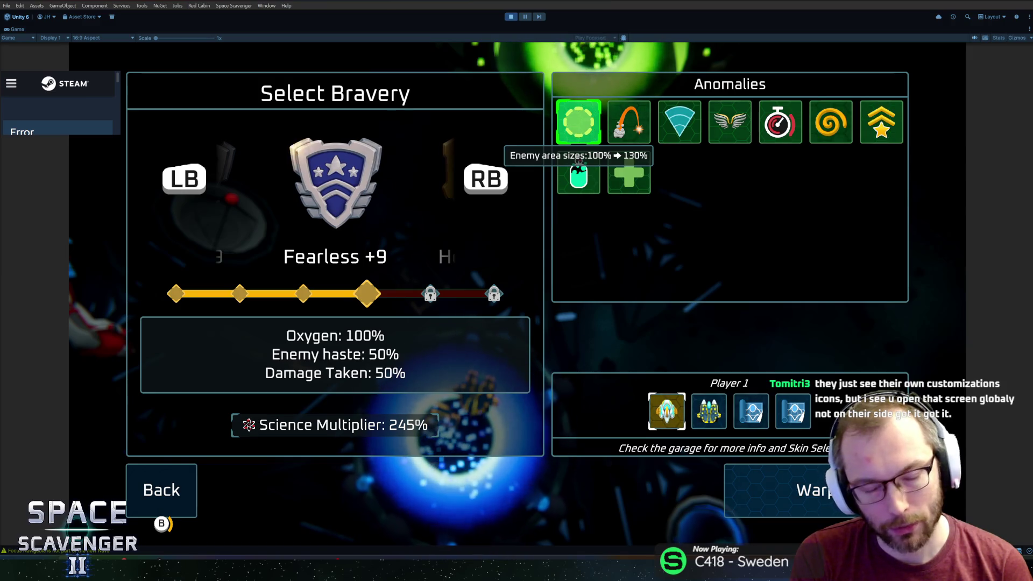
key("Right")
key("Right")
key("Right")
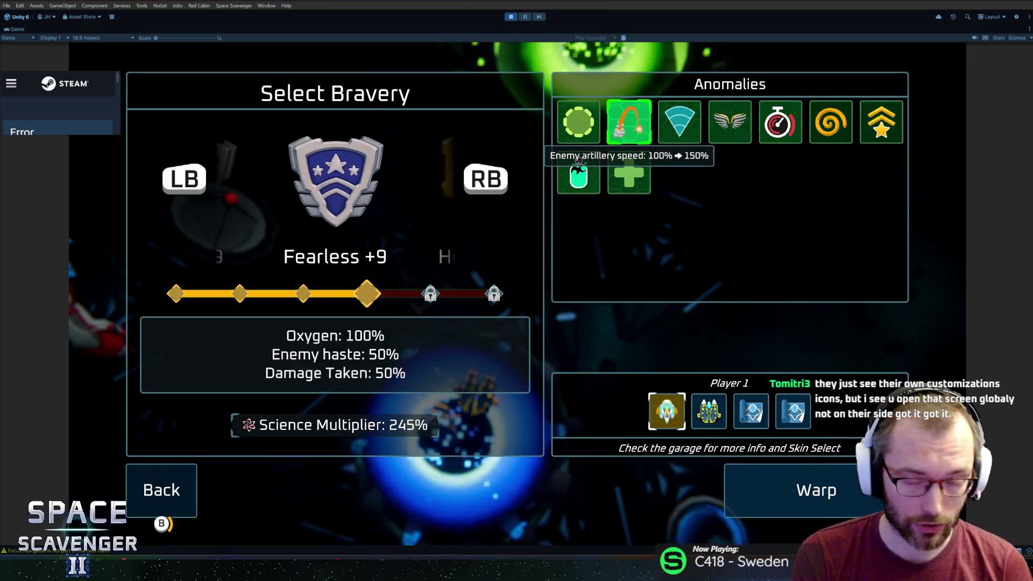
key("Right")
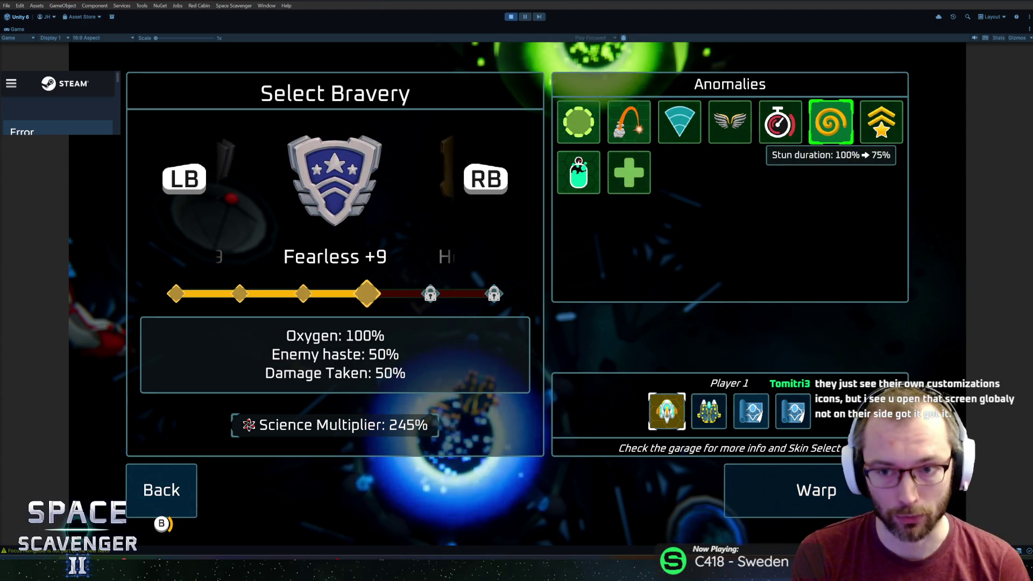
key("Left")
key("Left")
key("Left")
key("Right")
key("Right")
key("Left")
key("Left")
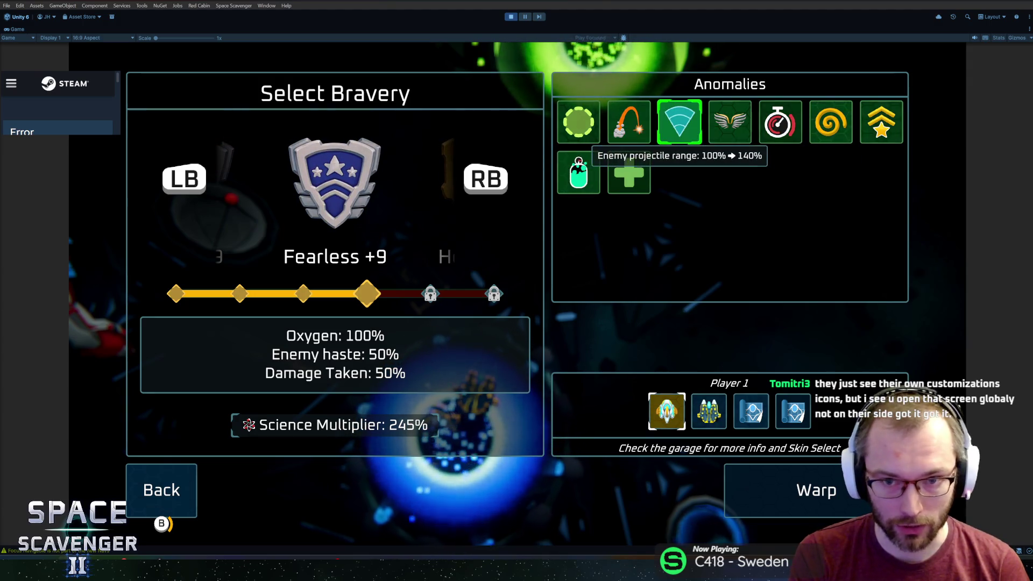
key("Down")
key("Right")
key("Up")
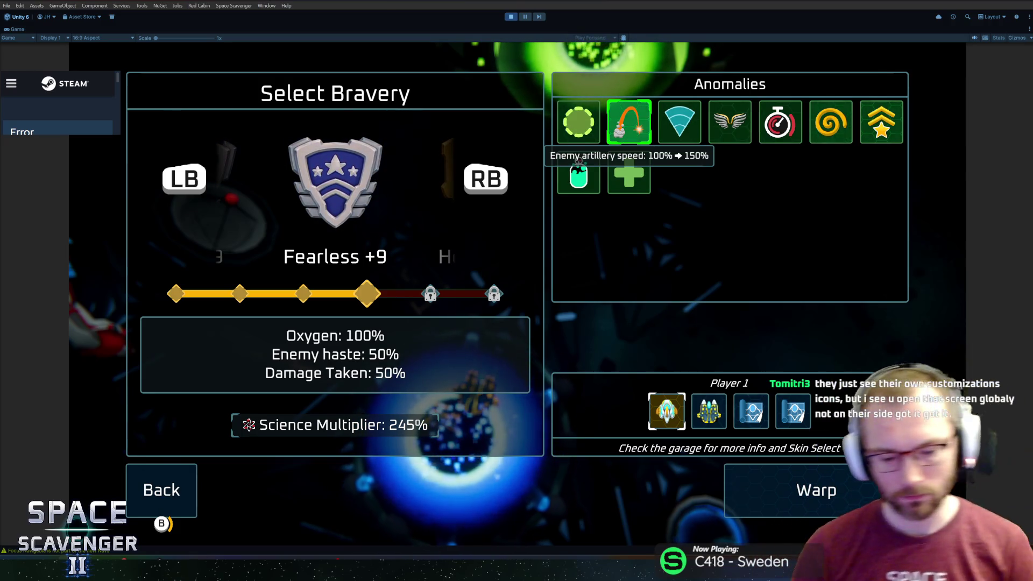
key("super")
key("super")
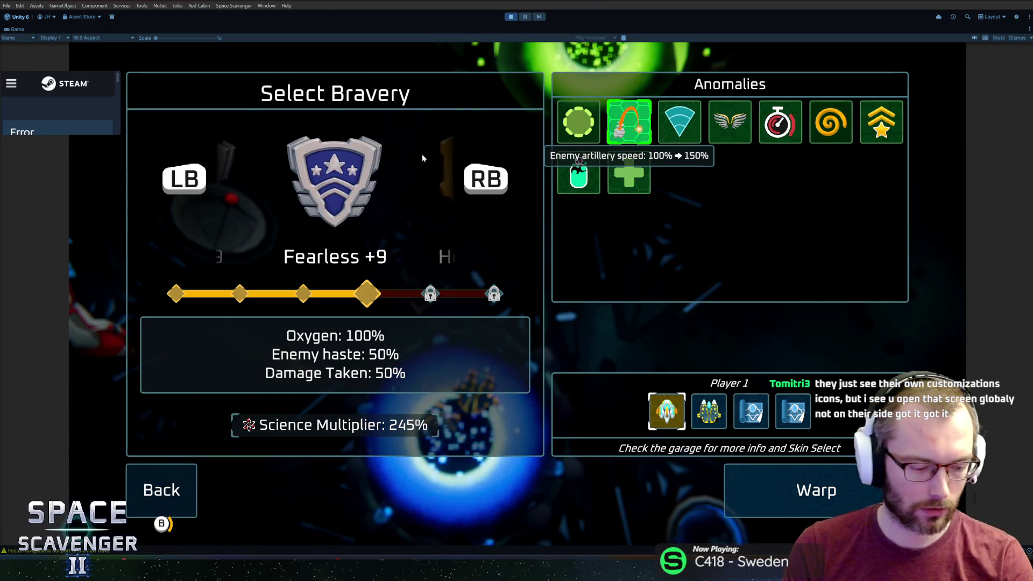
key("Escape")
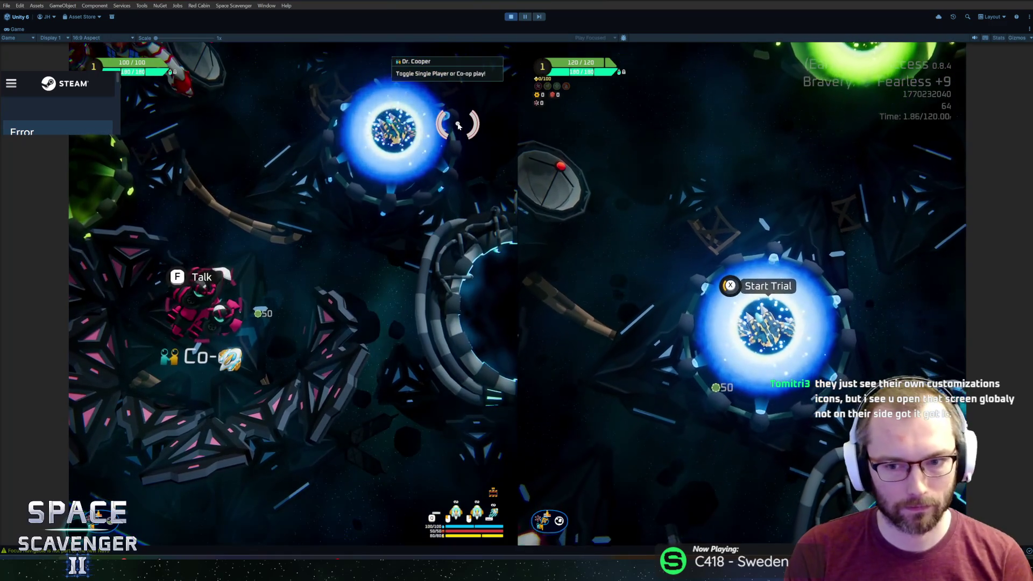
- Stop play mode and relaunch the space-scavenger-2 project from Unity Hub
key("ctrl+p")
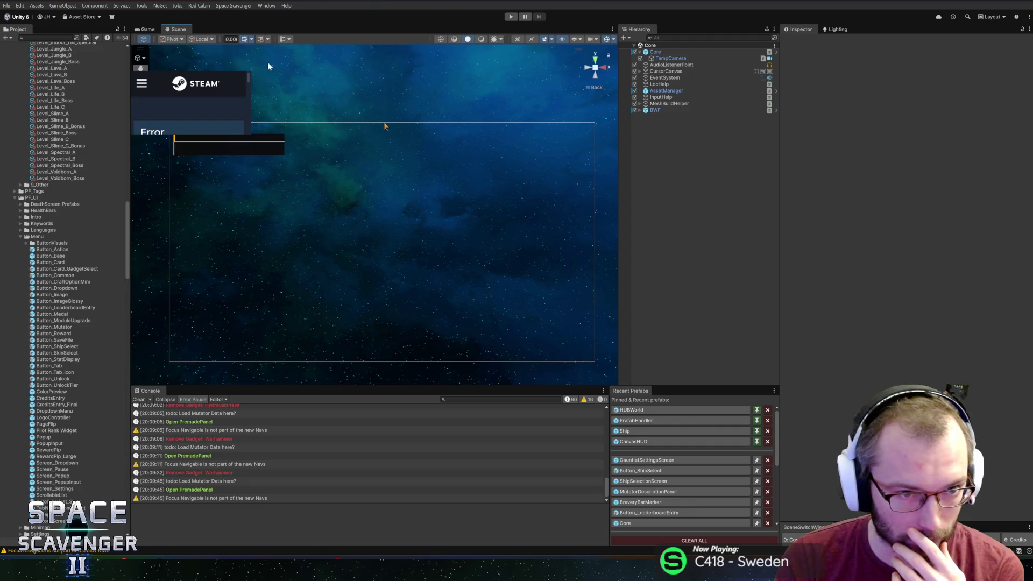
key("alt+Tab")
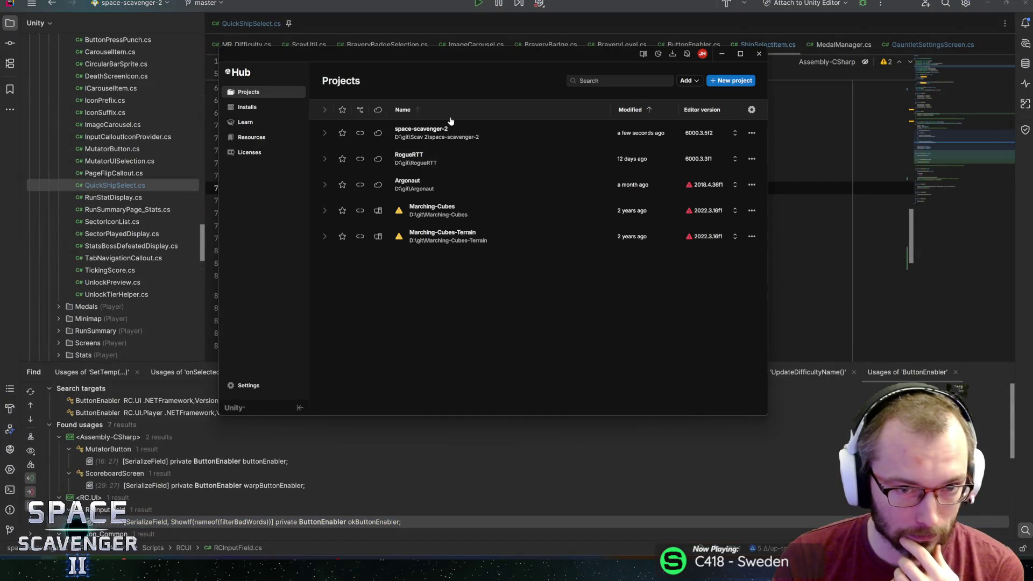
left_click(452, 132)
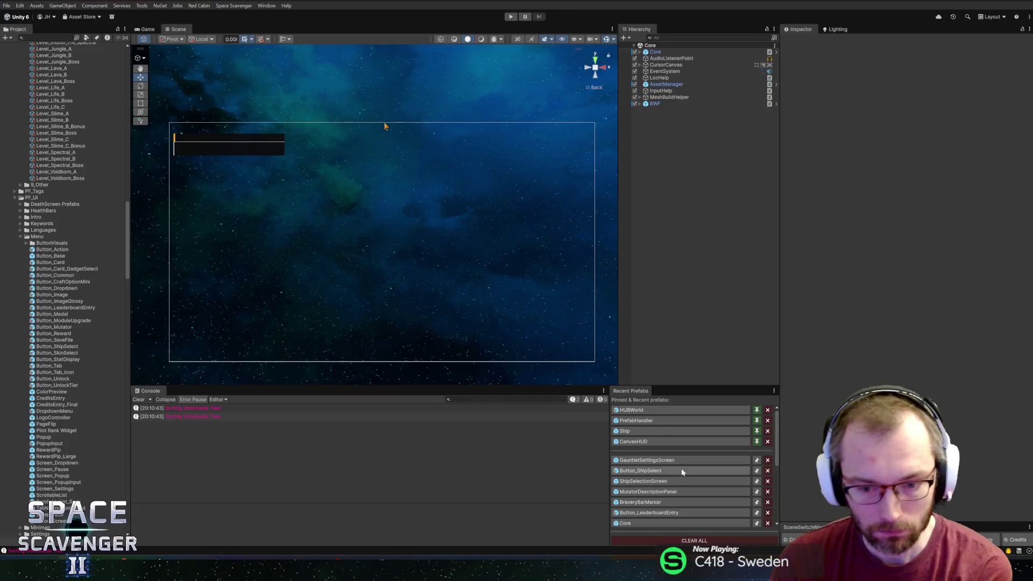
- Open the GauntletSettingsScreen prefab, inspect Player2 and ShipSelect_P2, then return to the Core scene
left_click(667, 461)
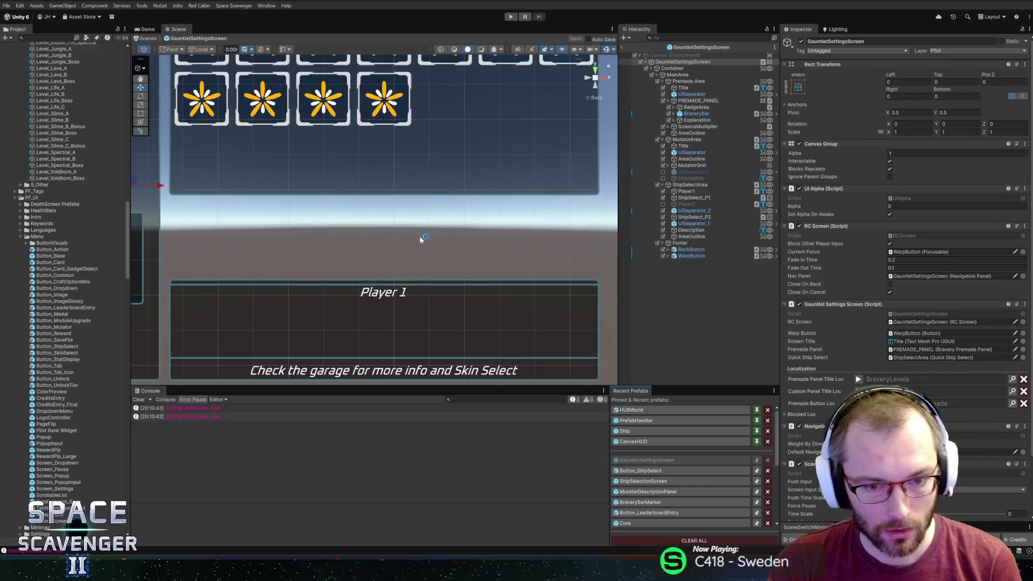
left_click(693, 205)
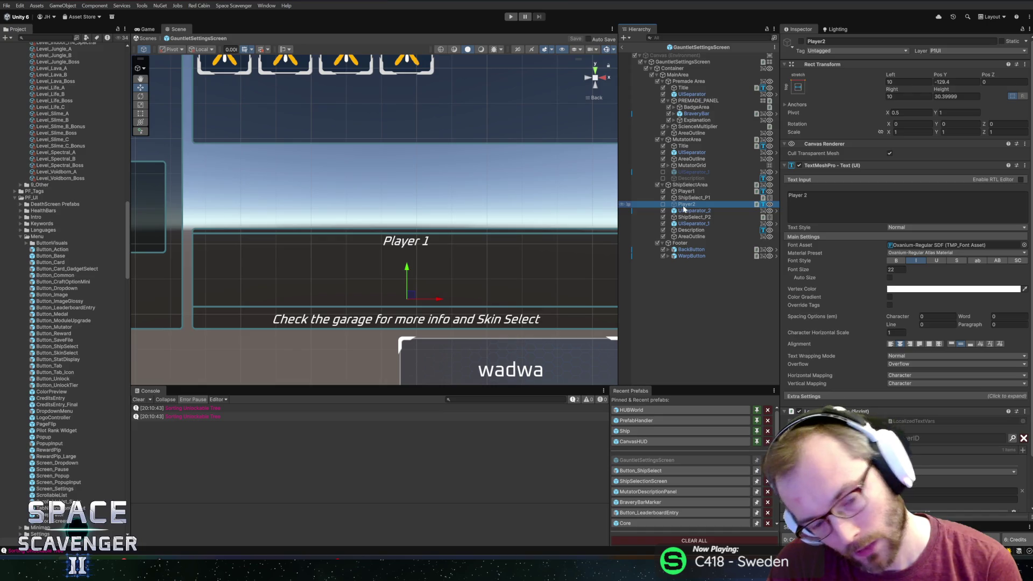
key("alt+shift+a")
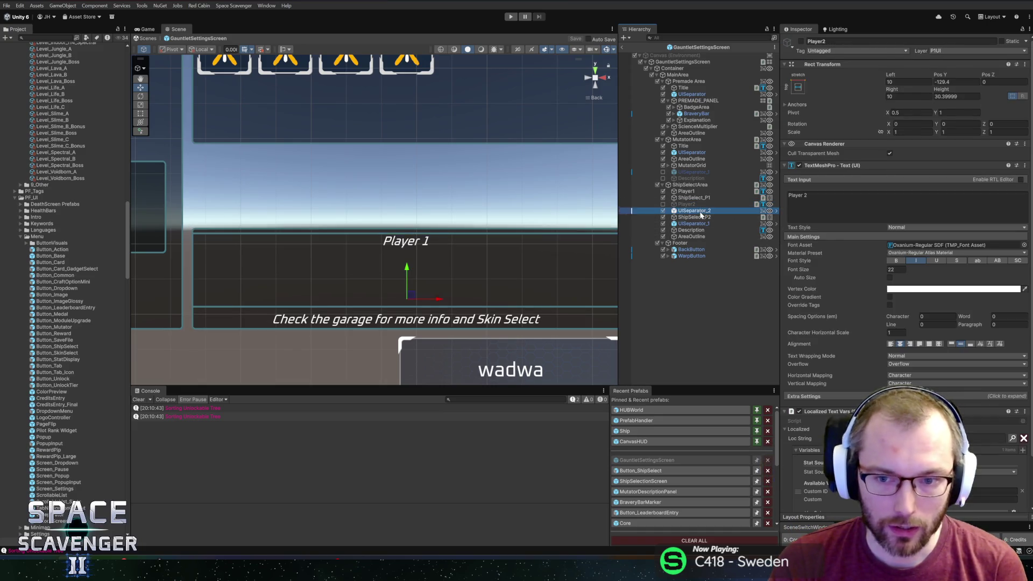
left_click(701, 217)
left_click(689, 204)
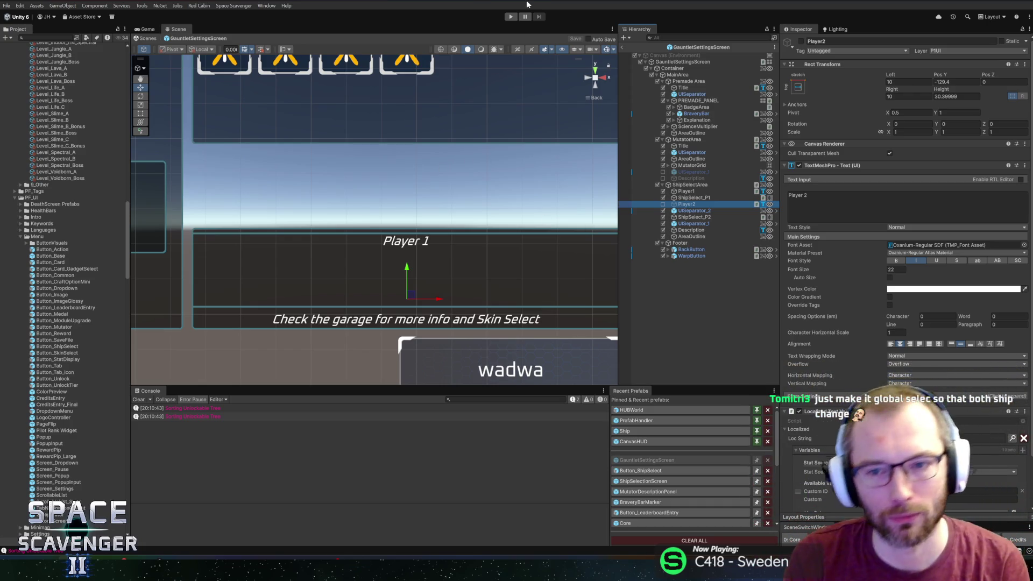
left_click(629, 48)
scroll(399, 182, "down", 2)
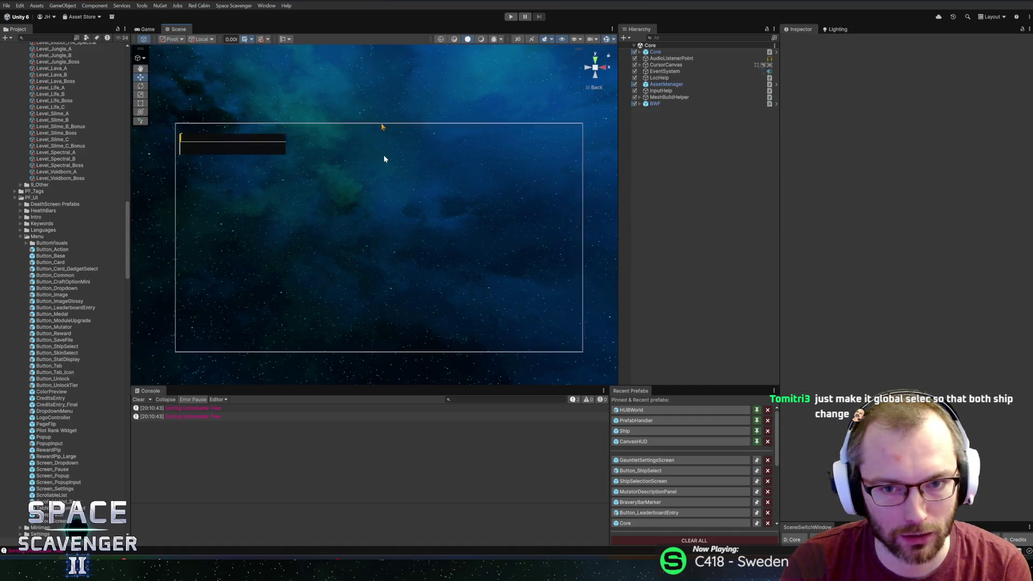
- Drag the Scene/Console splitter upward to give the Console panel more height
scroll(381, 131, "up", 4)
scroll(376, 131, "down", 1)
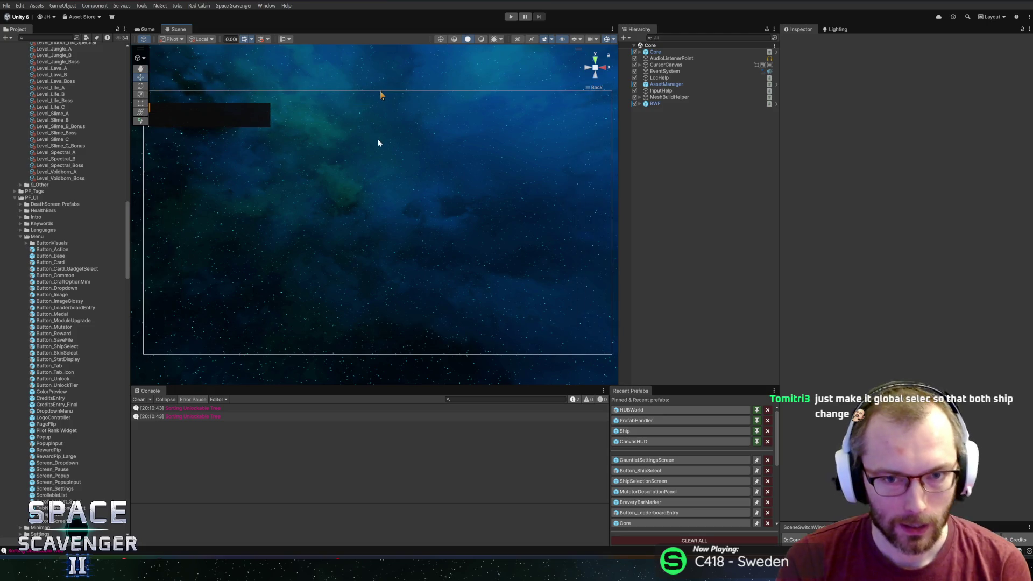
scroll(376, 139, "down", 1)
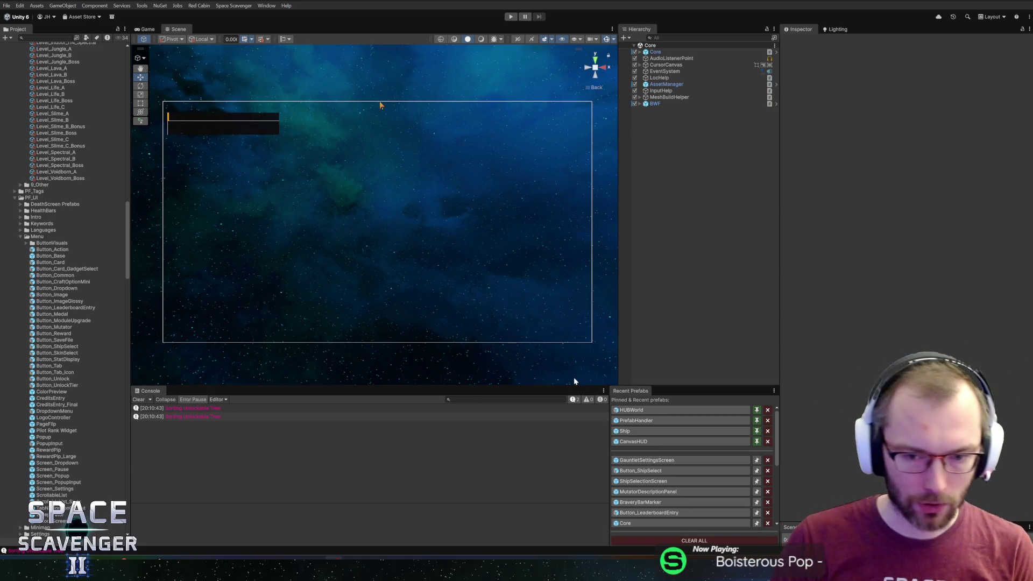
left_click_drag(565, 386, 576, 366)
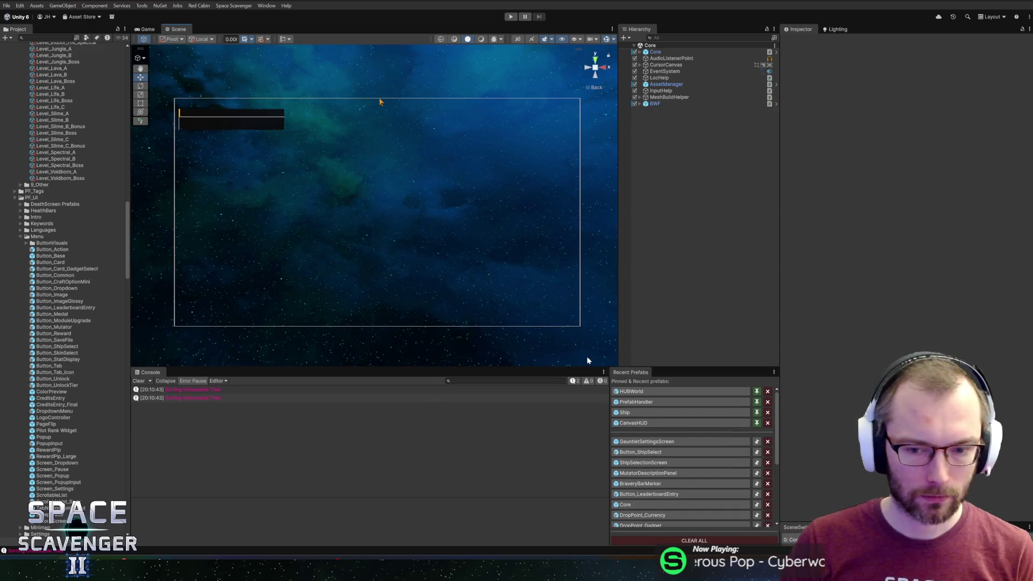
- In the GauntletSettingsScreen prefab, make ShipSelectArea taller, about 318 high
left_click(648, 442)
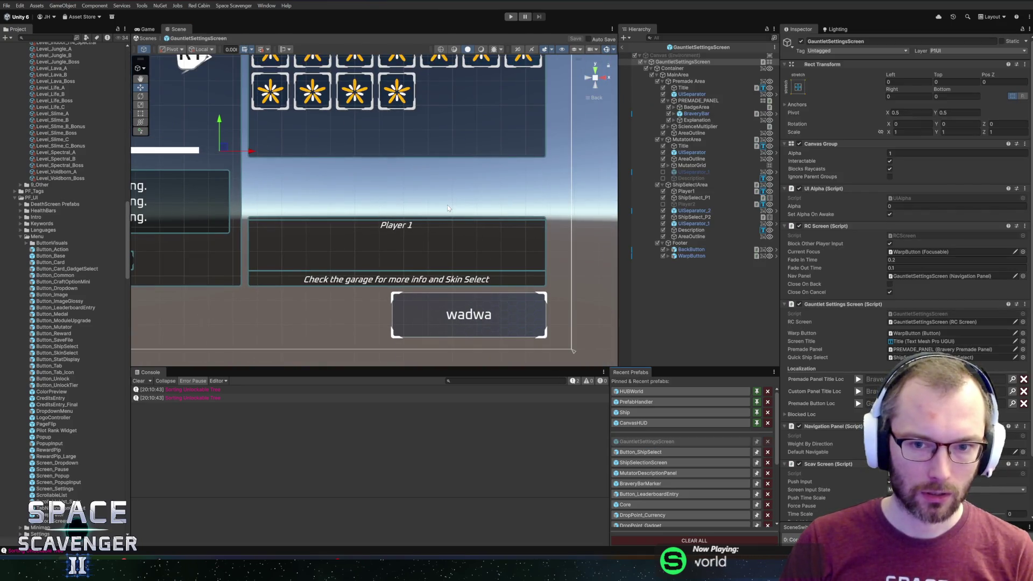
scroll(465, 228, "up", 2)
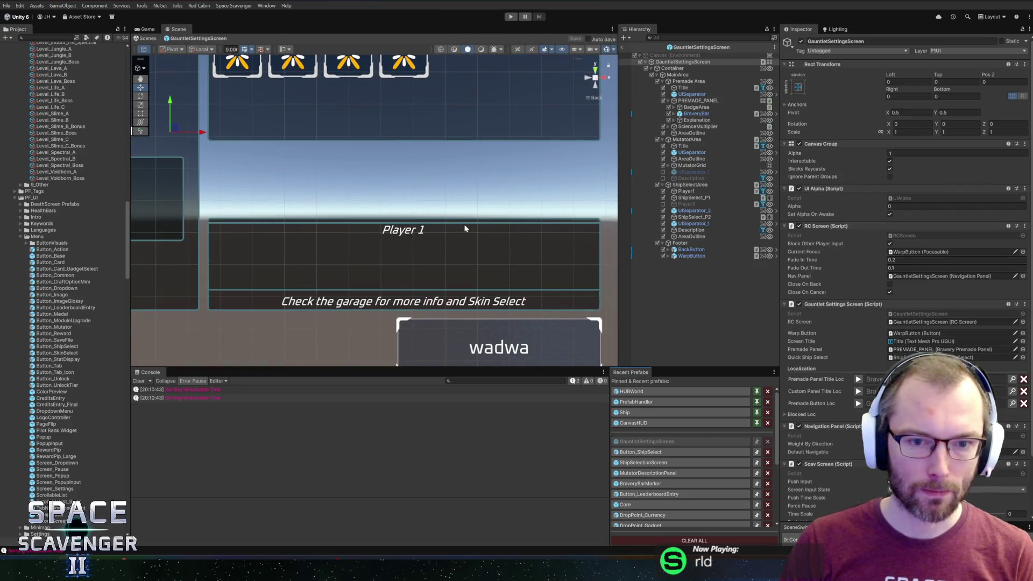
left_click(441, 172)
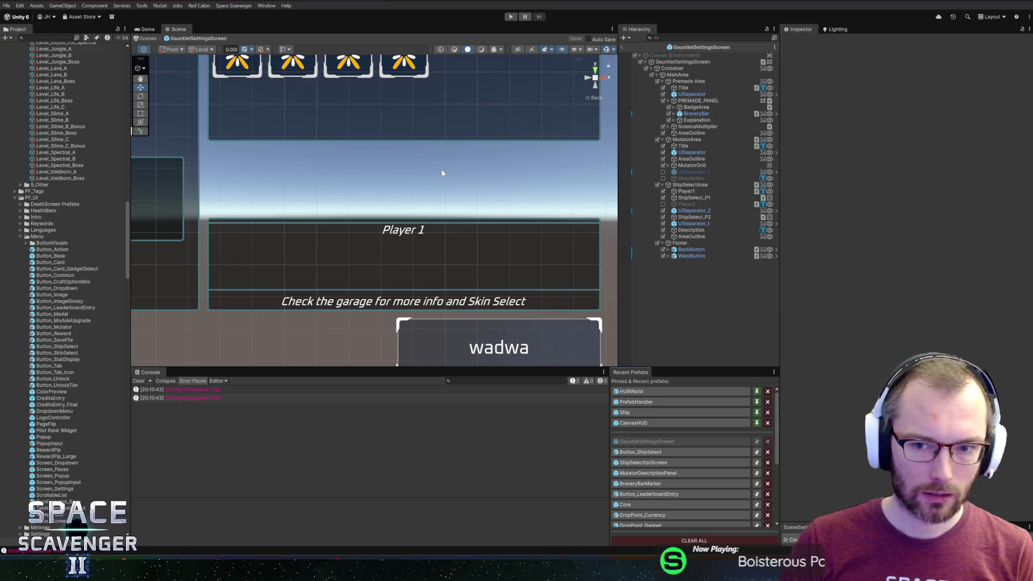
left_click(678, 211)
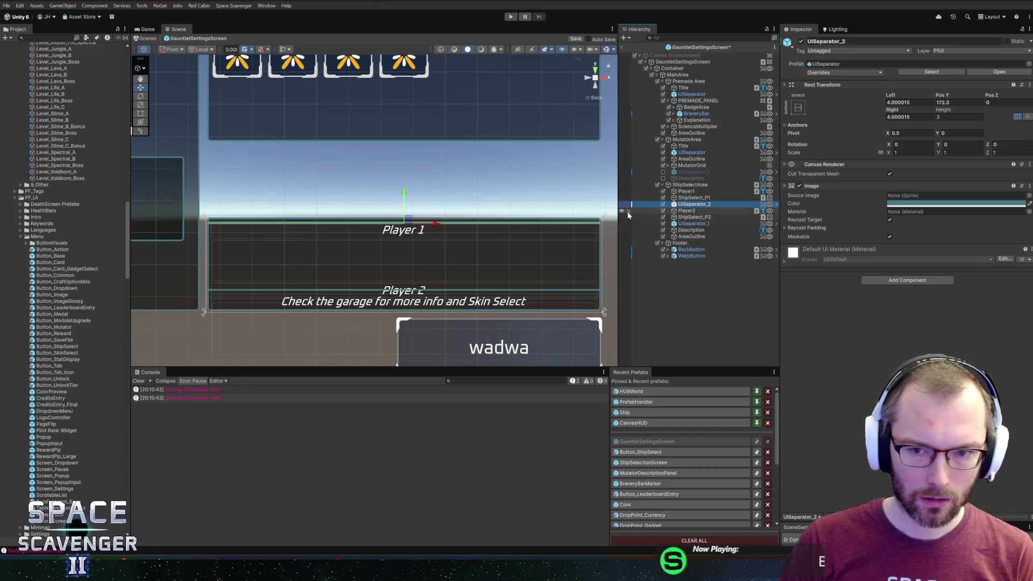
left_click(688, 186)
mouse_move(942, 90)
left_mouse_down()
mouse_move(964, 90)
mouse_move(311, 113)
mouse_move(666, 110)
left_mouse_up()
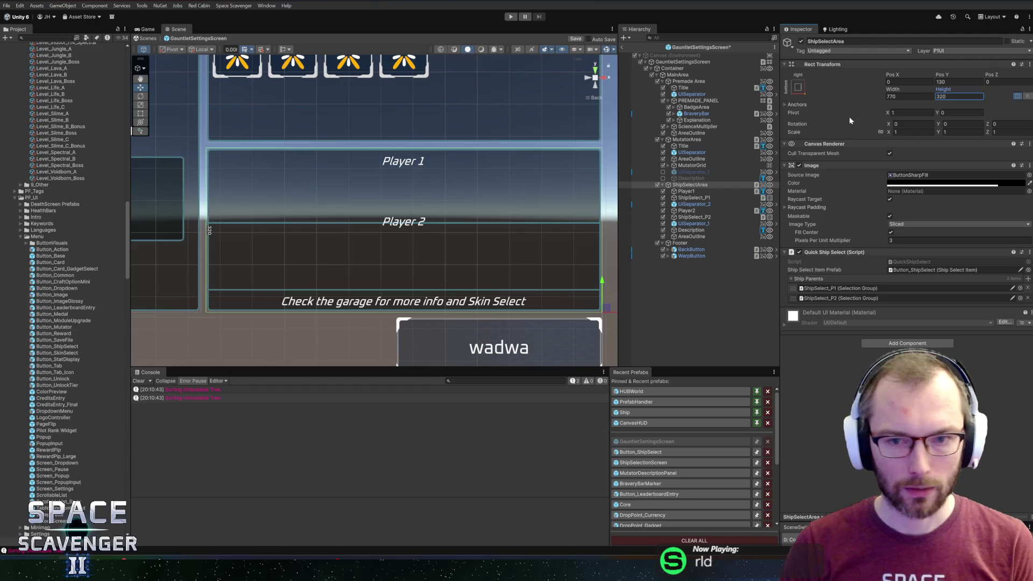
mouse_move(388, 126)
left_mouse_down()
mouse_move(365, 131)
mouse_move(412, 149)
mouse_move(443, 126)
mouse_move(430, 132)
left_mouse_up()
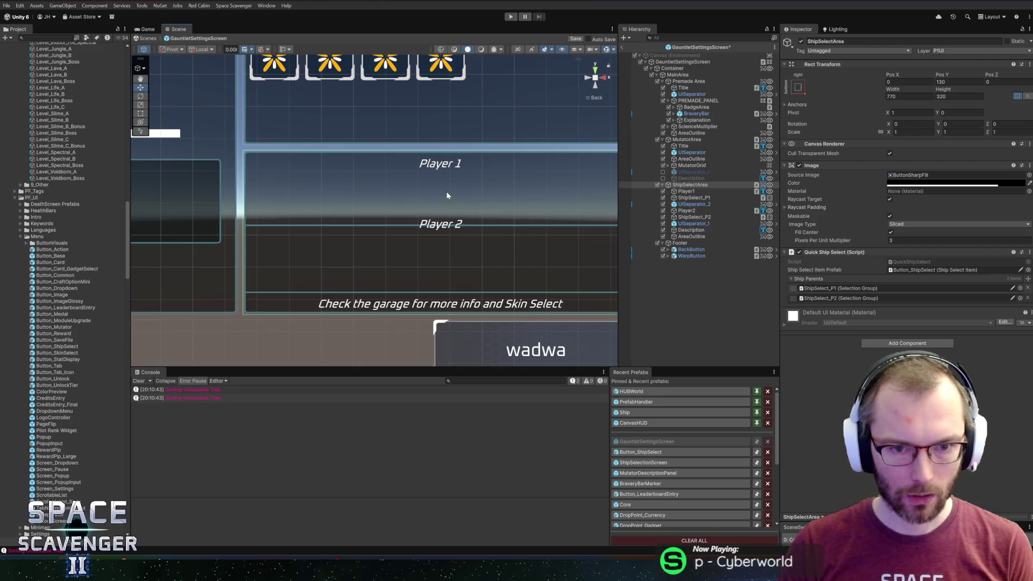
- Raise UISeparator_2, nudge the Player2 label slightly down, and open the Localization Editor
left_click(706, 204)
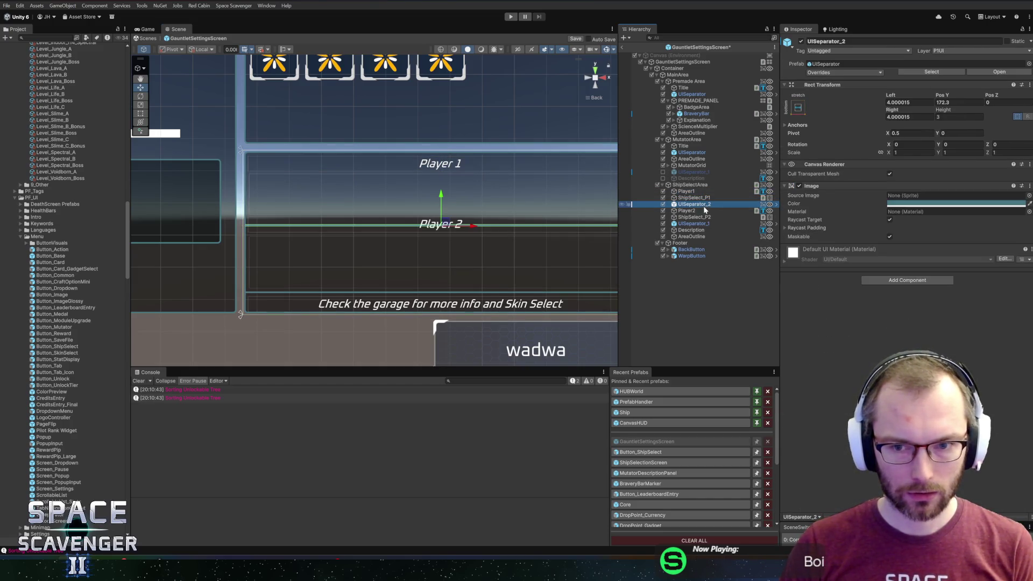
left_click_drag(442, 194, 453, 190)
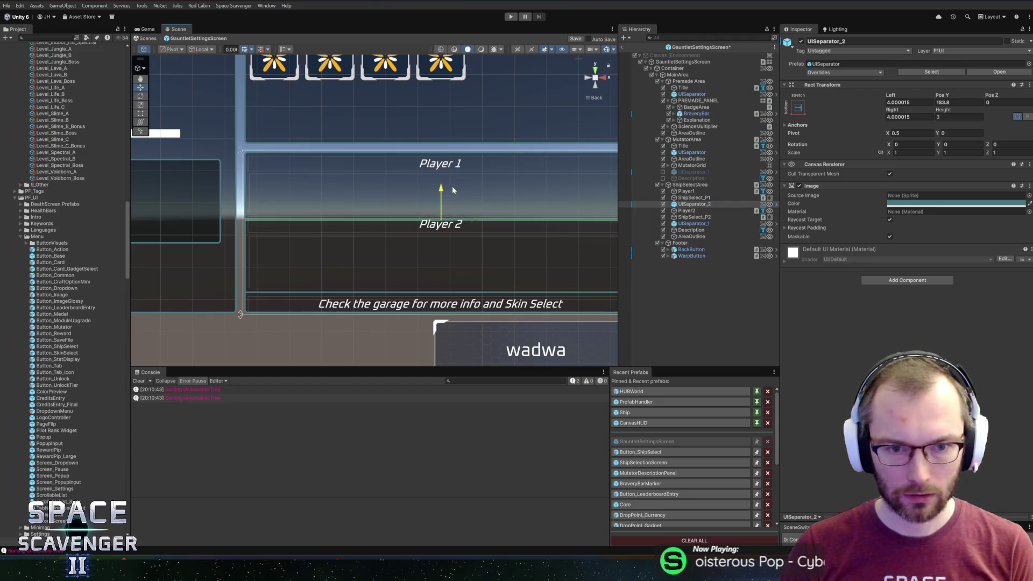
left_click(688, 212)
left_click_drag(442, 189, 442, 191)
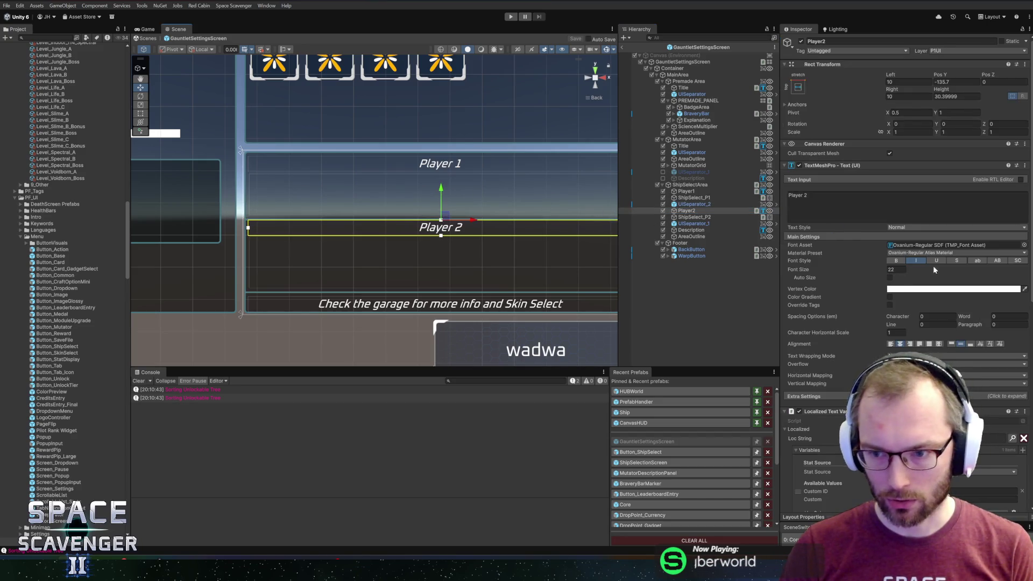
left_click(686, 192)
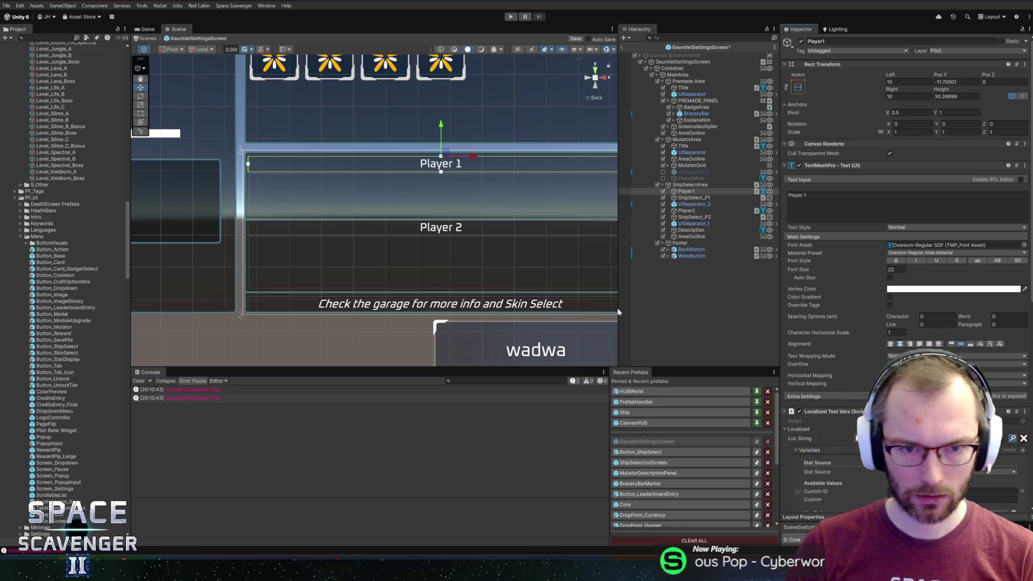
key("ctrl+l")
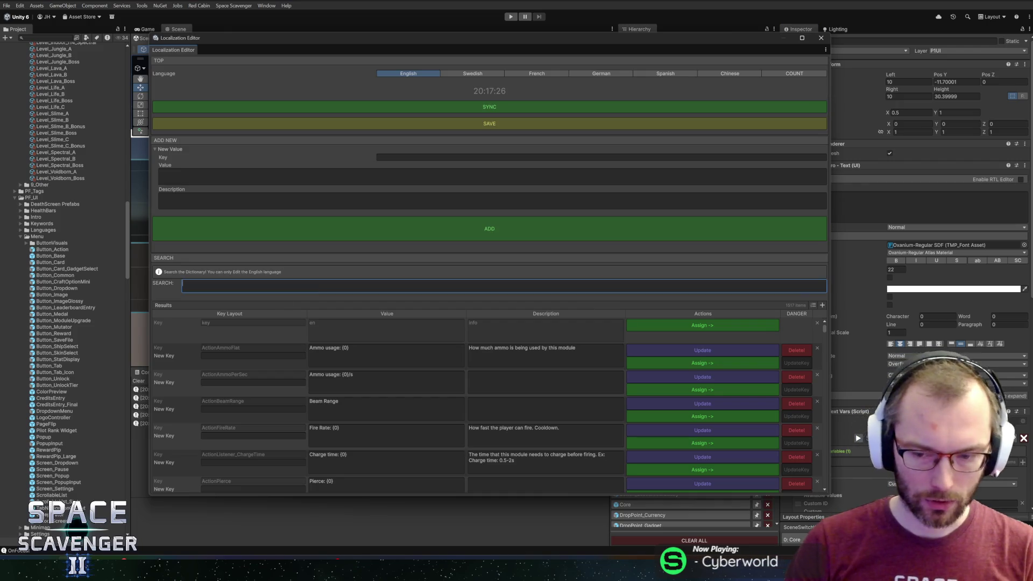
- Search for 'GameStart_QuickShipSelect', find no entries, and paste it as the new key
type("GameStart_")
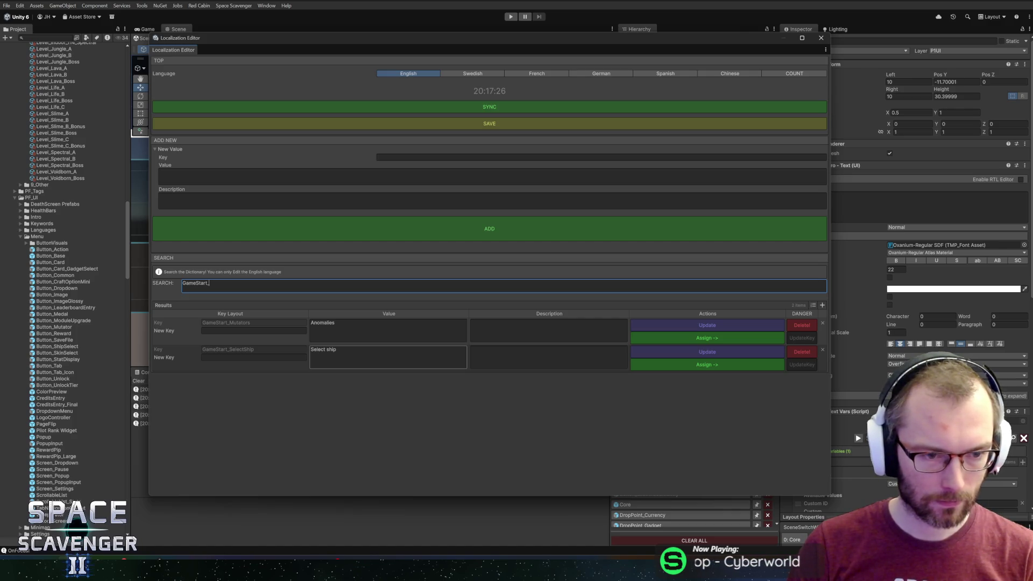
type("QuickShipSelect")
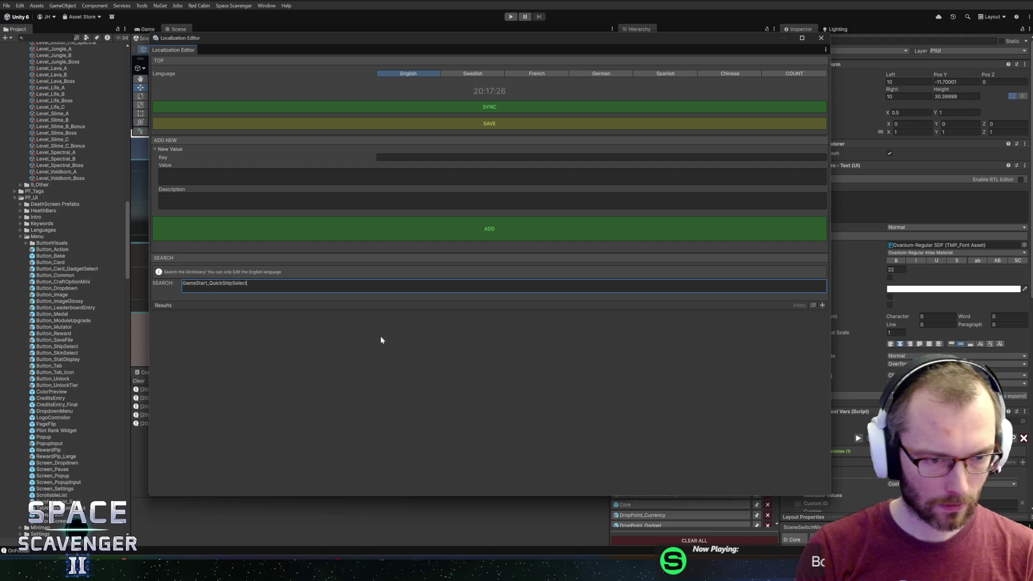
key("ctrl+a")
key("ctrl+c")
key("BackSpace")
key("ctrl+v")
left_click(410, 181)
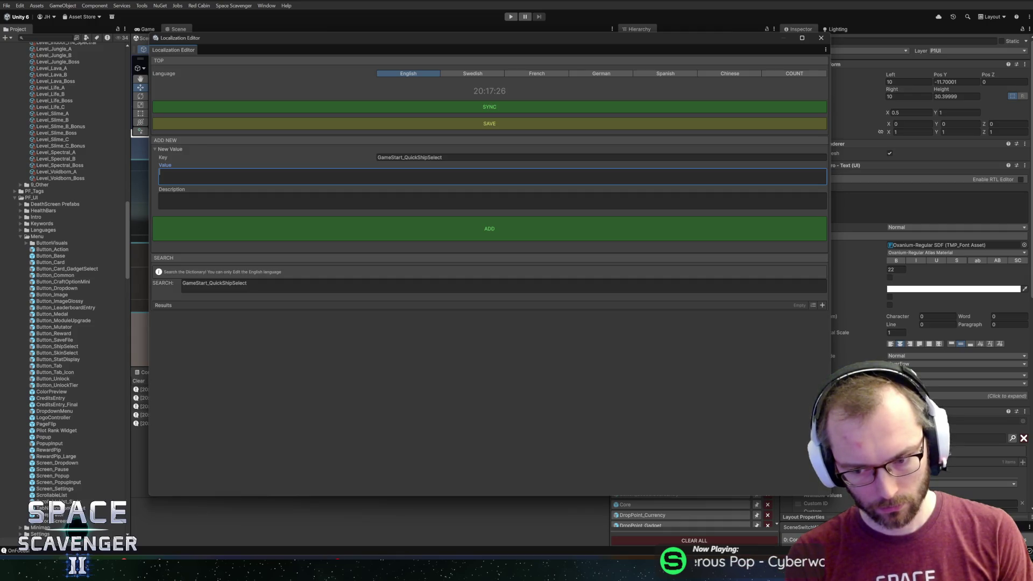
- Give the entry the value 'Select Ship (Player (1))', assign it to Player 1, and close the editor
type("Select")
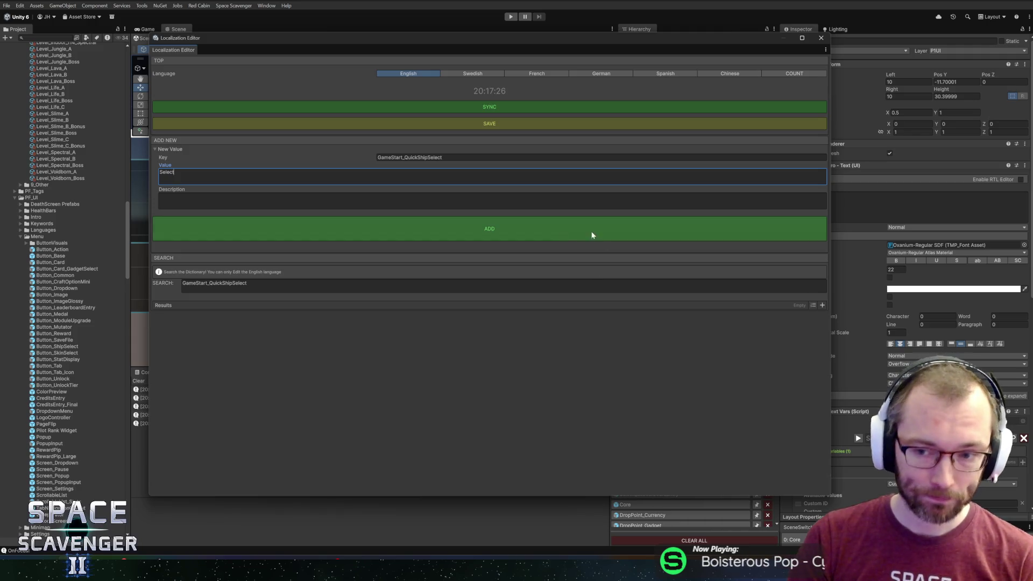
key("shift+Tab")
key("Tab")
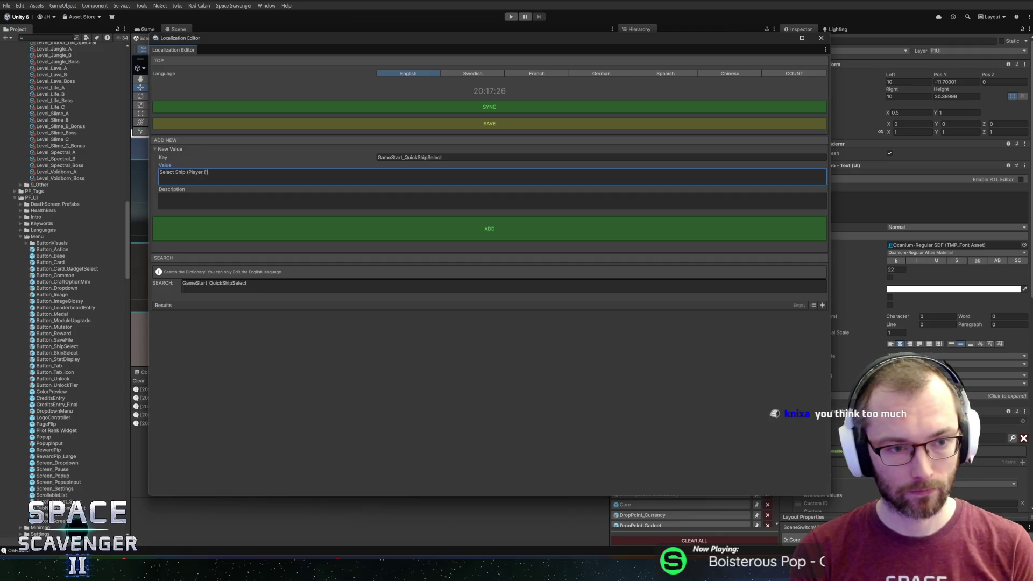
key("ctrl+a")
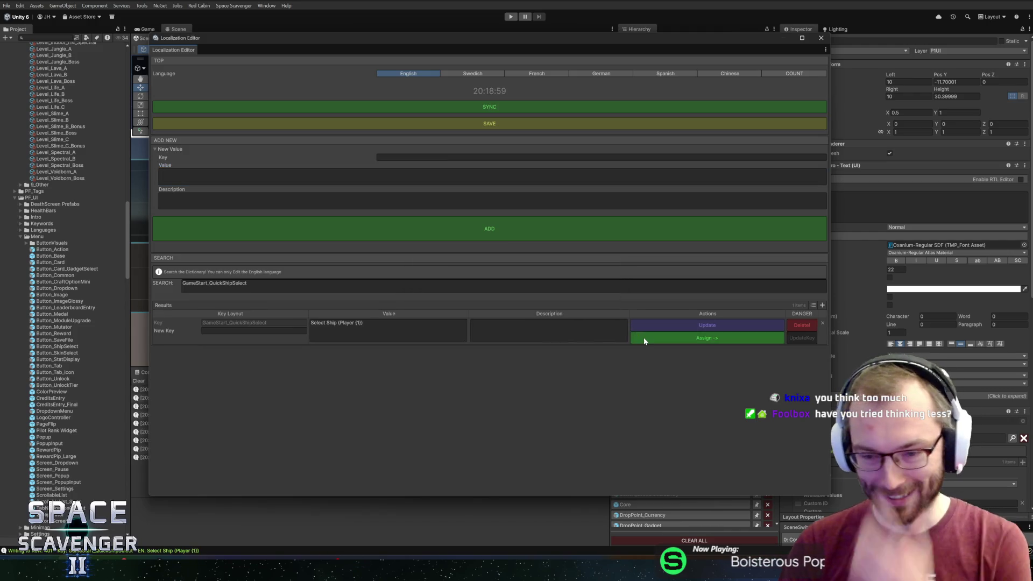
left_click(644, 339)
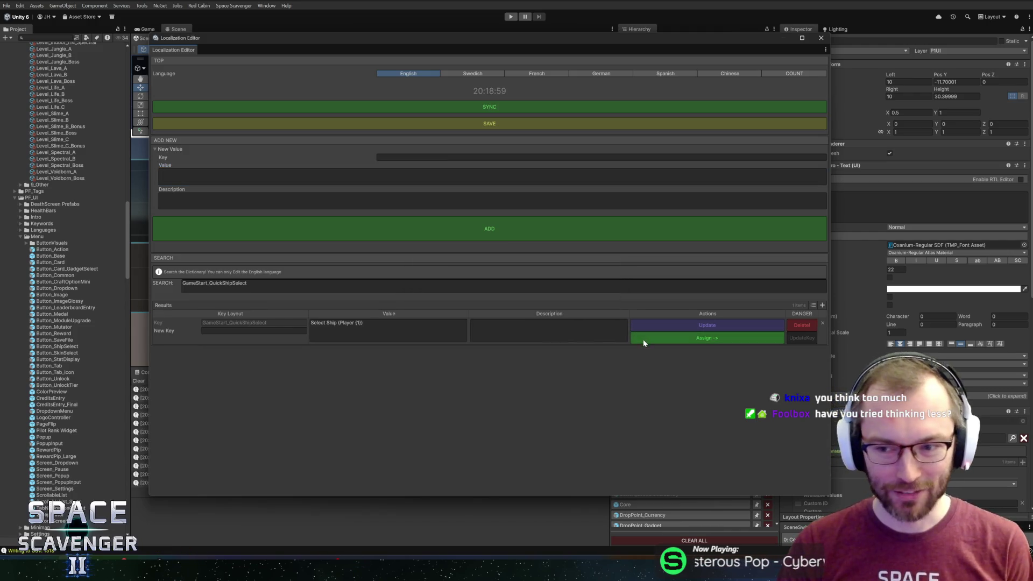
left_click(821, 38)
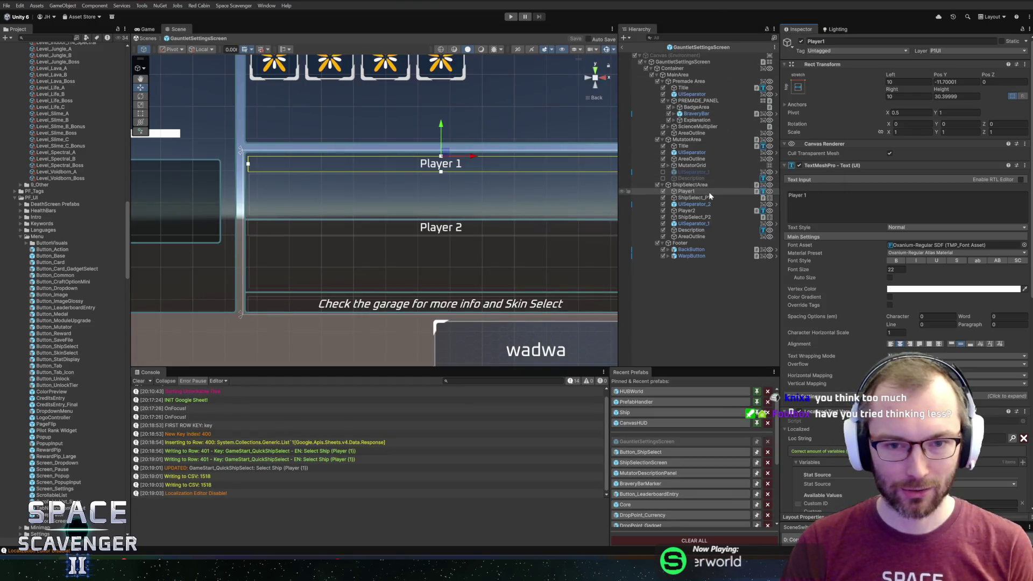
- Change the GameStart_QuickShipSelect value to use a {0} player placeholder and assign it to Player2
left_click(691, 211)
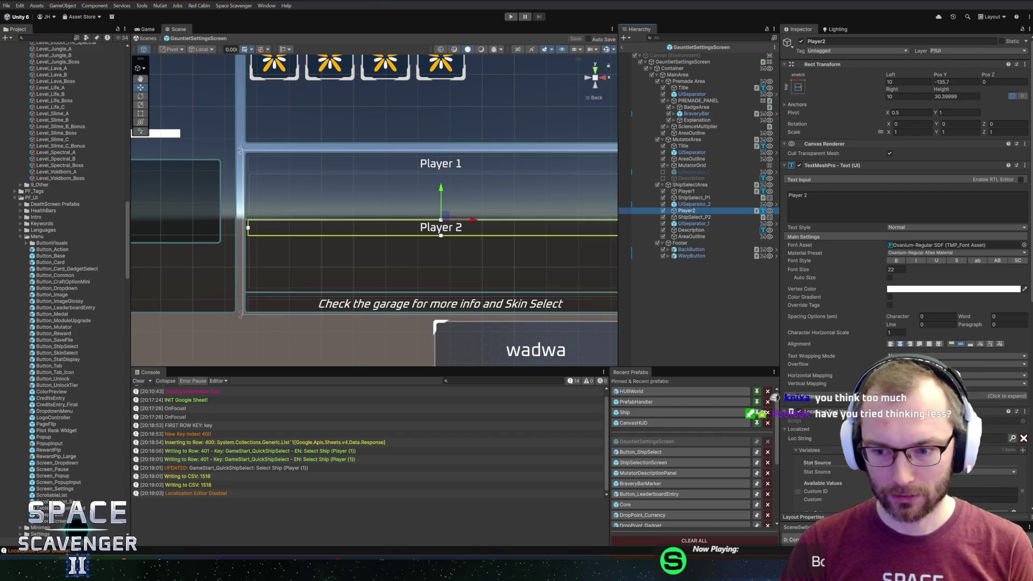
left_click(1011, 438)
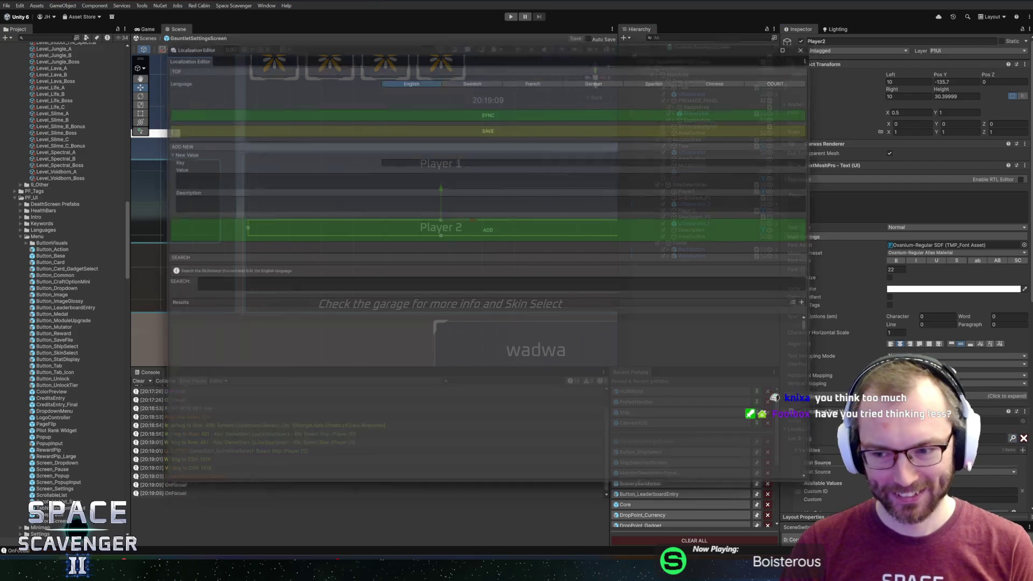
type("uick")
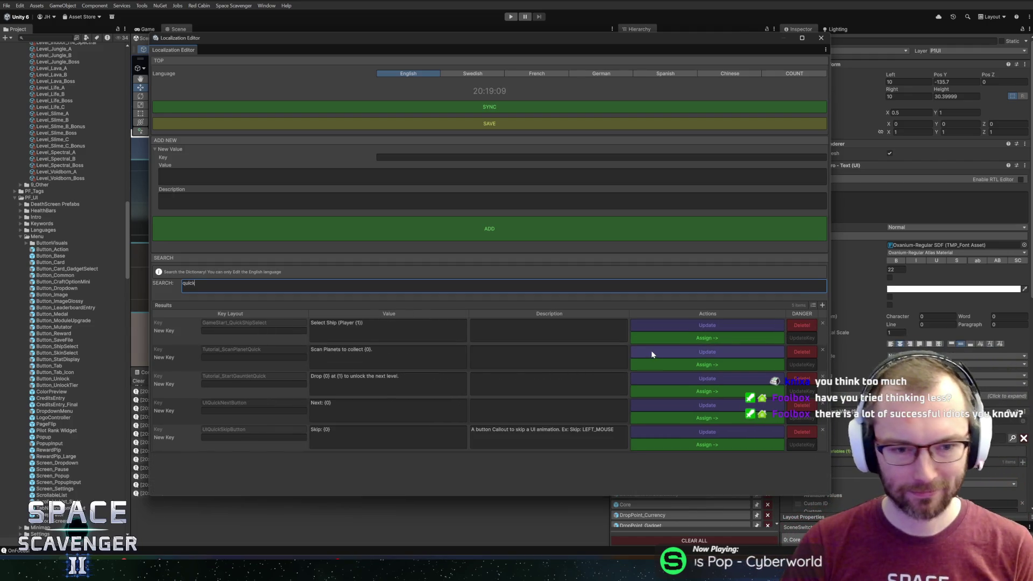
left_click(377, 329)
left_click(355, 322)
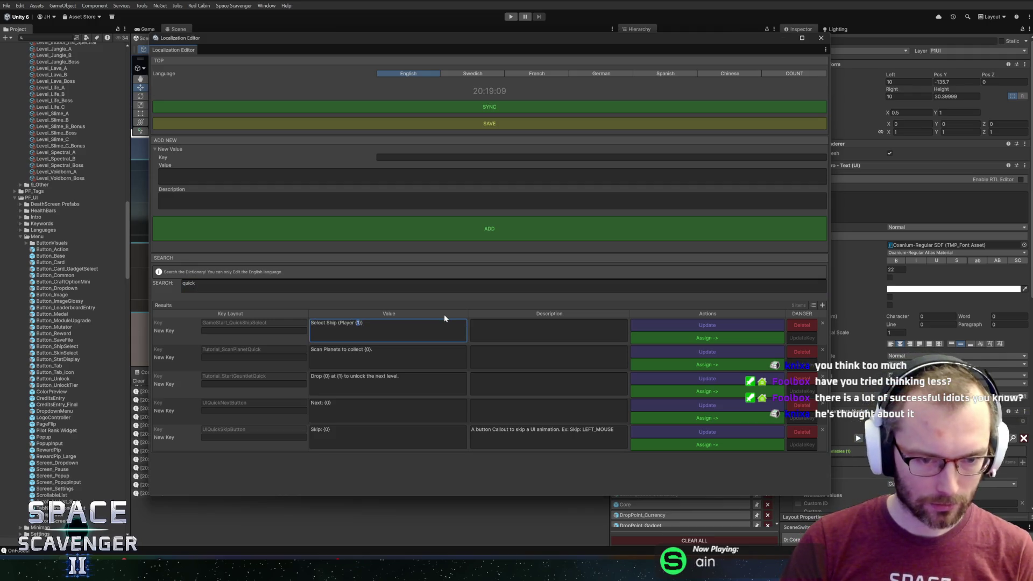
left_click(669, 338)
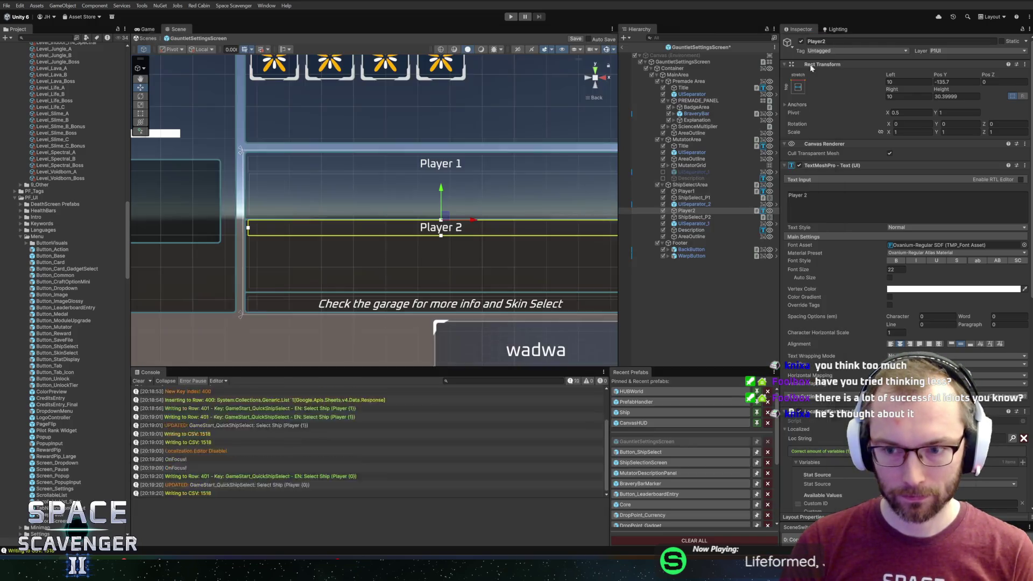
- Select Player1 and run the game to preview both Select Ship labels
left_click(688, 191)
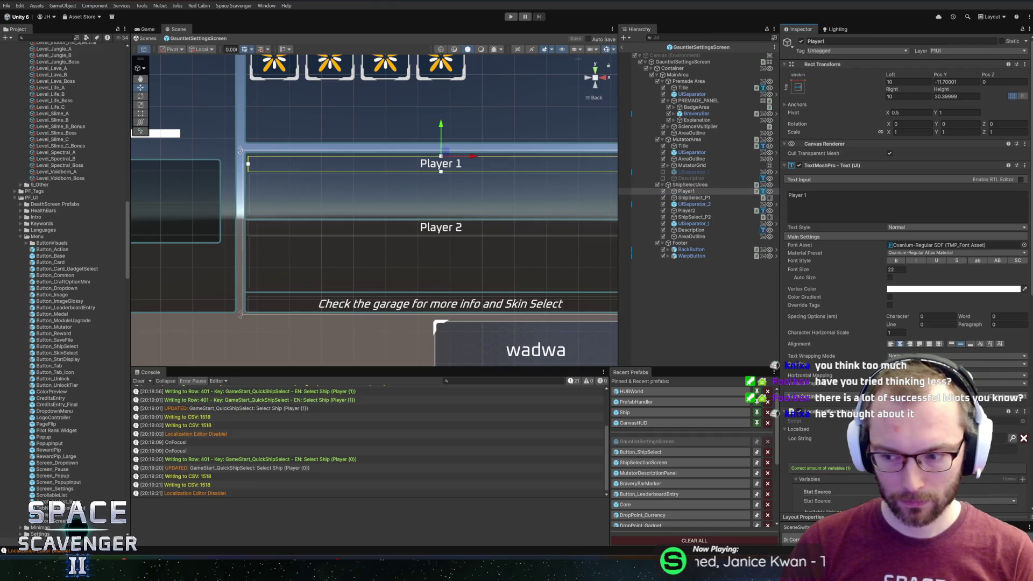
scroll(904, 269, "down", 5)
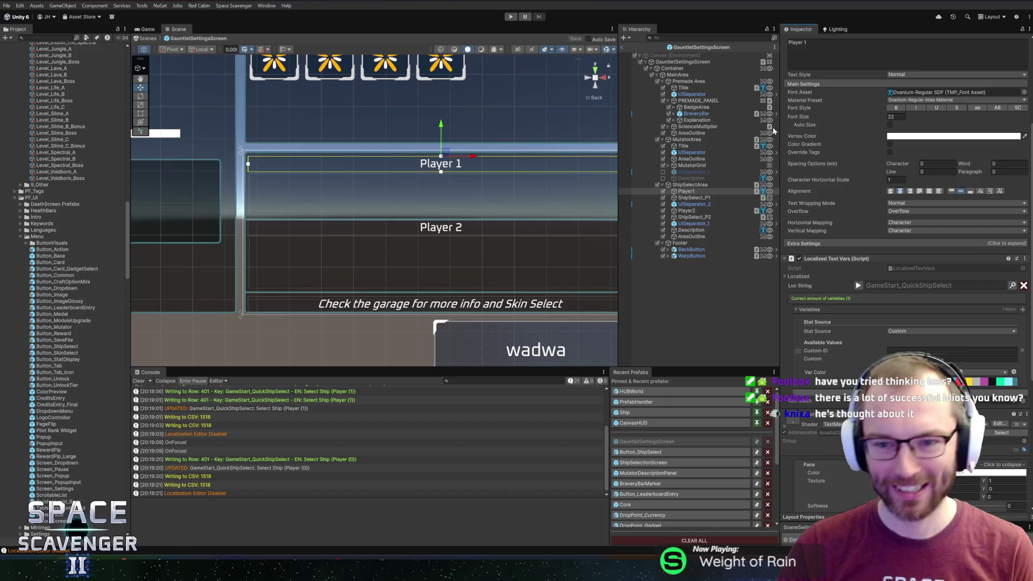
left_click(511, 17)
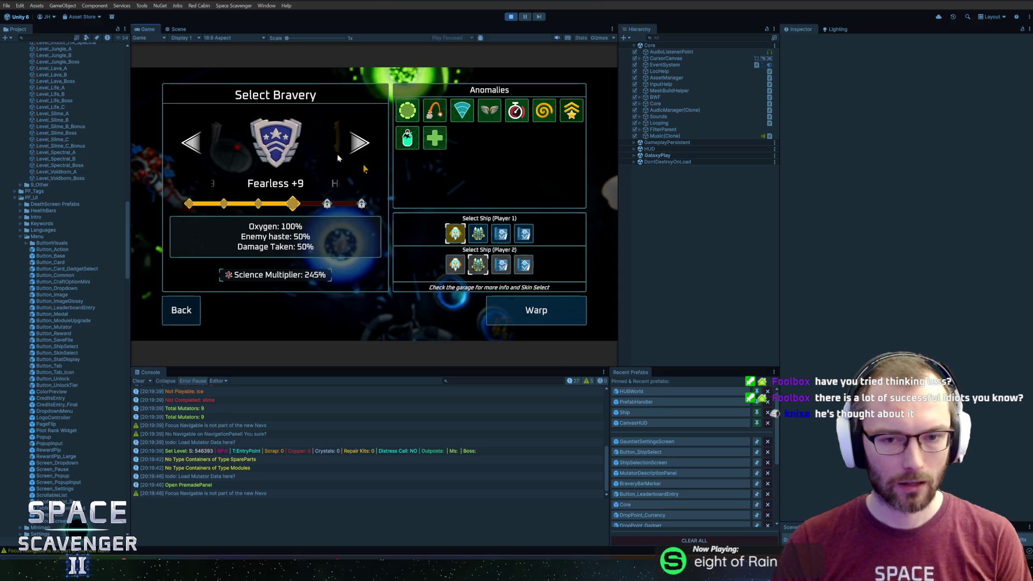
- Filter the scene objects by 'player' and set both ship-select rows' spacing to 30
left_click(658, 37)
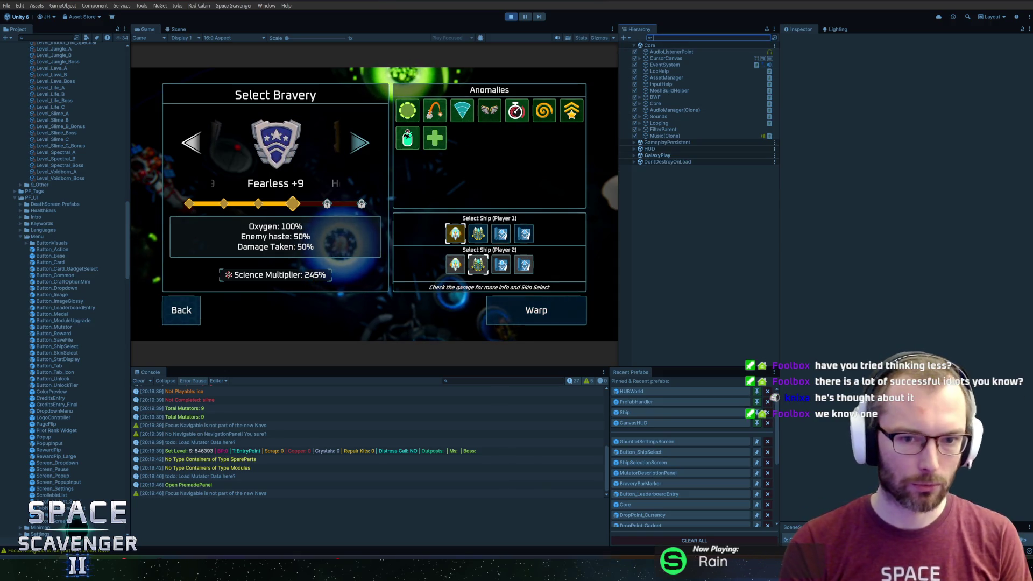
type("player")
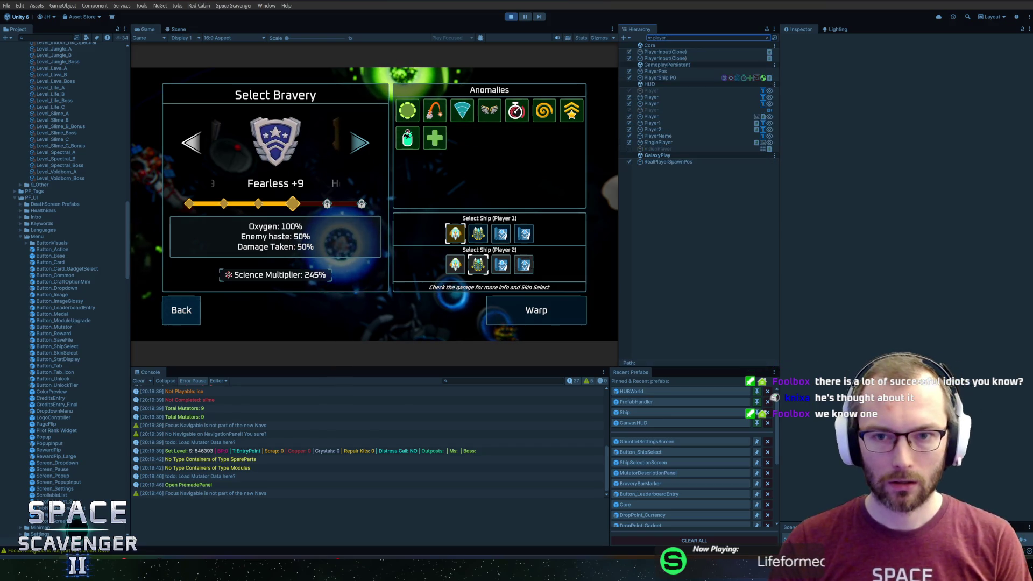
left_click(669, 125)
key("Escape")
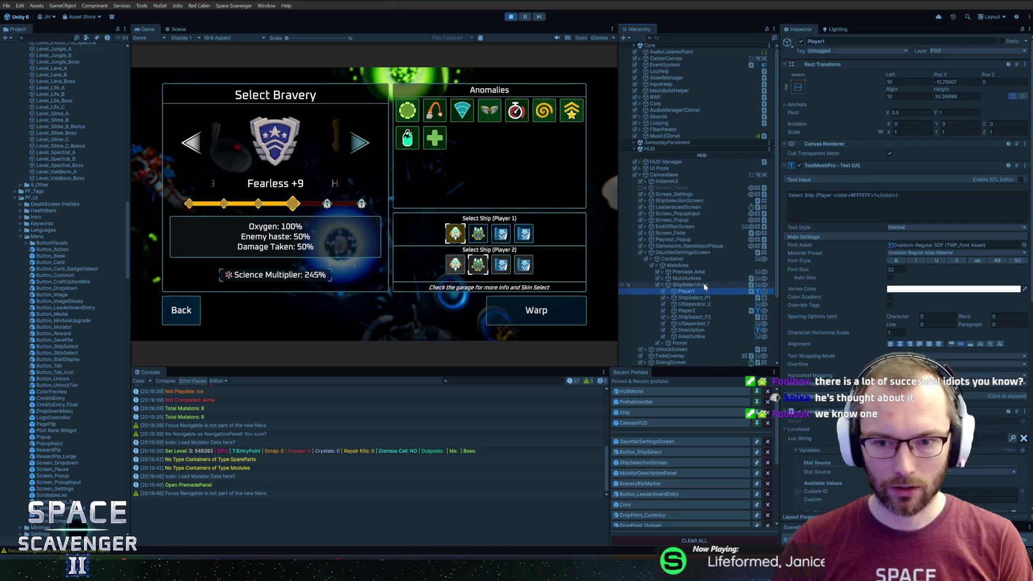
left_click(691, 285)
left_click(695, 298)
left_click(694, 317, "ctrl")
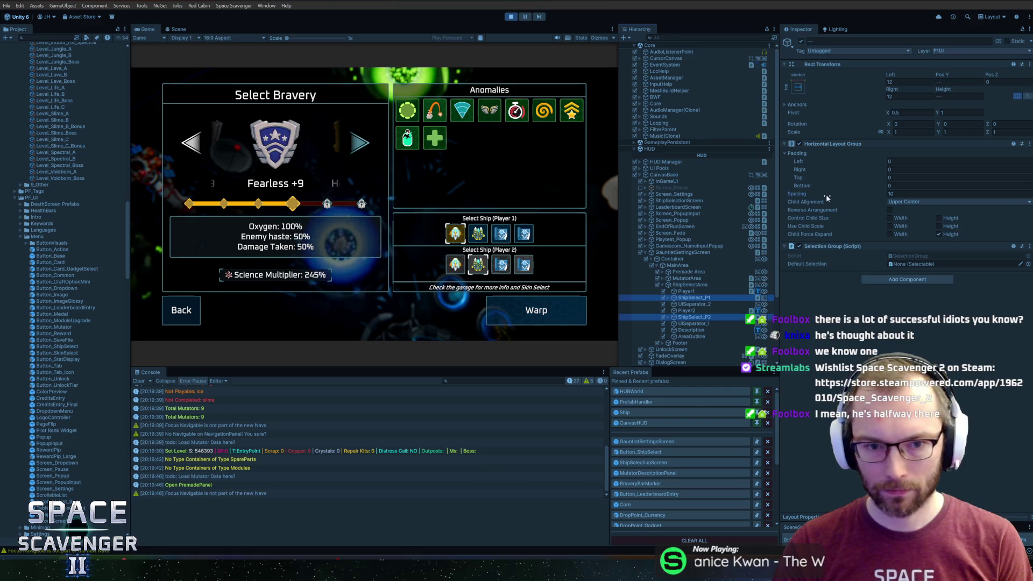
left_click_drag(827, 195, 860, 194)
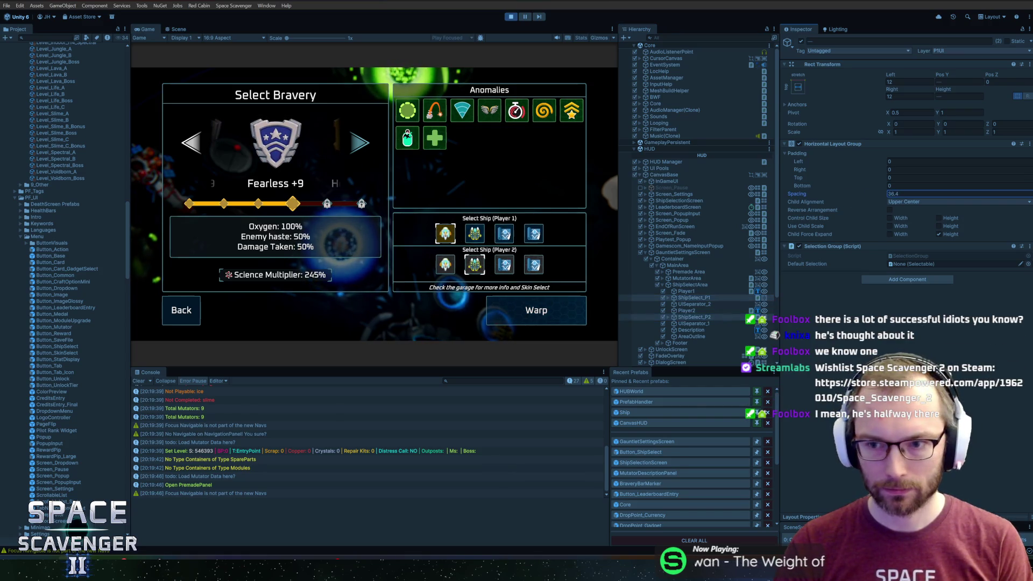
type("30")
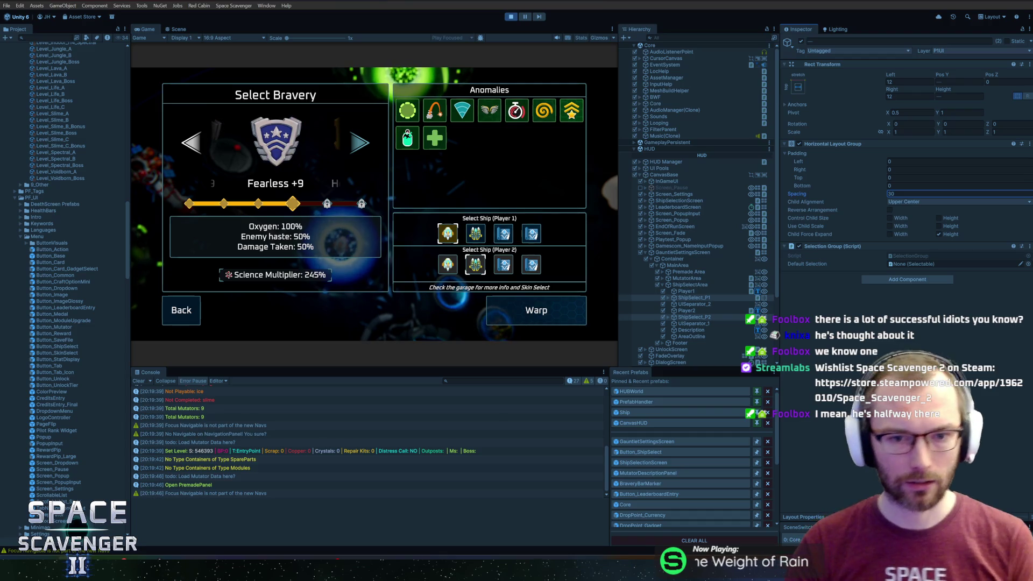
key("Return")
- Preview the Game view full-size, then lower the Player 2 ship row and label, with label font size 26
key("super")
left_click(153, 27)
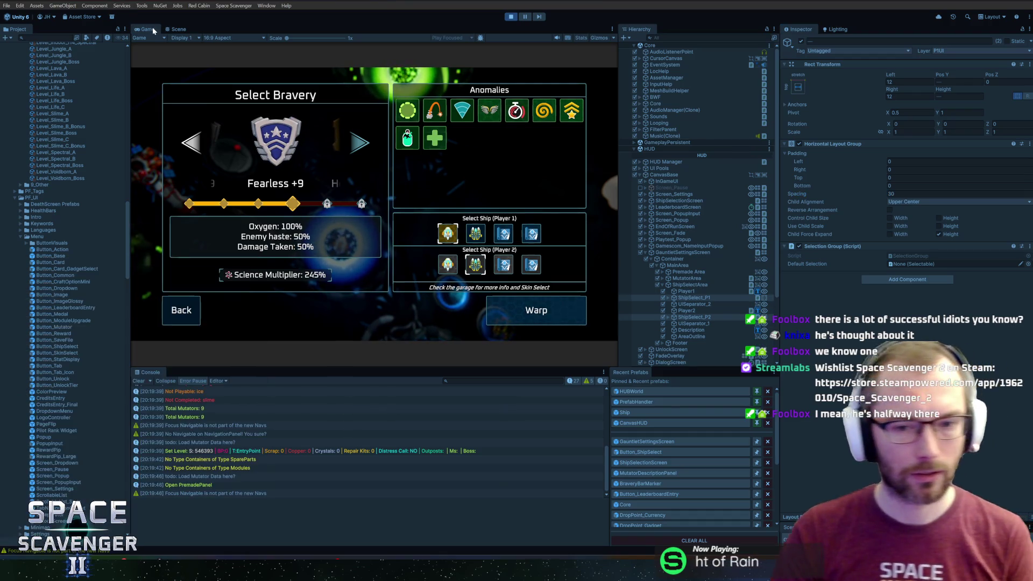
double_click(153, 27)
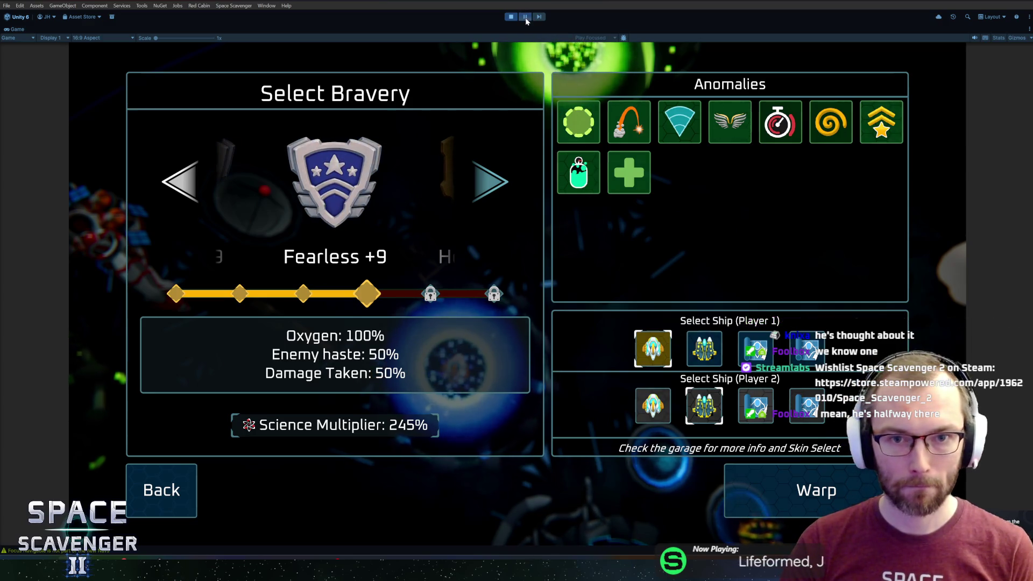
key("shift+space")
left_click(695, 317)
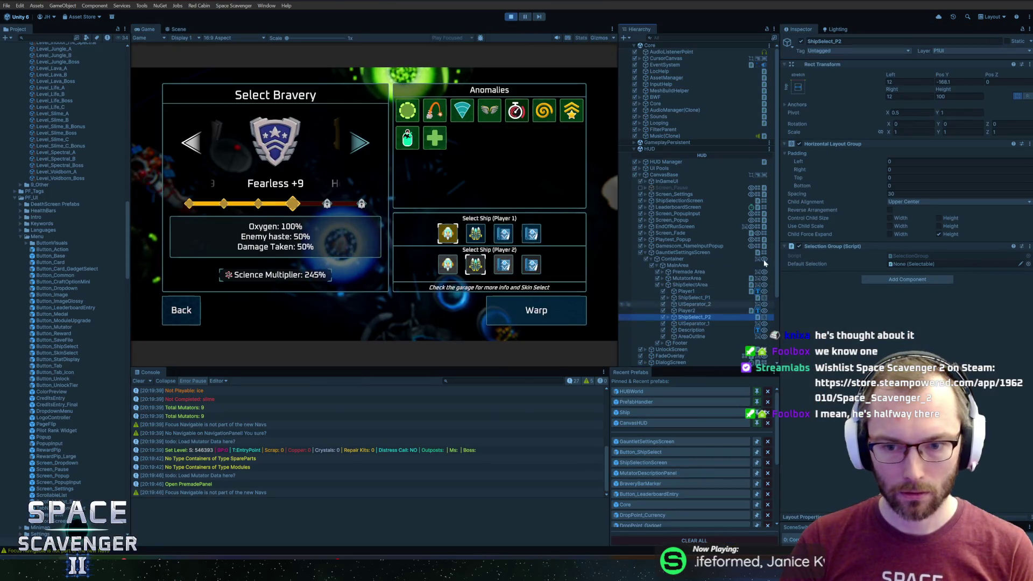
left_click_drag(941, 75, 866, 73)
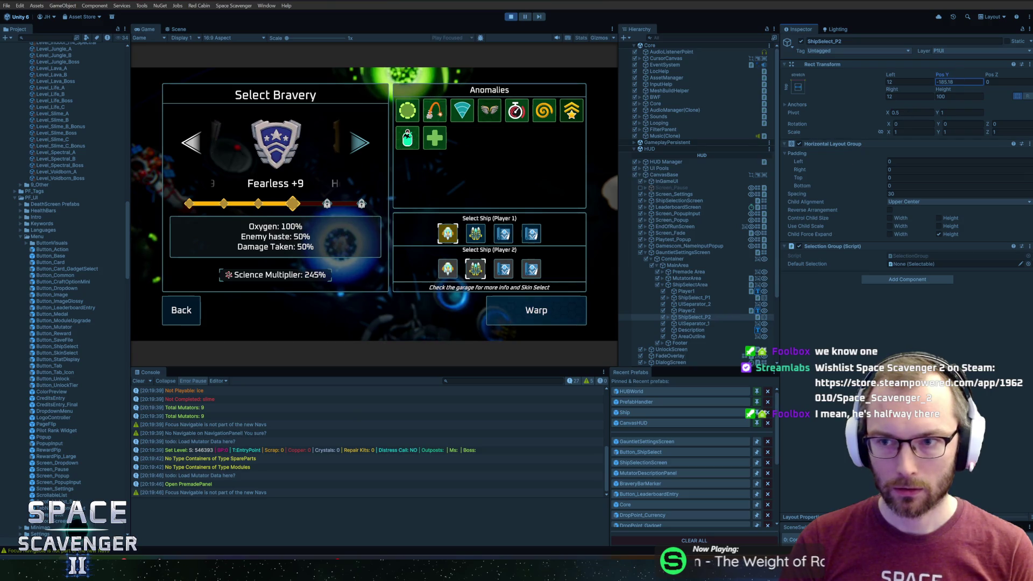
left_click(686, 311)
left_click_drag(931, 76, 924, 75)
left_click(897, 269)
type("26")
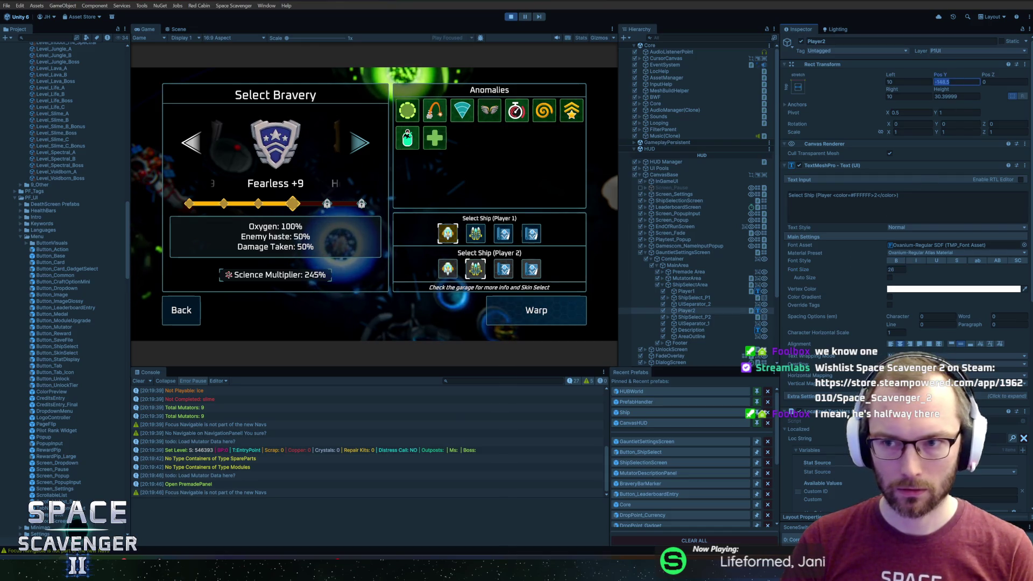
- Check the Player 1 row, separator and Player 2 row, then stop play mode
left_click(695, 297)
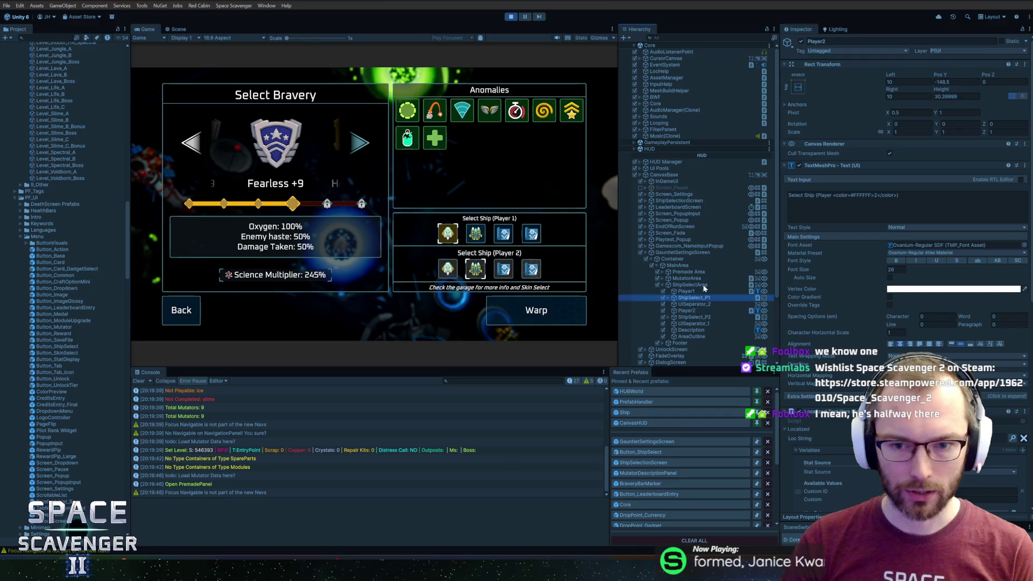
left_click(686, 305)
left_click(686, 311)
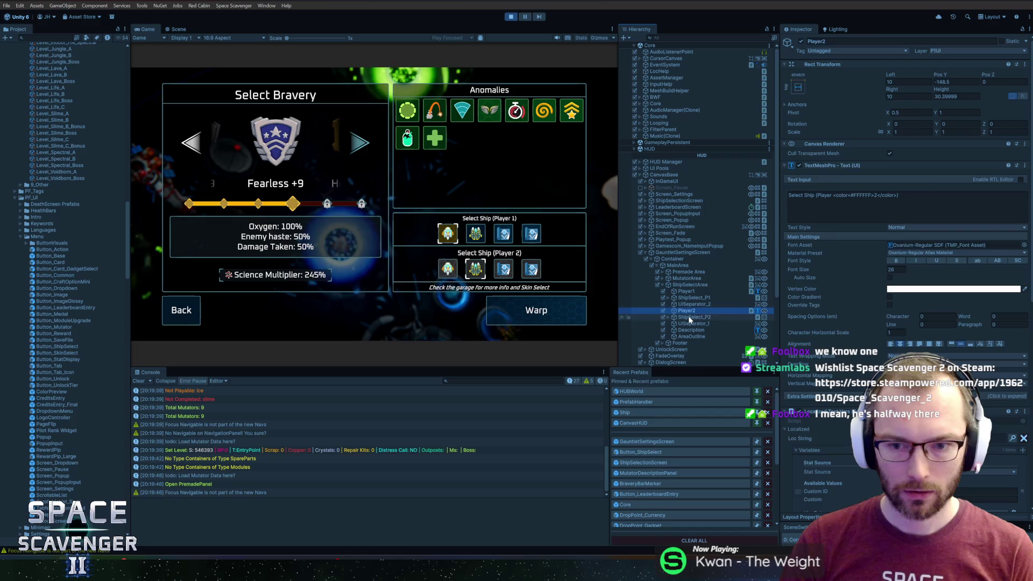
left_click(693, 317)
left_click(511, 17)
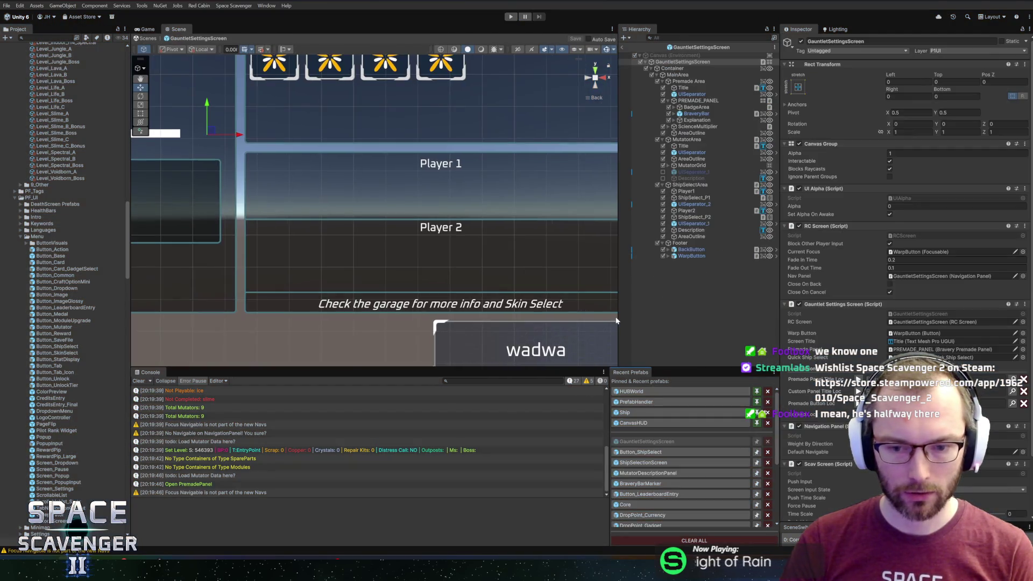
- Set both player labels to font size 26 and move the Player 2 label down
left_click(686, 191)
left_click(686, 211, "ctrl")
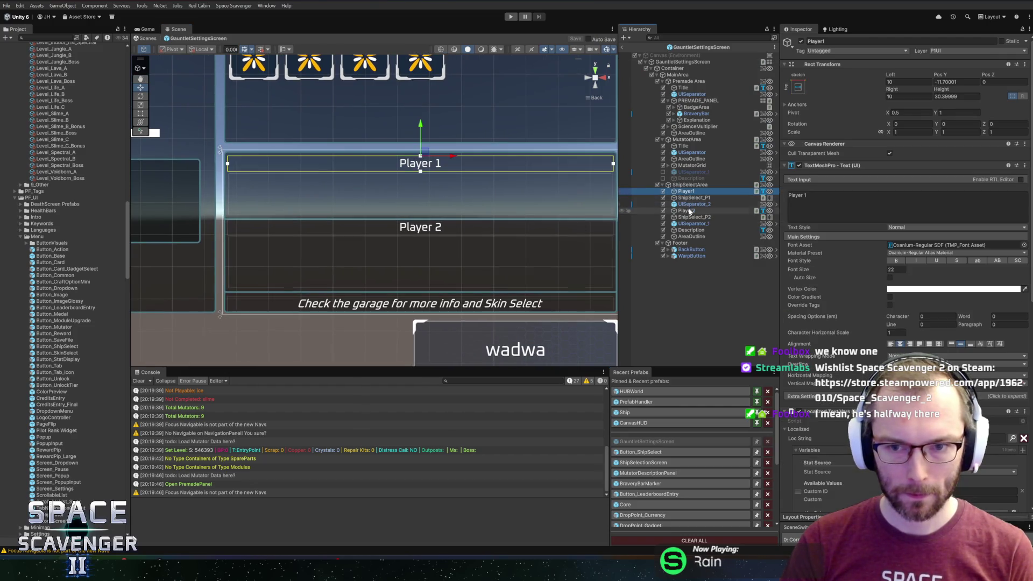
double_click(897, 270)
type("26")
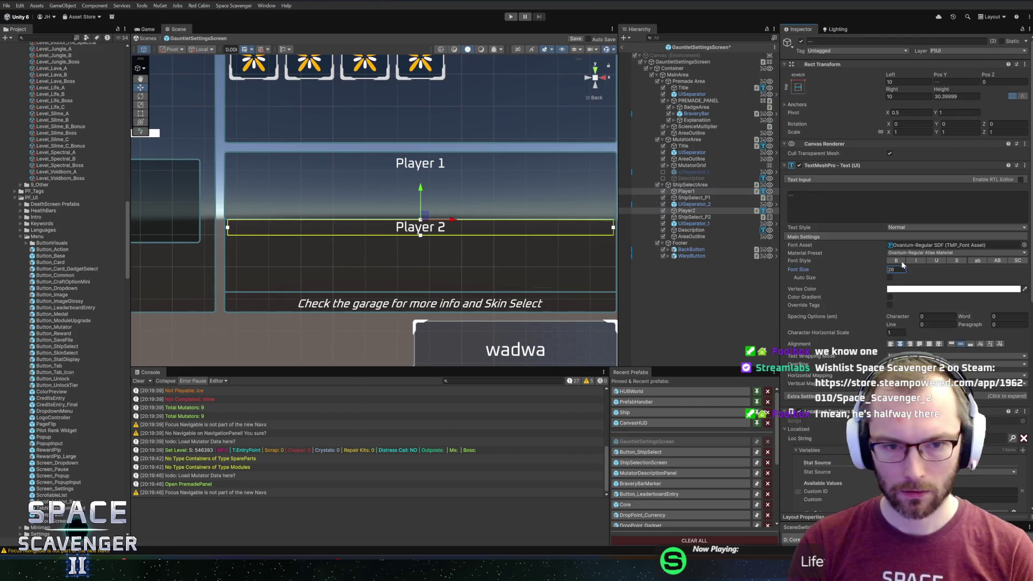
left_click(686, 210)
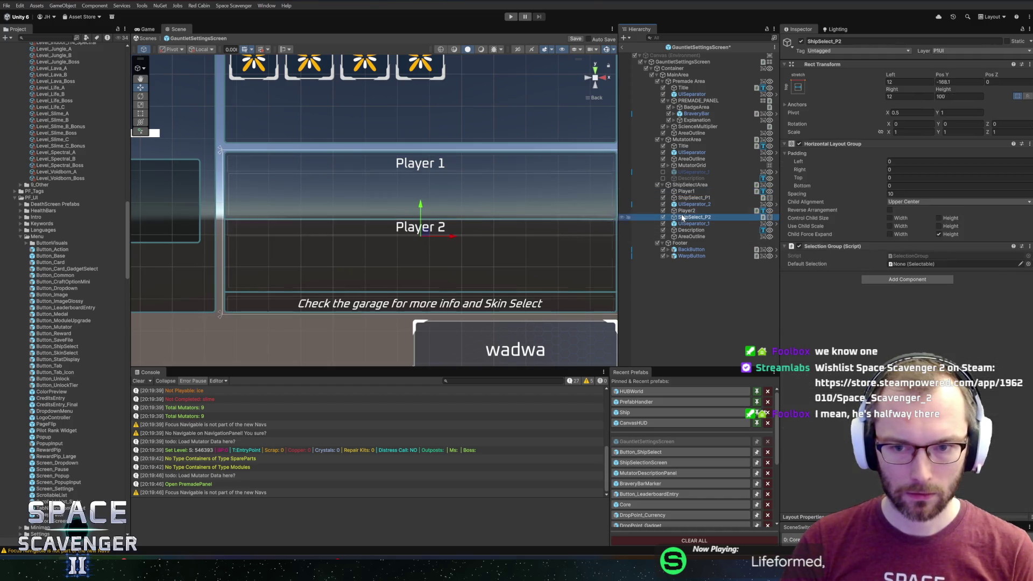
left_click_drag(422, 192, 422, 197)
- Set ShipSelect_P2 to Pos Y -185 and Height 80
left_click(695, 217)
left_click(944, 82)
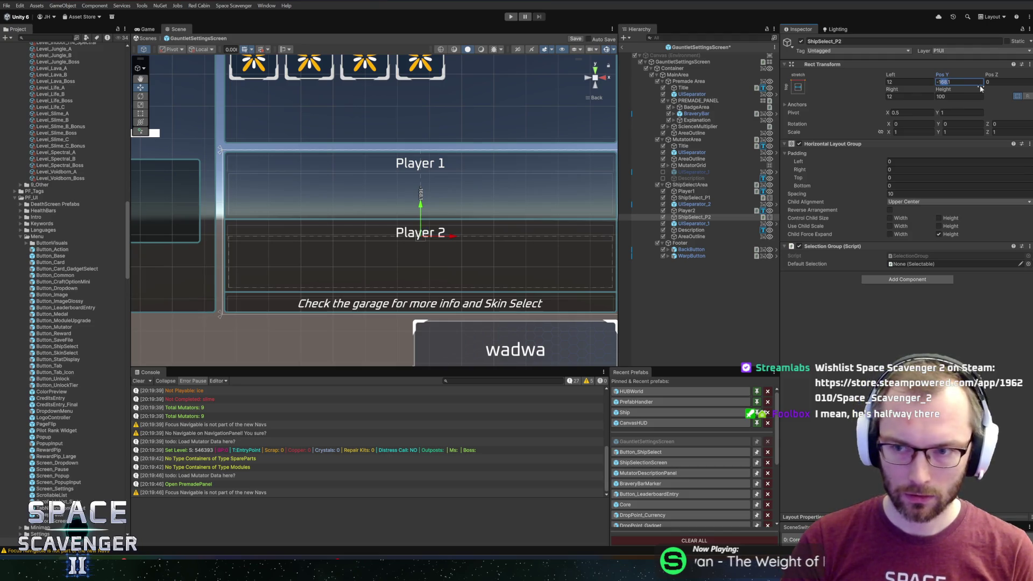
type("-185")
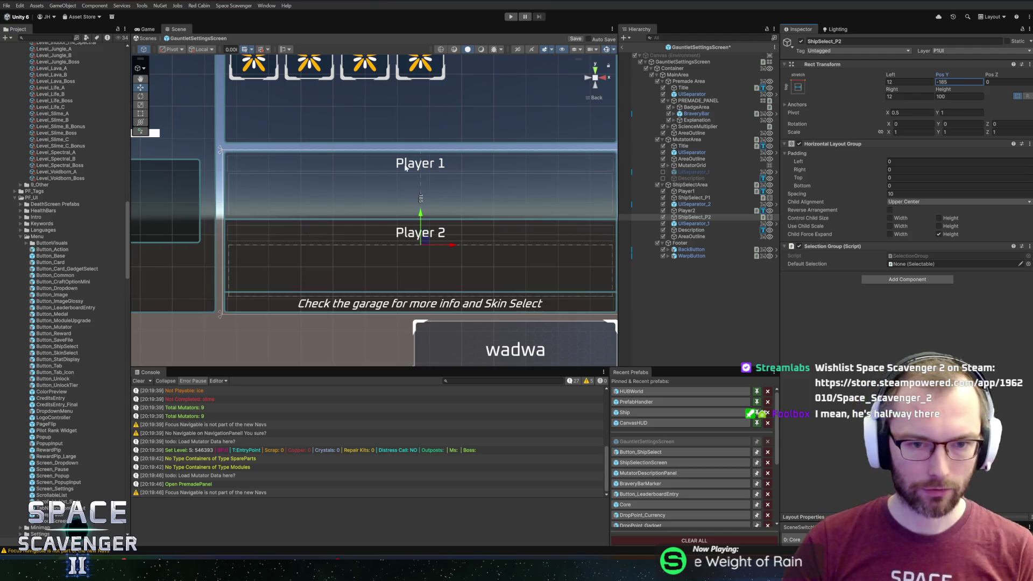
left_click(947, 97)
type("80")
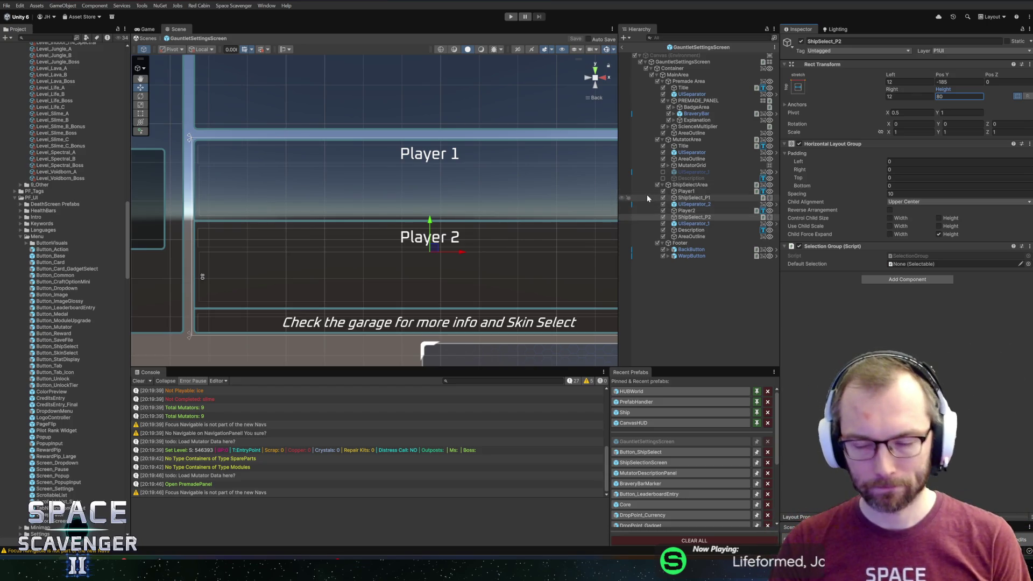
- Nudge UISeparator_2 slightly down and save the scene
left_click(697, 210)
left_click(694, 198)
left_click(702, 204)
left_click(705, 199)
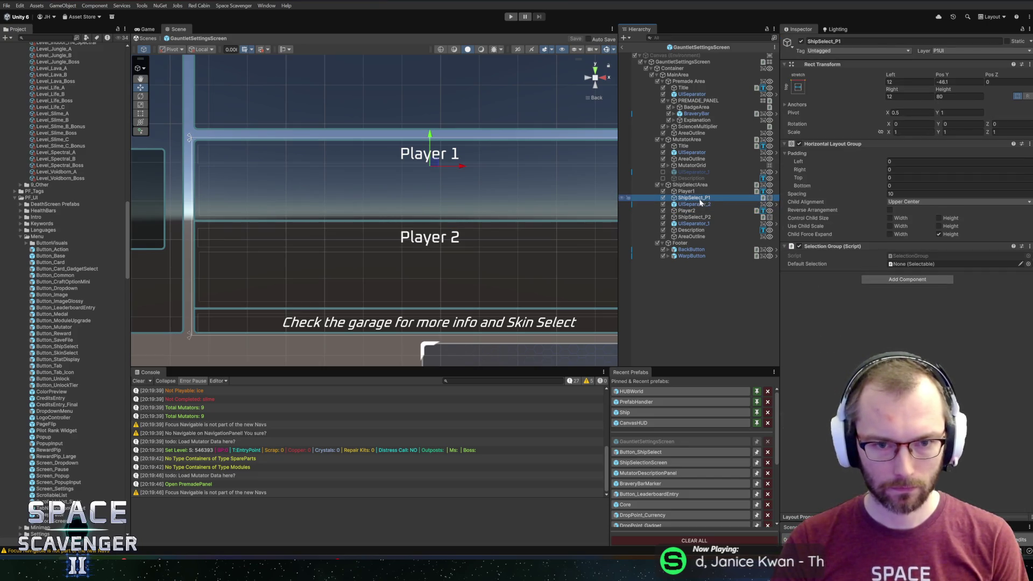
scroll(534, 187, "down", 3)
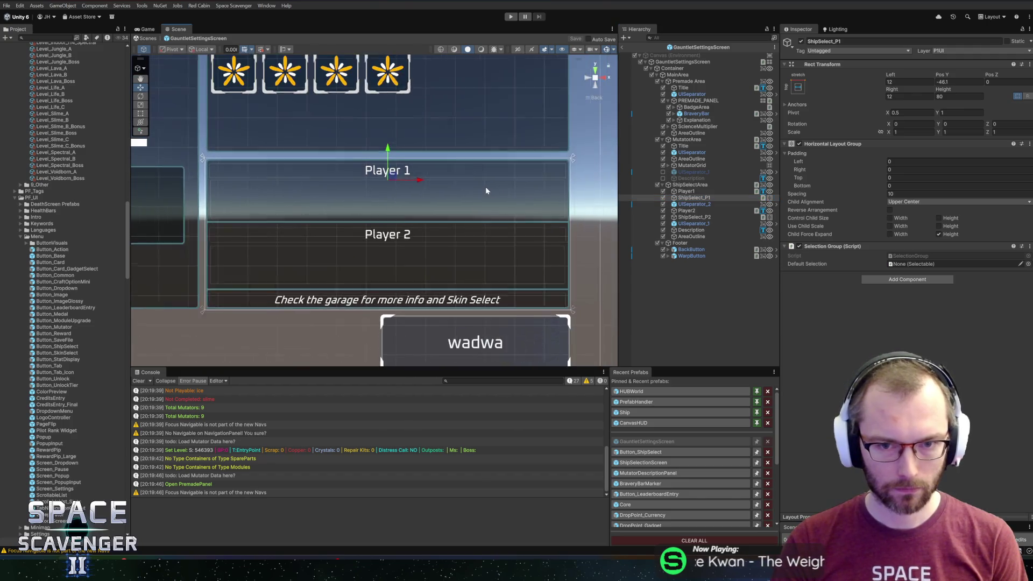
scroll(484, 191, "up", 2)
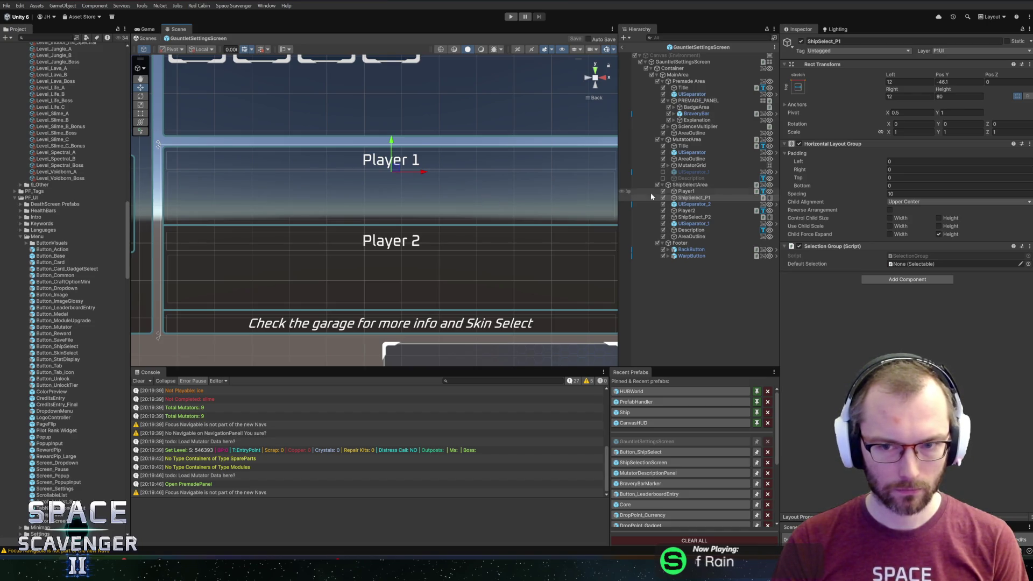
left_click(690, 206)
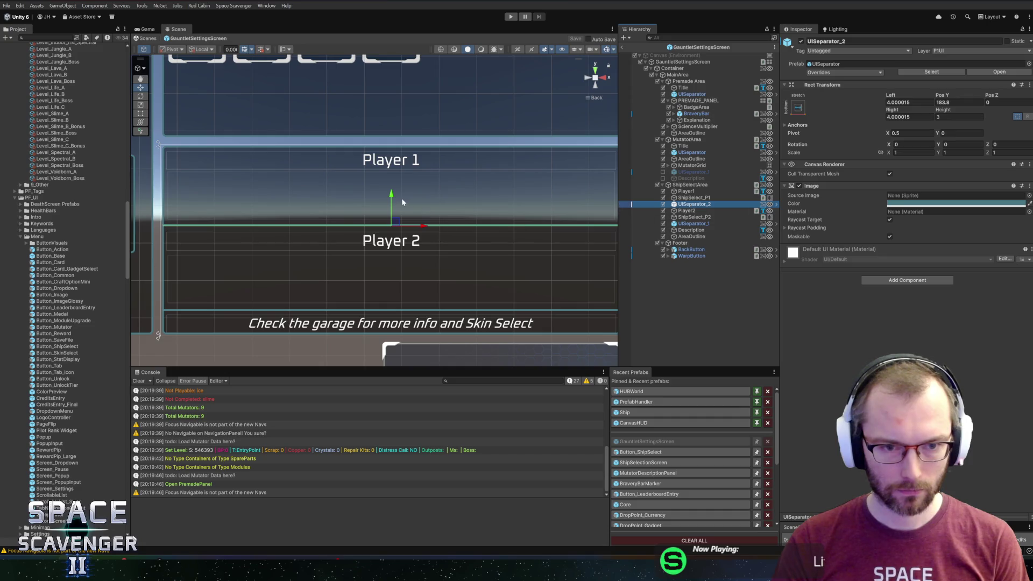
left_click_drag(397, 197, 400, 198)
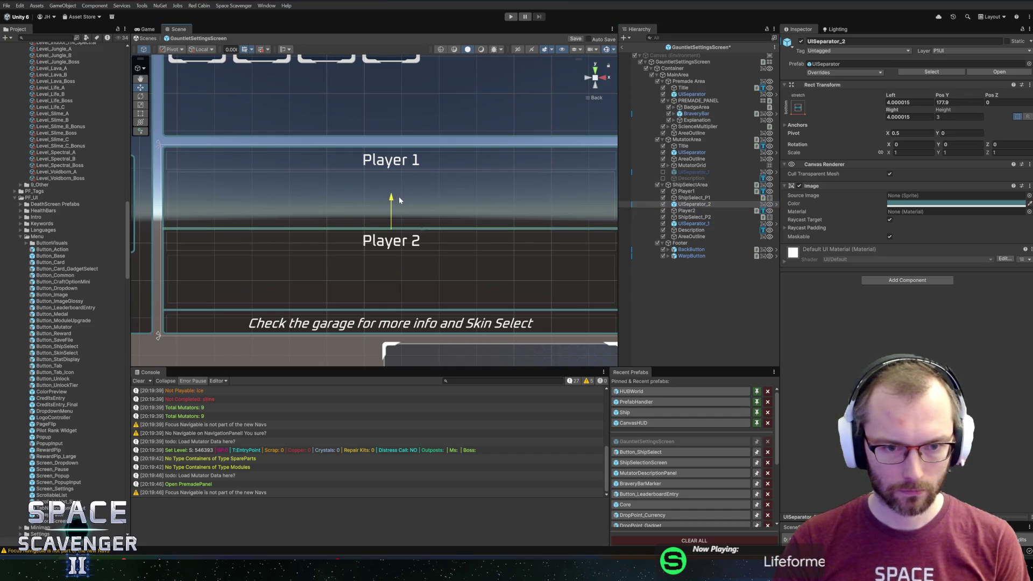
key("ctrl+s")
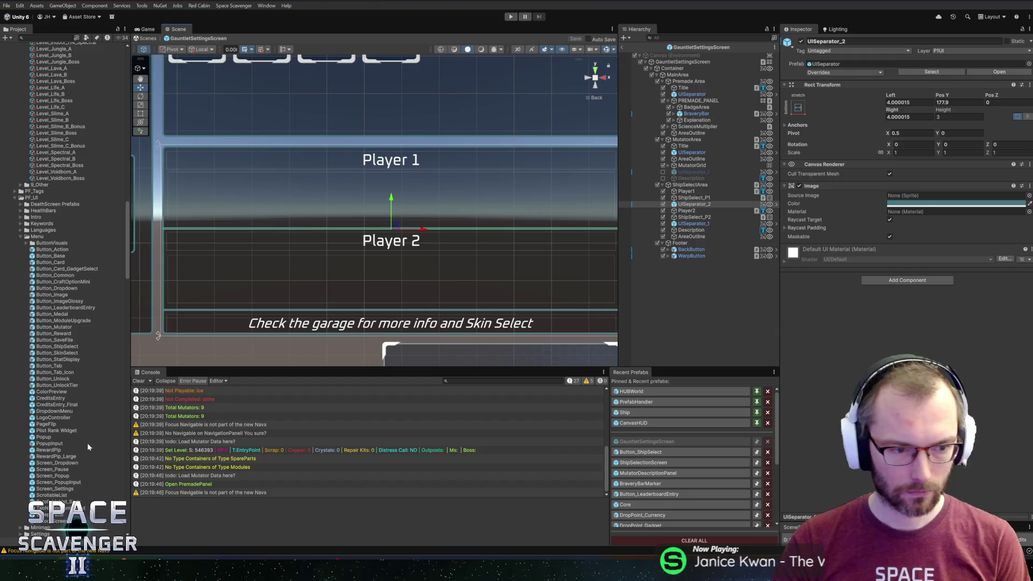
- Paste a Button_ShipSelect instance inside ShipSelect_P1 under the Player 1 label
left_click(700, 204)
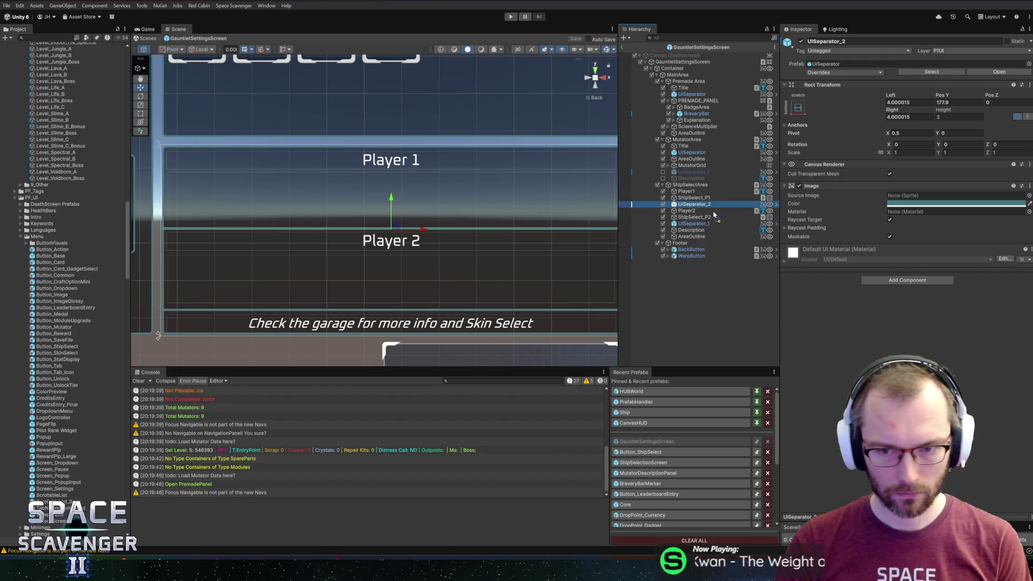
left_click(702, 199)
key("ctrl+shift+v")
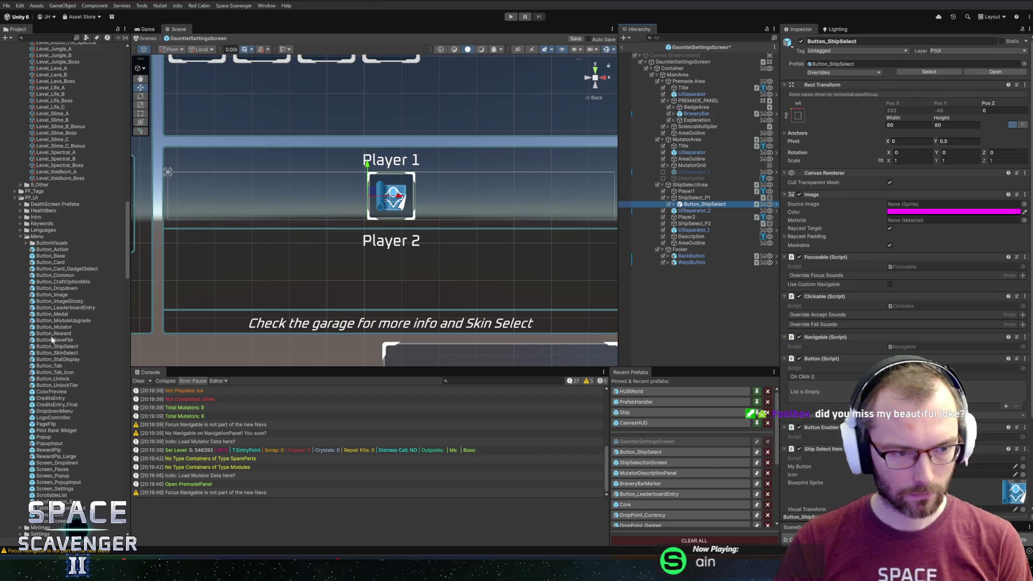
- Drop a Button_ShipSelect prefab into ShipSelect_P2 and frame the Player 2 row in the Scene view
mouse_move(49, 349)
left_mouse_down()
mouse_move(699, 205)
mouse_move(712, 228)
mouse_move(703, 224)
left_mouse_up()
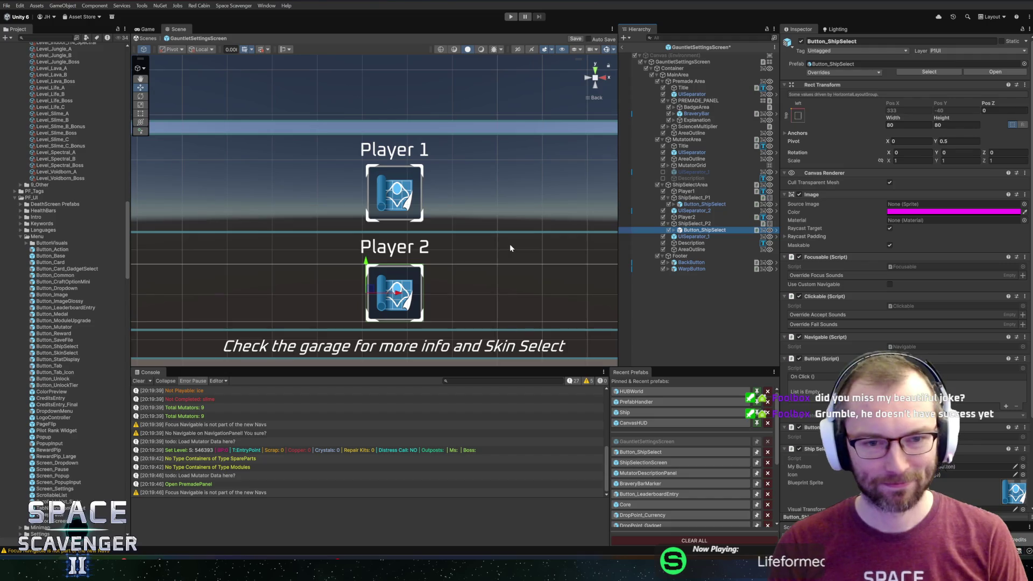
mouse_move(509, 244)
left_mouse_down()
mouse_move(471, 195)
mouse_move(522, 157)
mouse_move(420, 170)
left_mouse_up()
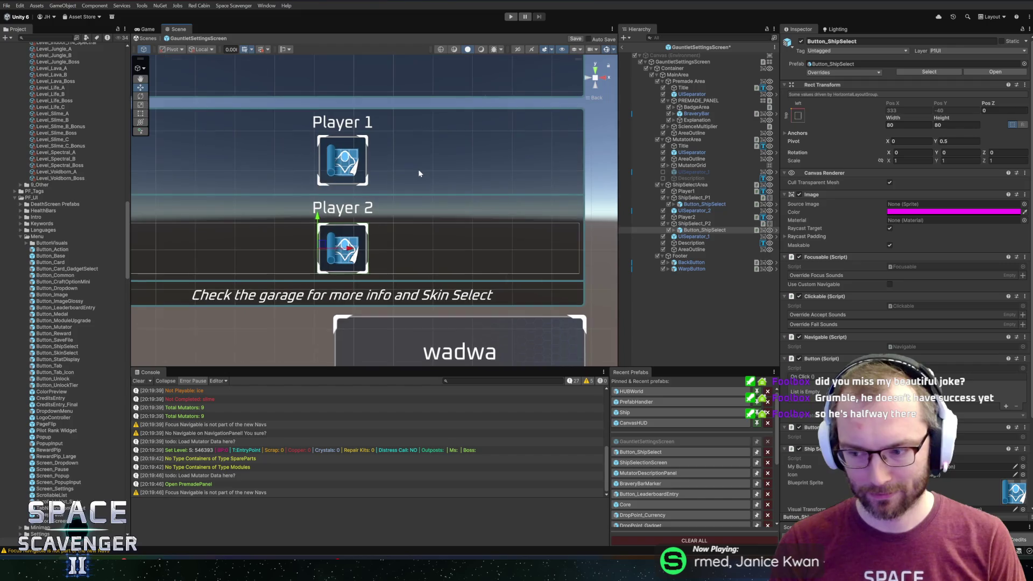
scroll(420, 170, "up", 2)
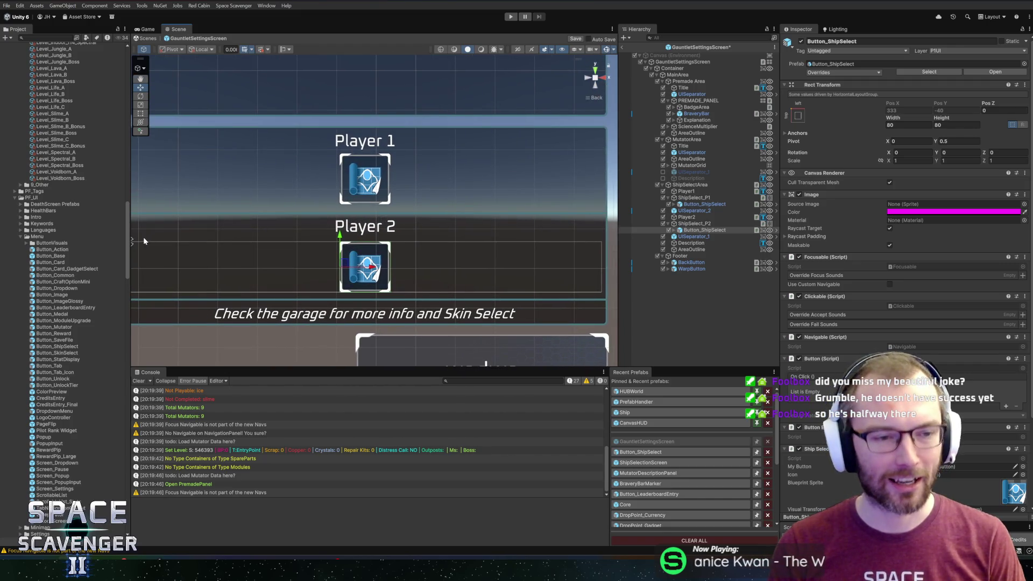
left_click_drag(132, 241, 118, 241)
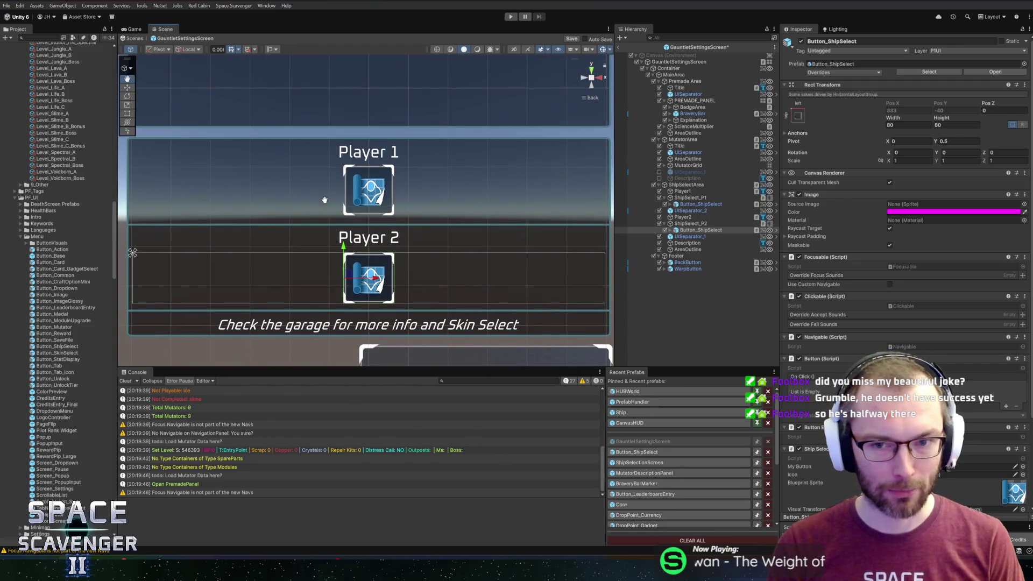
left_click_drag(325, 203, 341, 198)
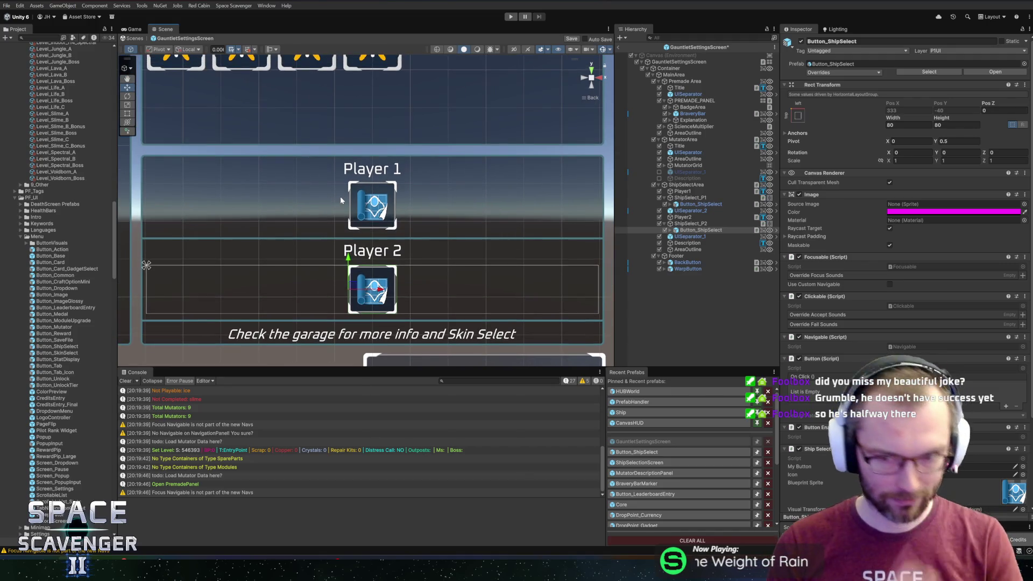
double_click(707, 225)
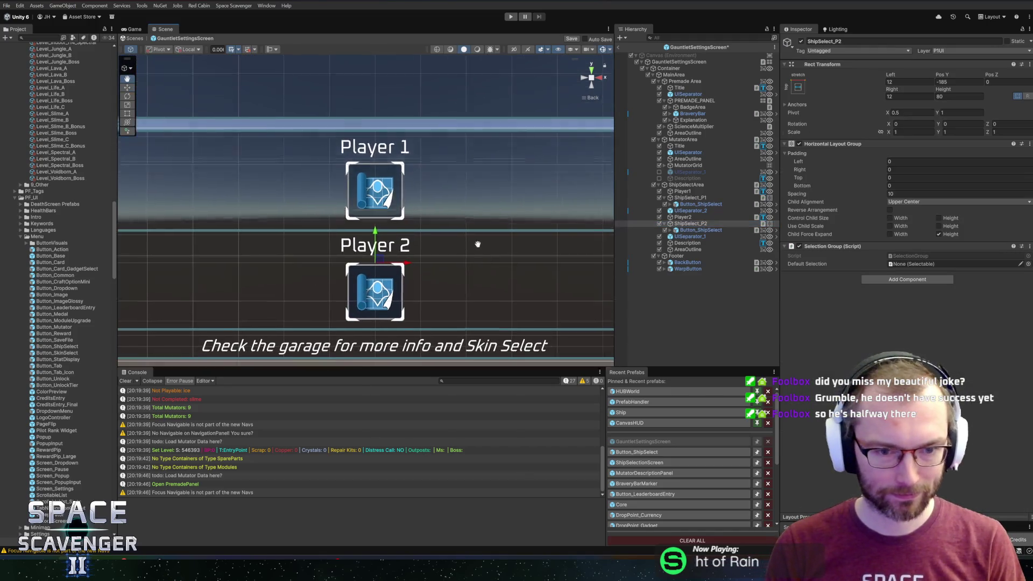
- Lower the Player 2 ship row and the Player2 label to about Pos Y -157.9
scroll(433, 229, "up", 4)
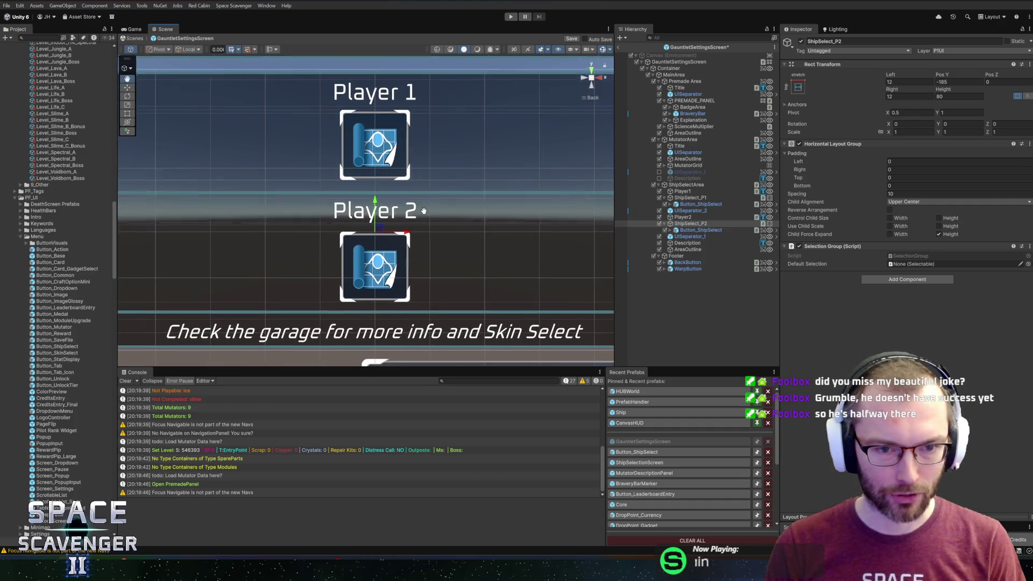
scroll(401, 216, "up", 1)
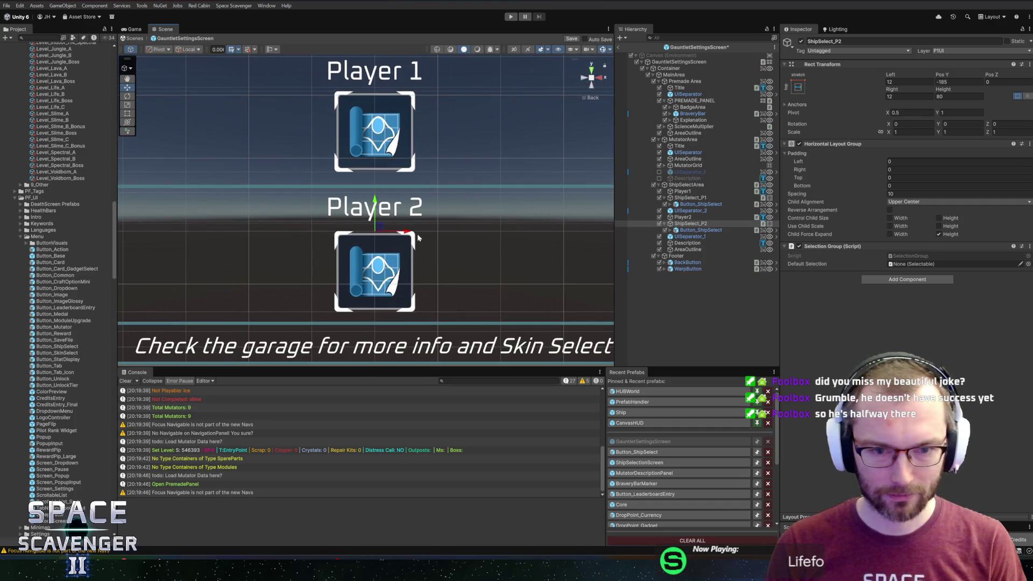
left_click_drag(377, 205, 382, 210)
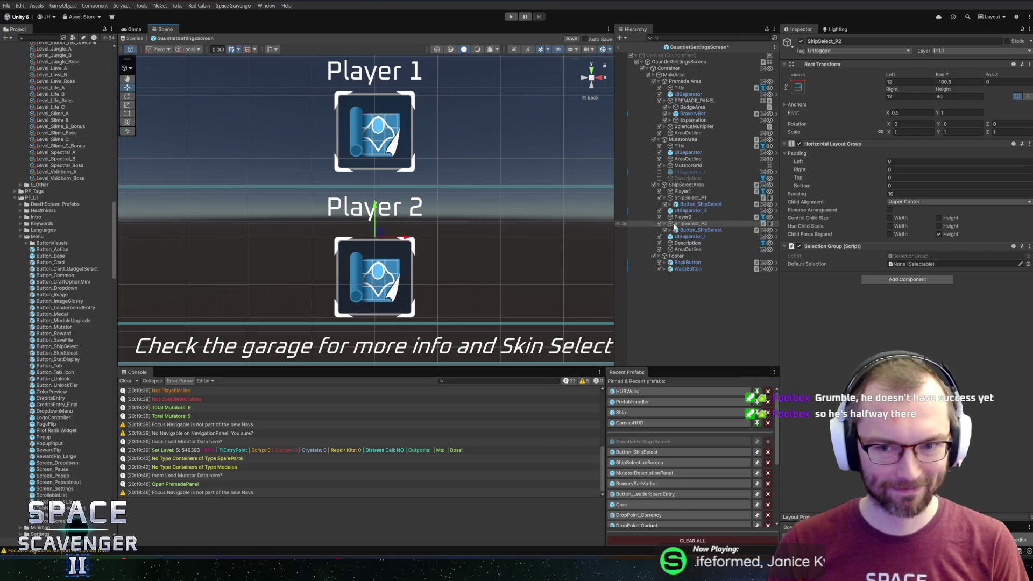
left_click(457, 200)
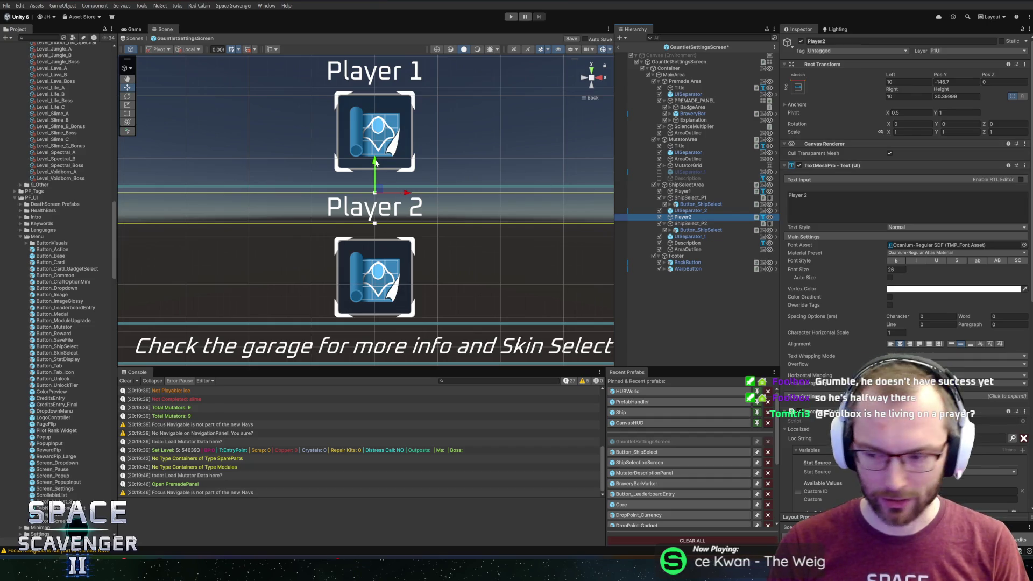
left_click_drag(375, 163, 384, 175)
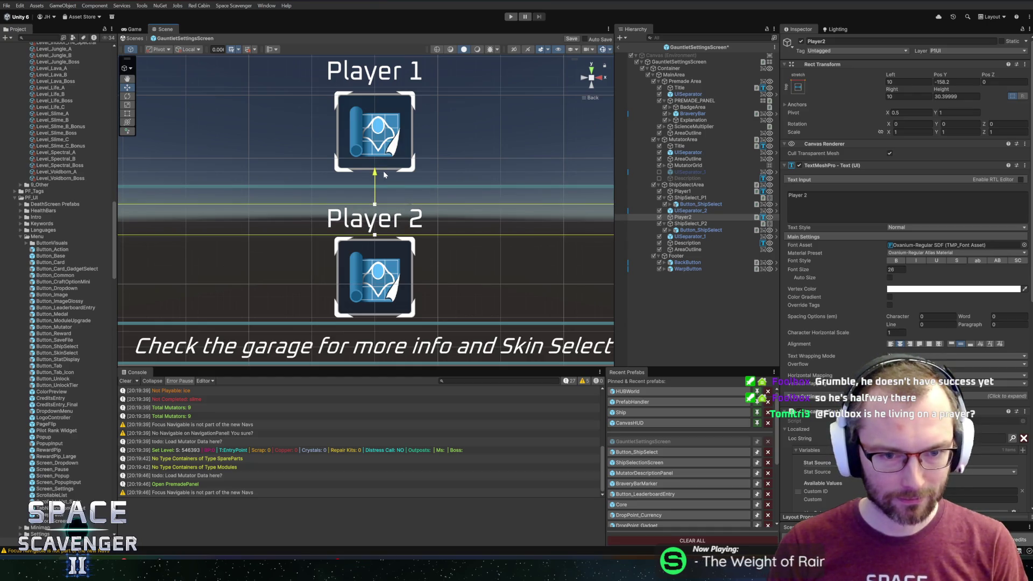
- Move UISeparator_2 down to Pos Y 163.7, then check the ship-select rows
left_click(698, 211)
left_click_drag(375, 160, 386, 174)
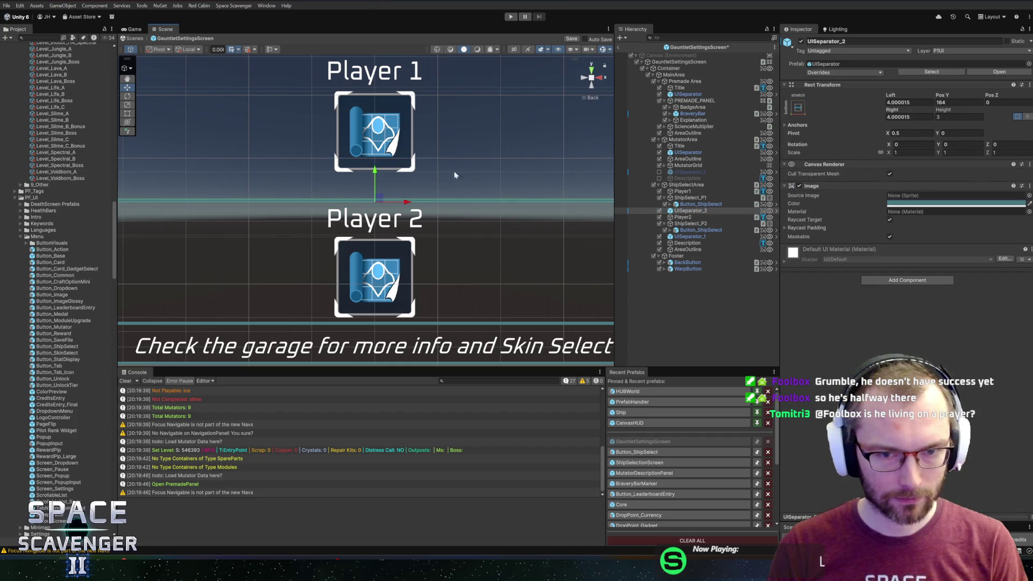
left_click_drag(526, 171, 532, 197)
left_click(703, 198)
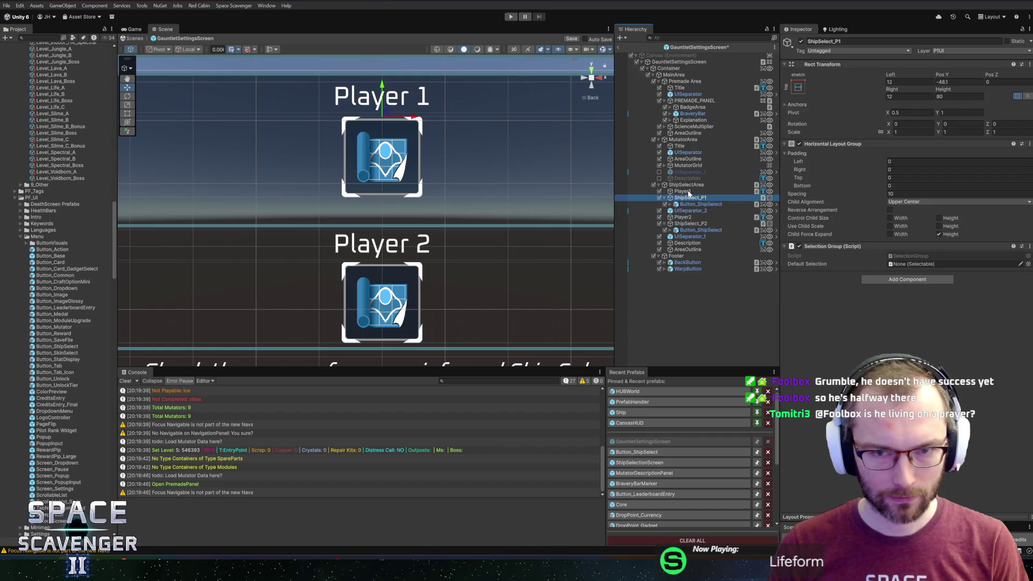
left_click(688, 185)
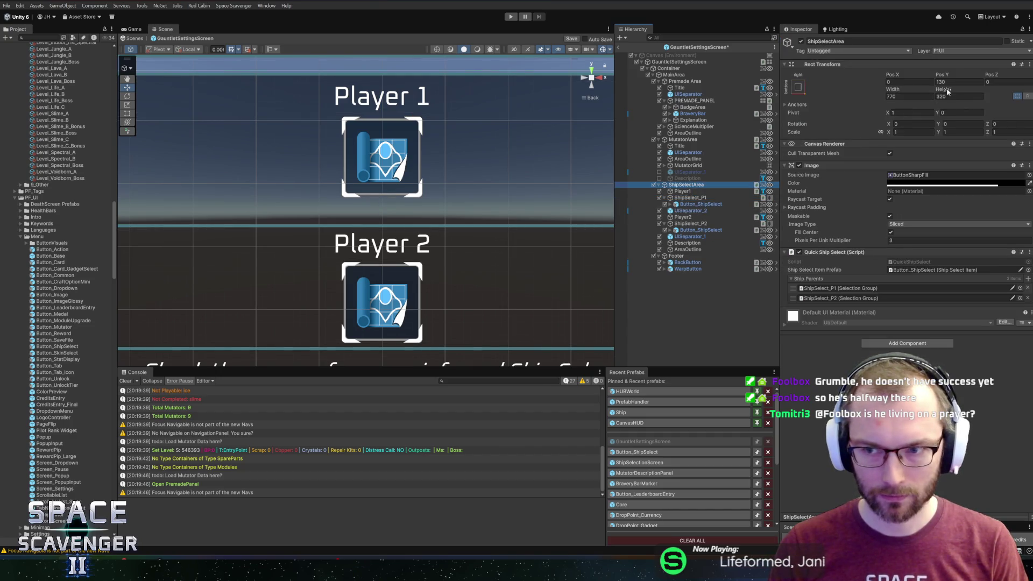
left_click_drag(944, 89, 927, 90)
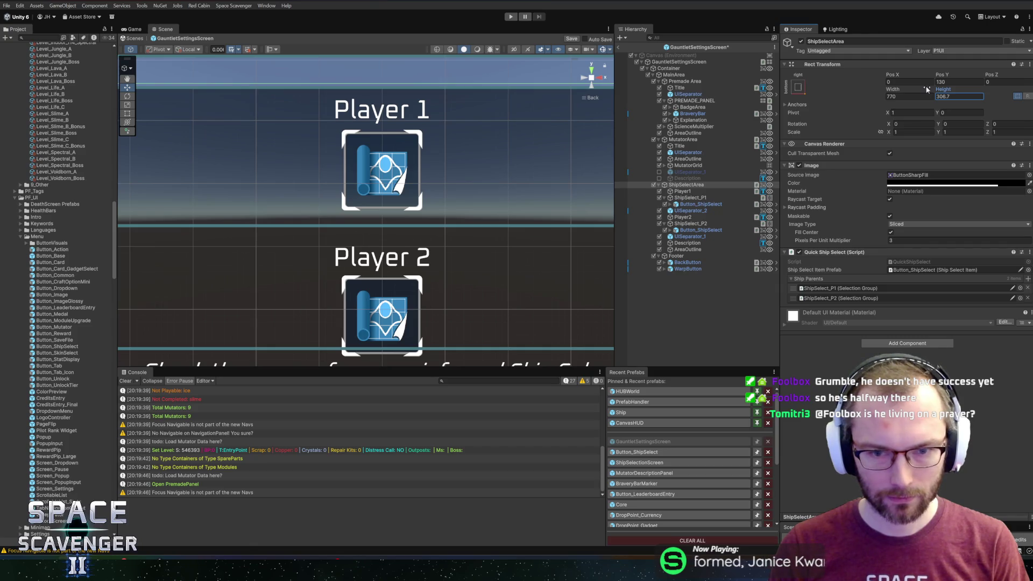
key("ctrl+z")
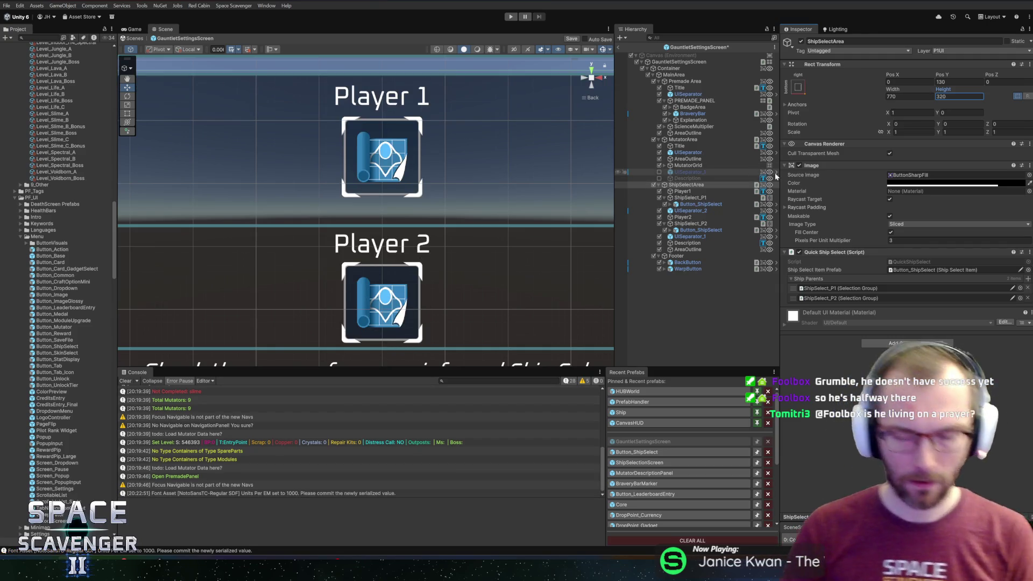
left_click_drag(943, 90, 918, 93)
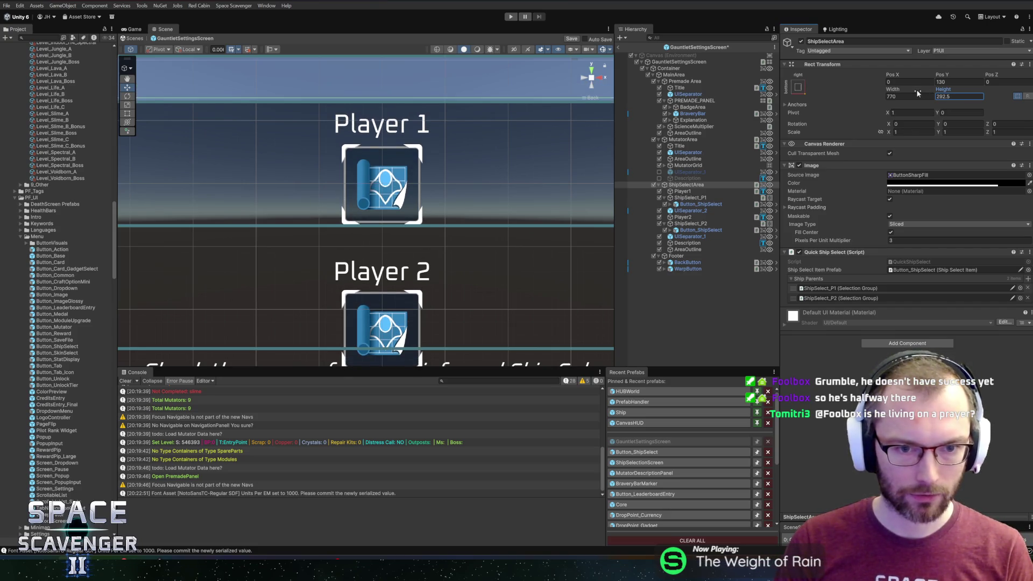
key("ctrl+z")
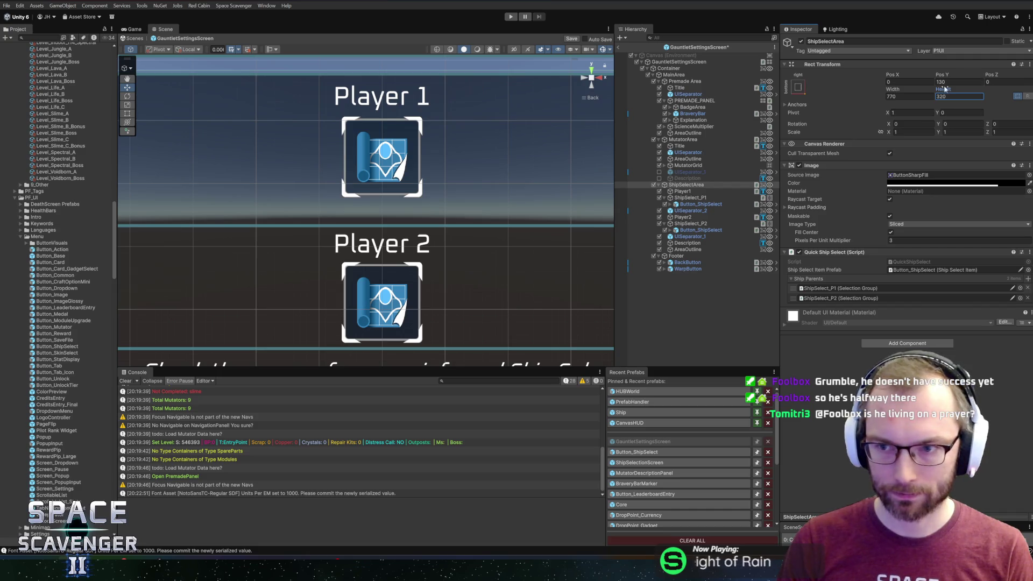
left_click(691, 211)
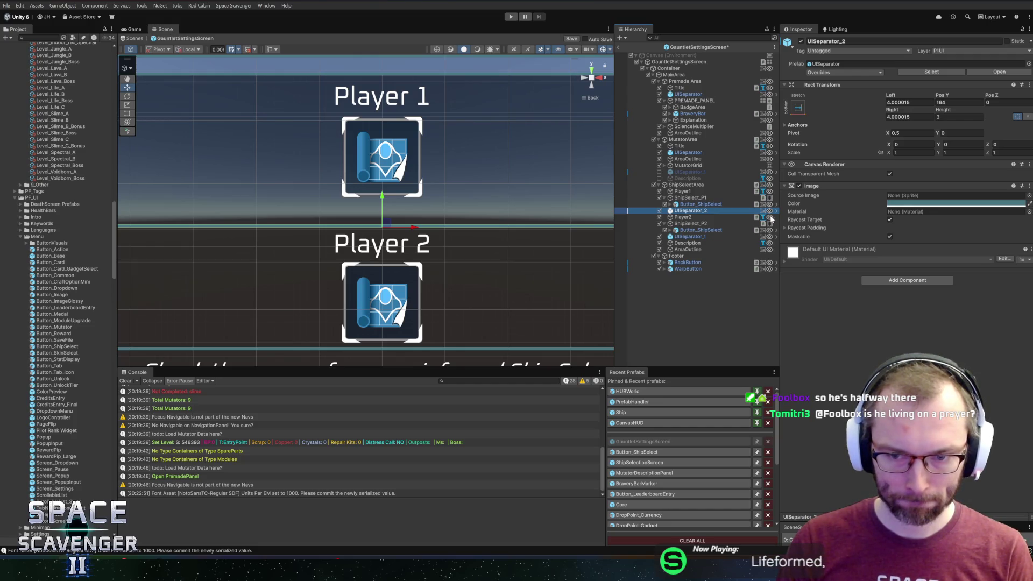
left_click(667, 197)
left_click(662, 192, "ctrl")
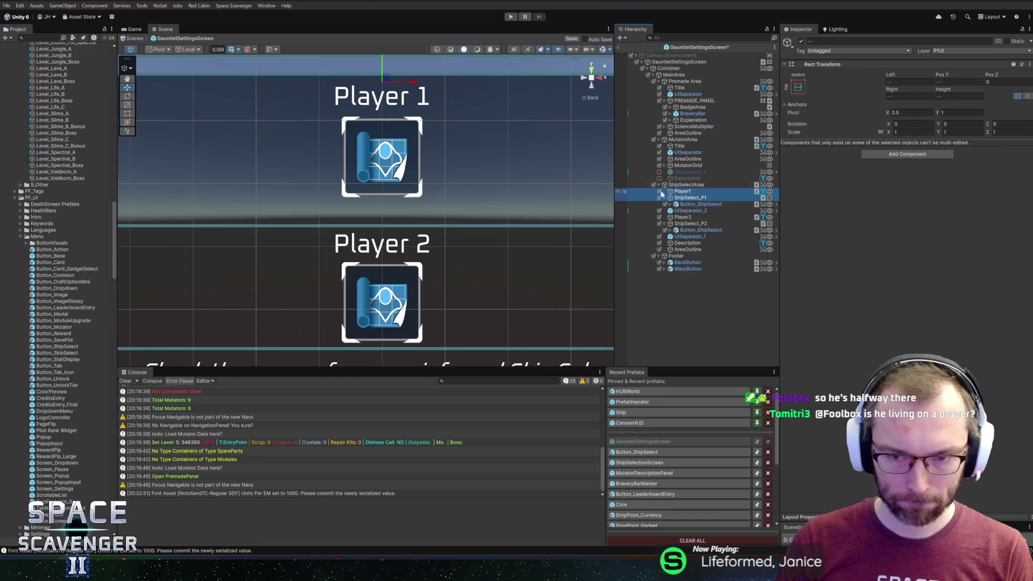
- Move Player1 through ShipSelect_P2 up together by about 35 px
mouse_move(386, 58)
left_mouse_down()
mouse_move(379, 99)
mouse_move(392, 108)
left_mouse_up()
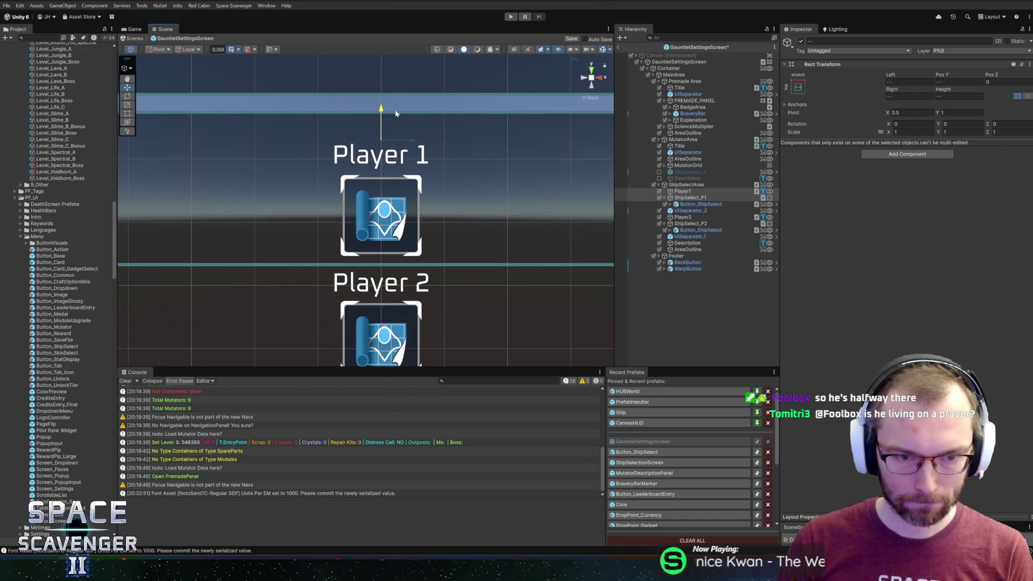
mouse_move(412, 248)
left_mouse_down()
mouse_move(449, 243)
mouse_move(437, 212)
left_mouse_up()
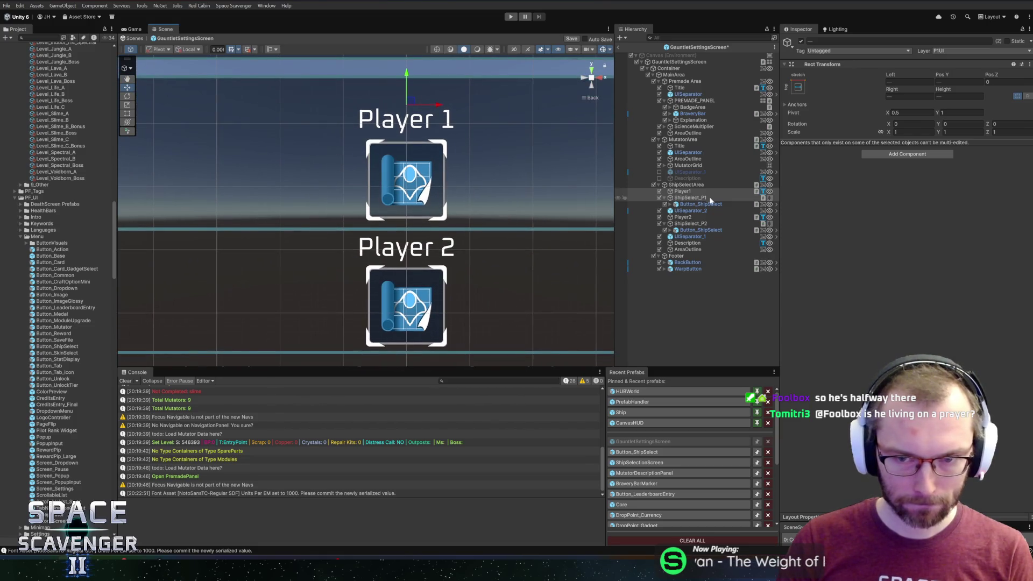
left_click(665, 197)
left_click(682, 210, "shift")
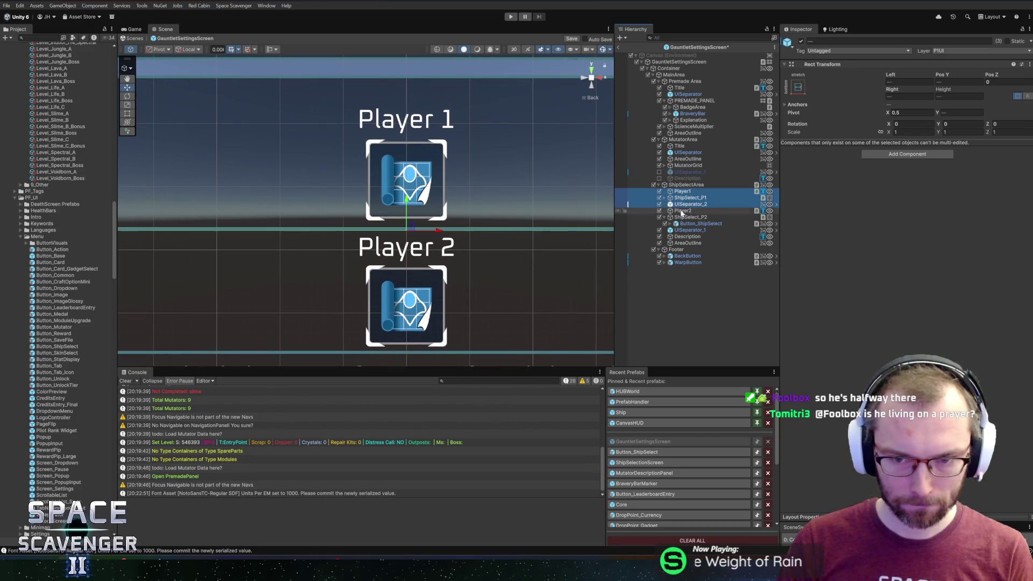
left_click(678, 218, "shift")
left_click_drag(407, 235, 417, 212)
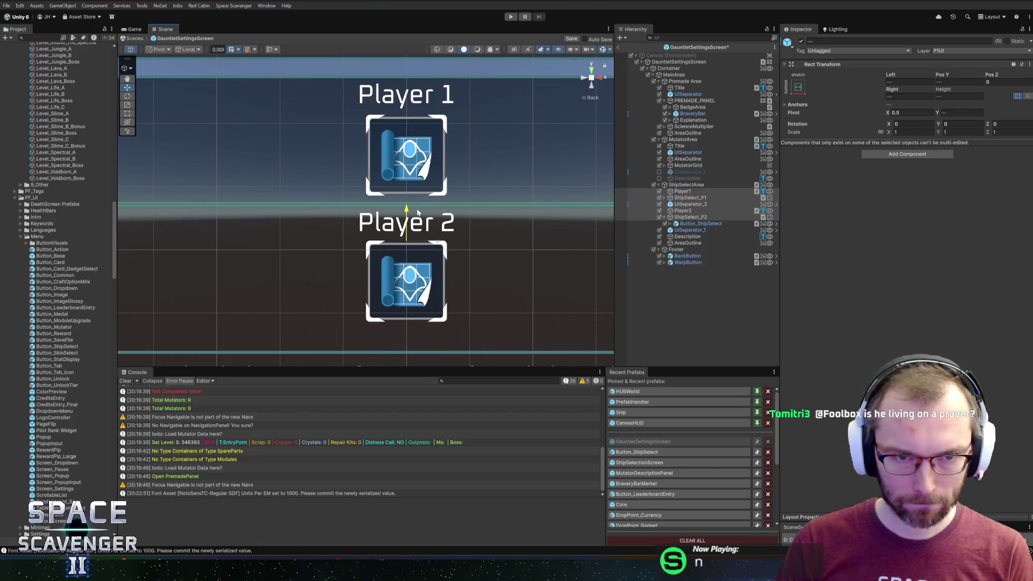
- Set UISeparator_2's anchor preset to top-stretch
left_click(690, 204)
left_click(798, 107)
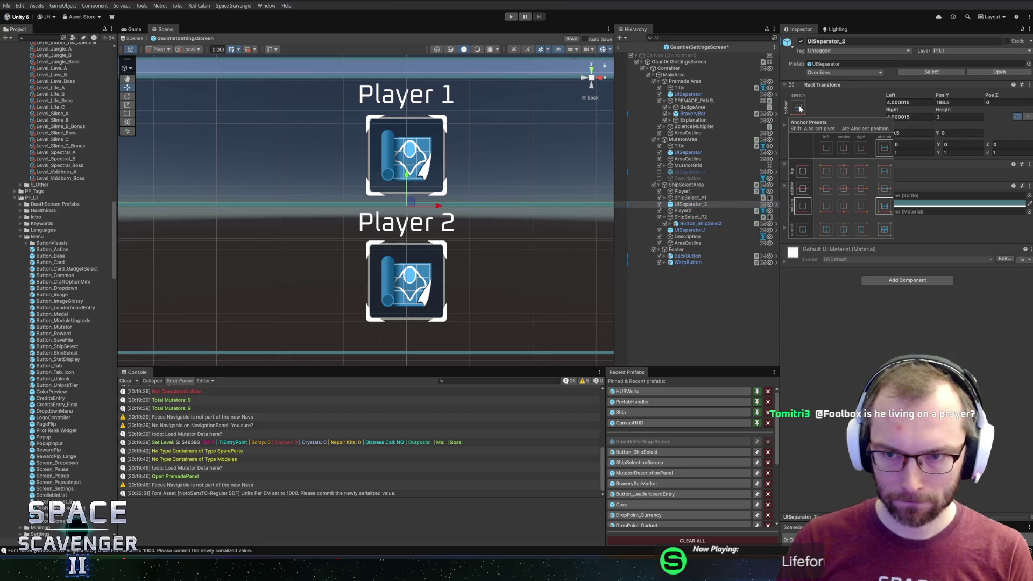
left_click(883, 172)
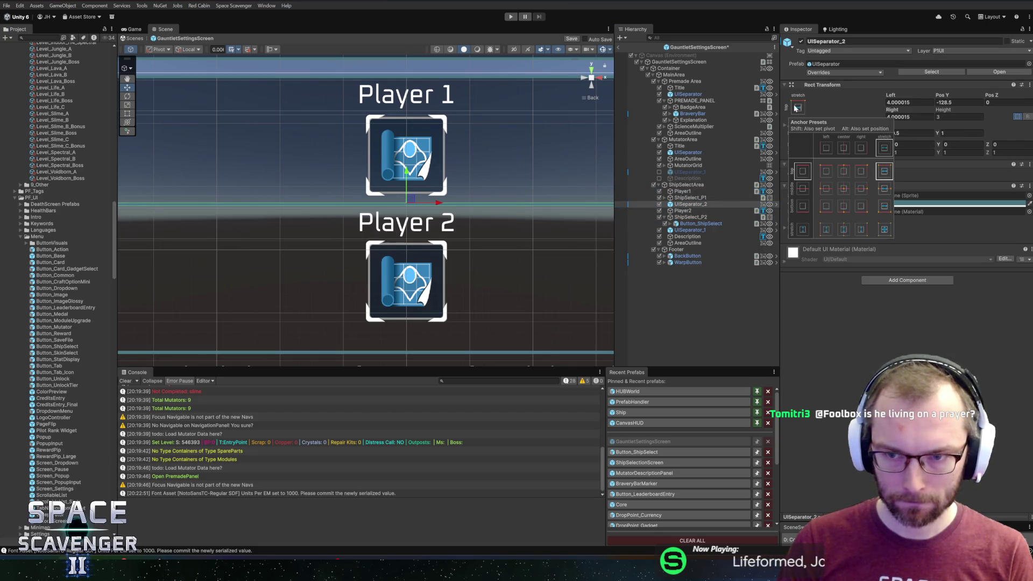
left_click(800, 108)
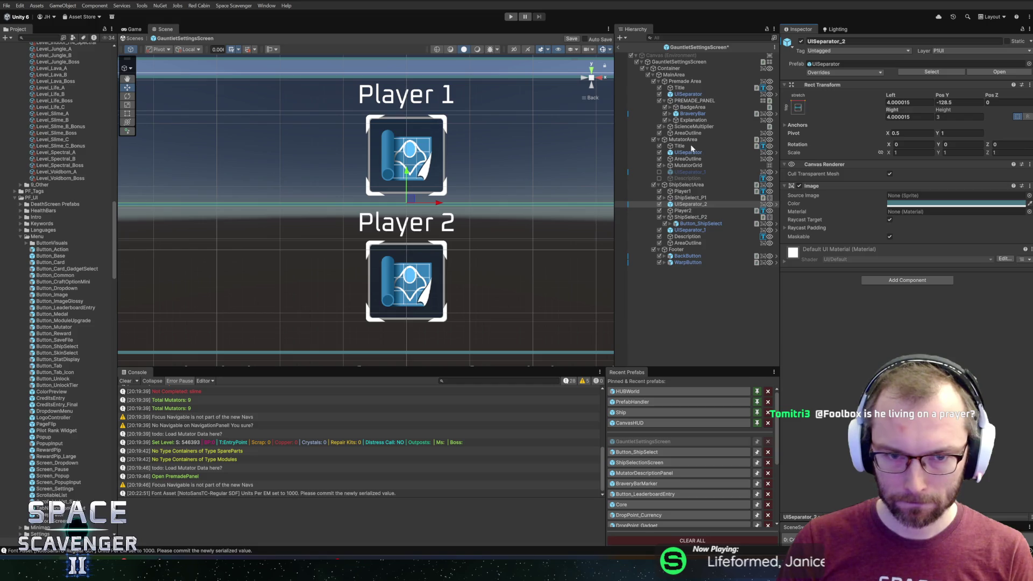
- Shorten ShipSelectArea to a Height of 297.6
left_click(686, 185)
left_click_drag(945, 91, 926, 92)
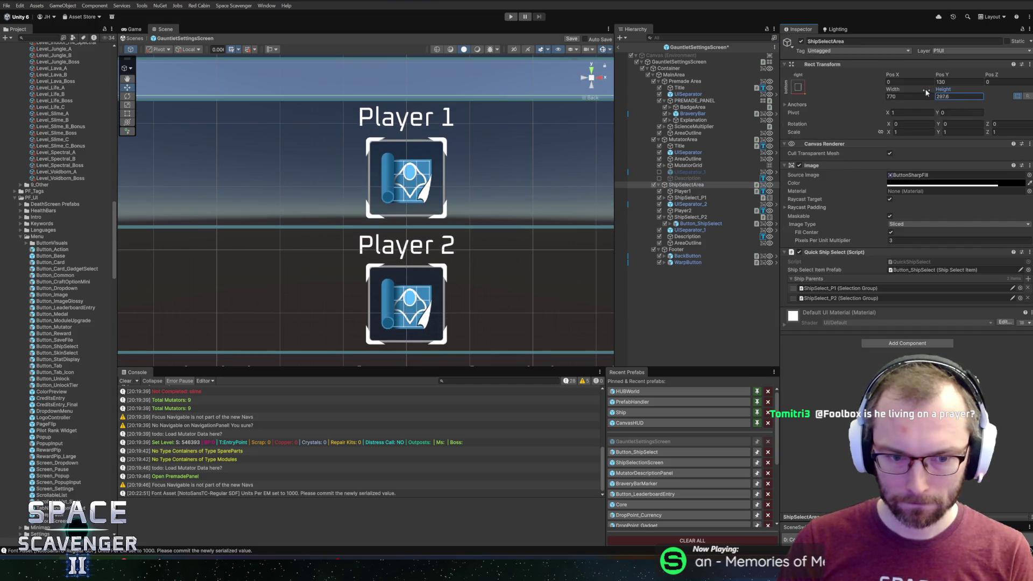
scroll(444, 215, "down", 3)
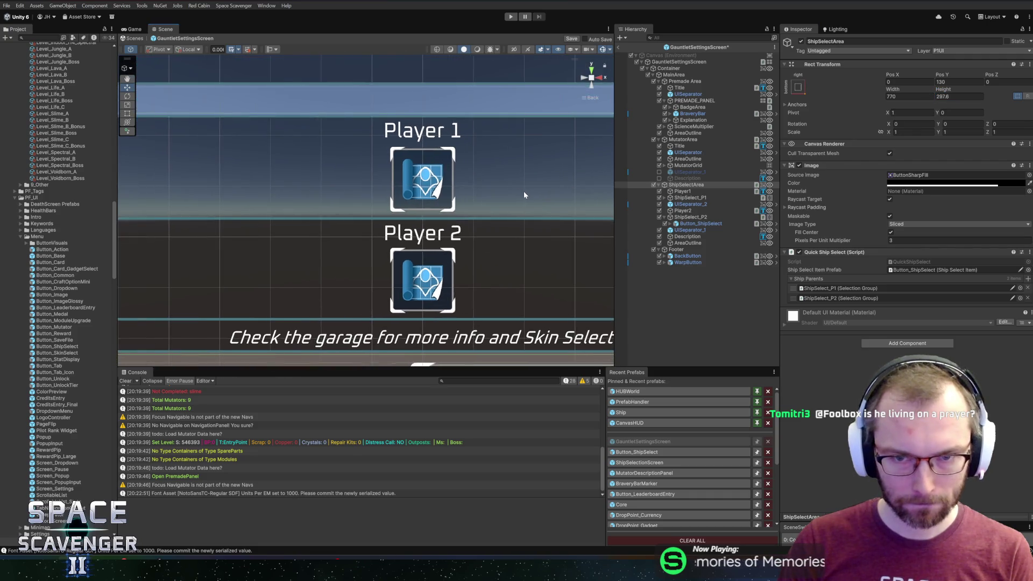
scroll(455, 195, "down", 5)
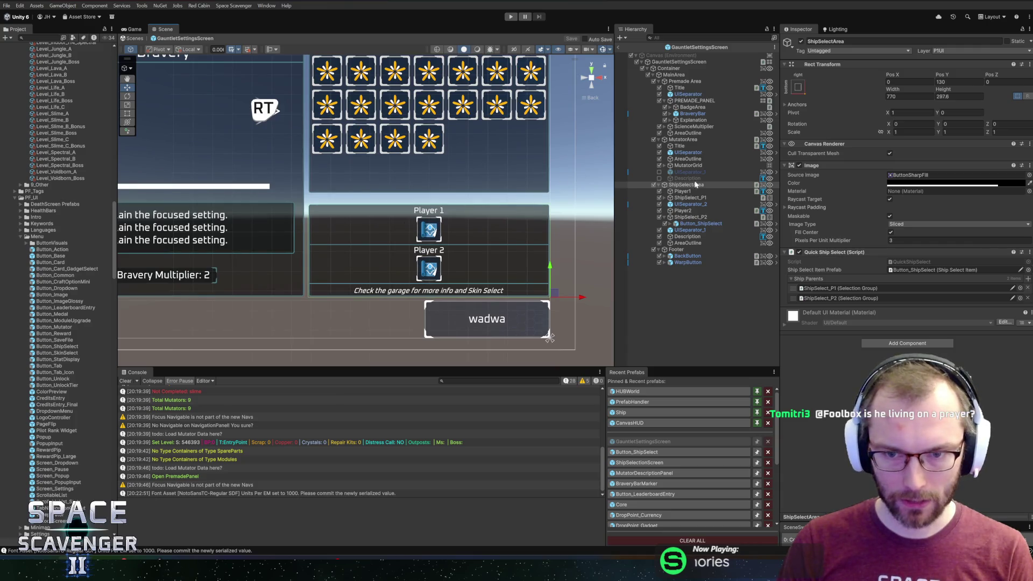
- Set MutatorArea Height to 525, save the scene, and enter Play mode
left_click(682, 140)
left_click_drag(943, 94, 965, 91)
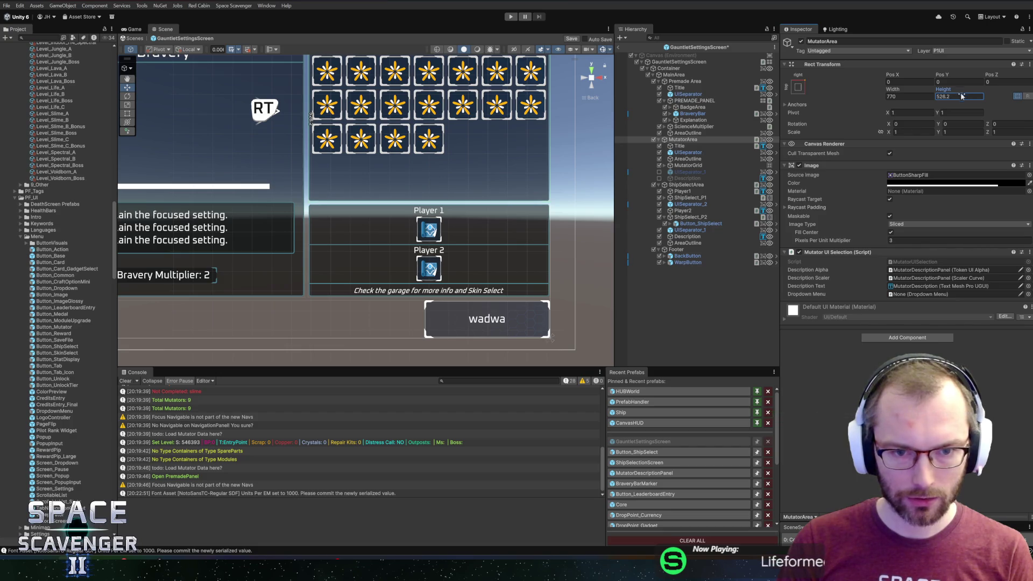
type("525")
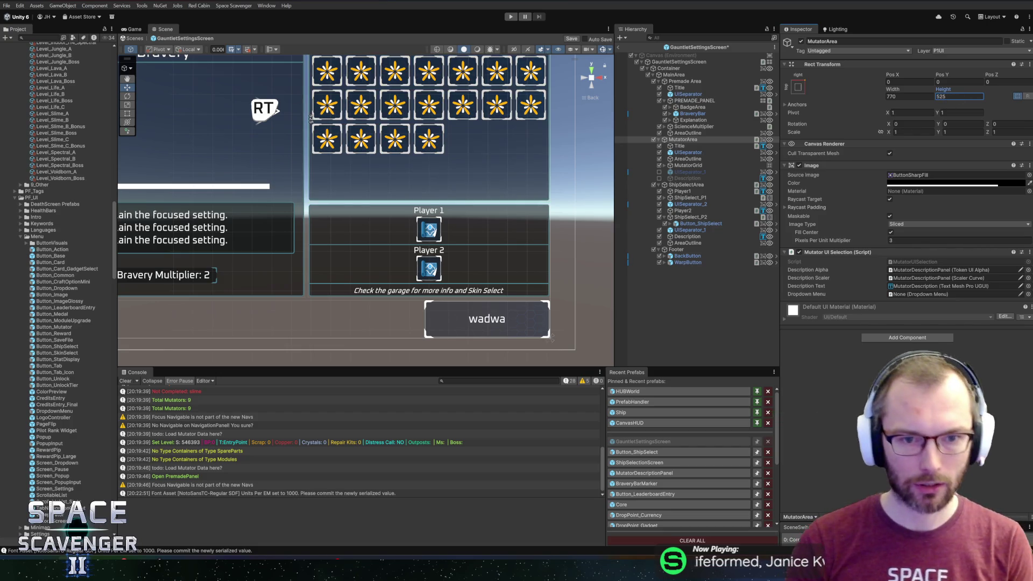
key("ctrl+s")
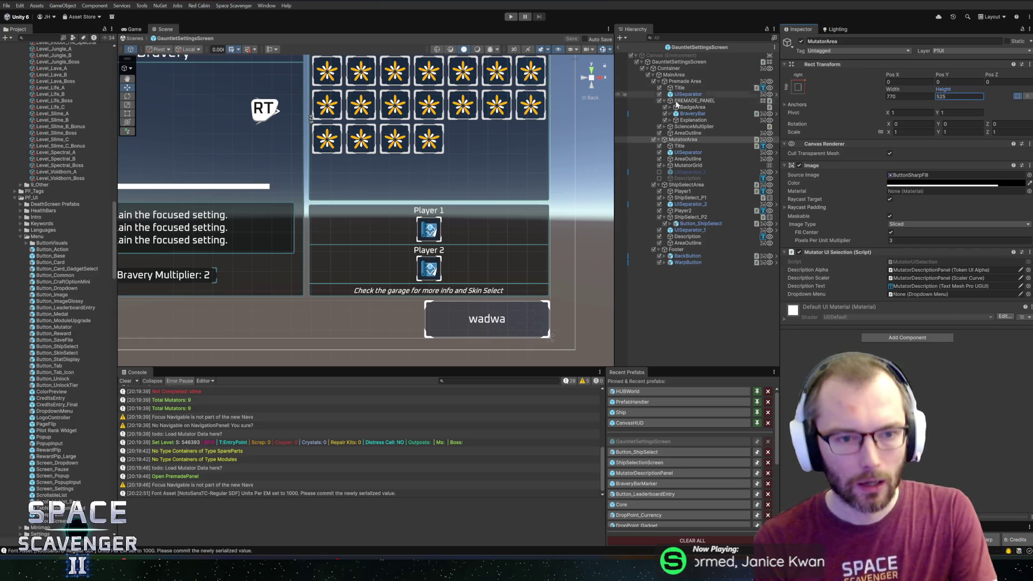
left_click(509, 16)
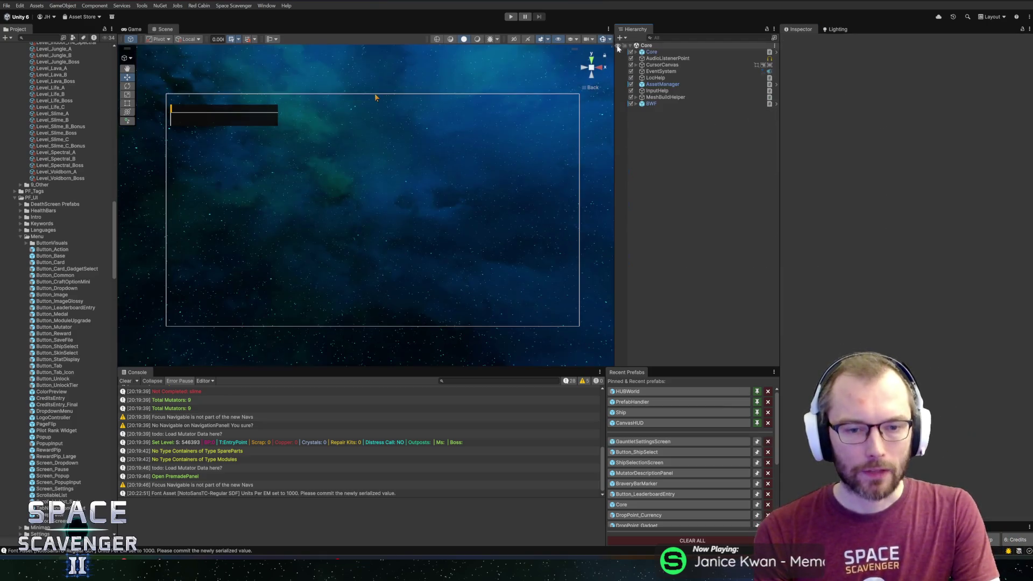
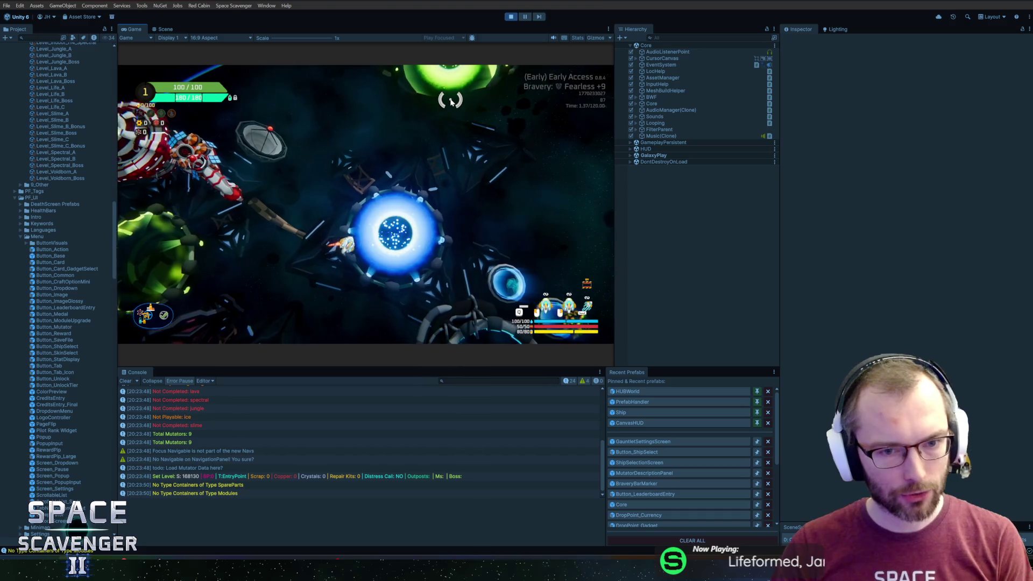
- Choose Player 1's third ship, close the Bravery screen, then fly into the ring and open ship customization
key("Right")
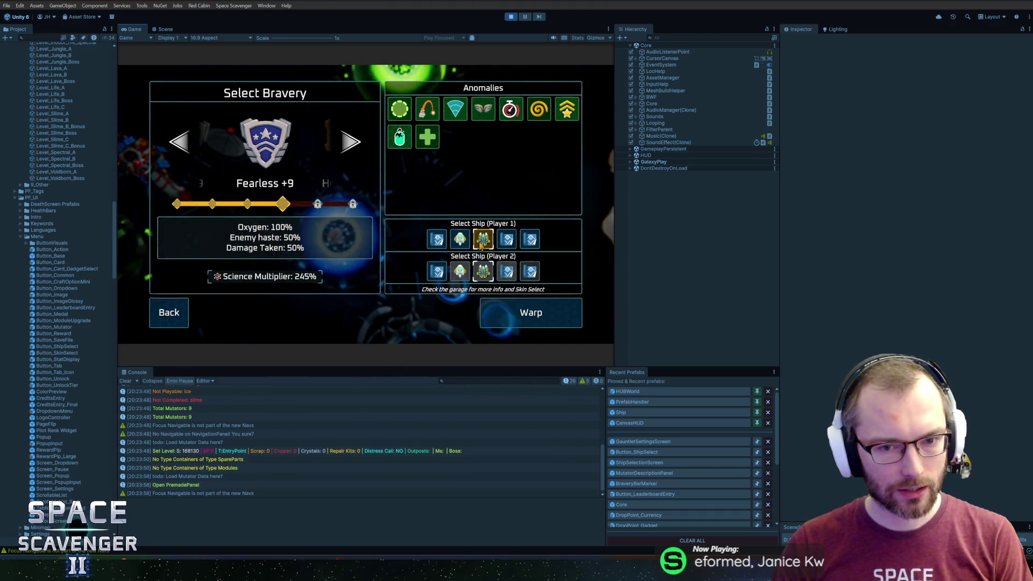
key("Escape")
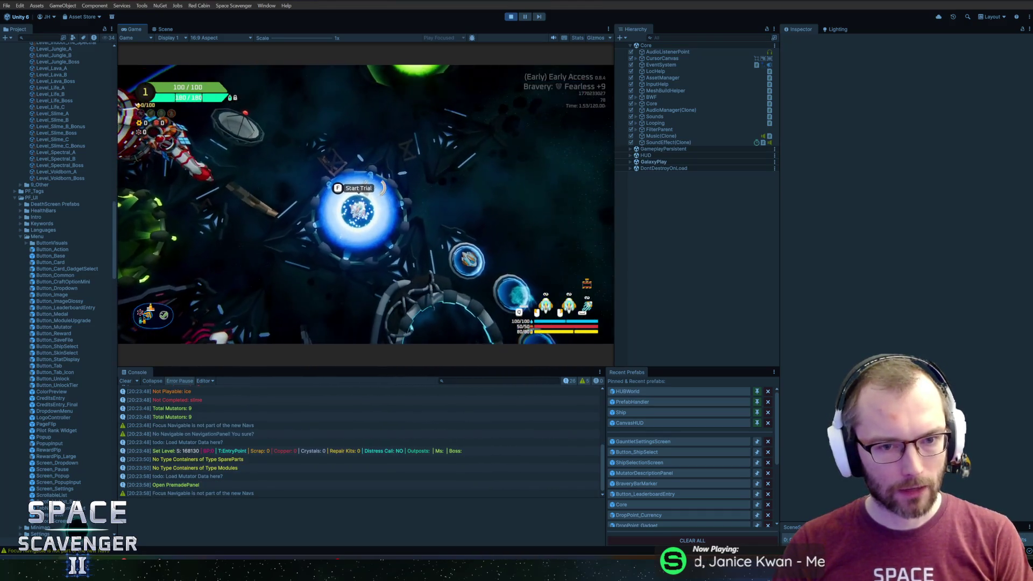
key("d")
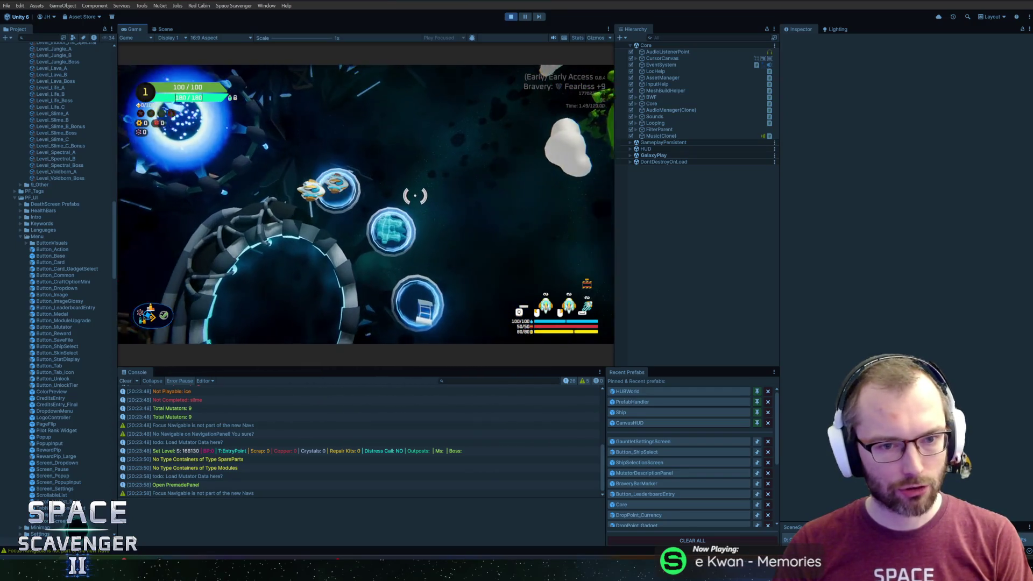
key("a")
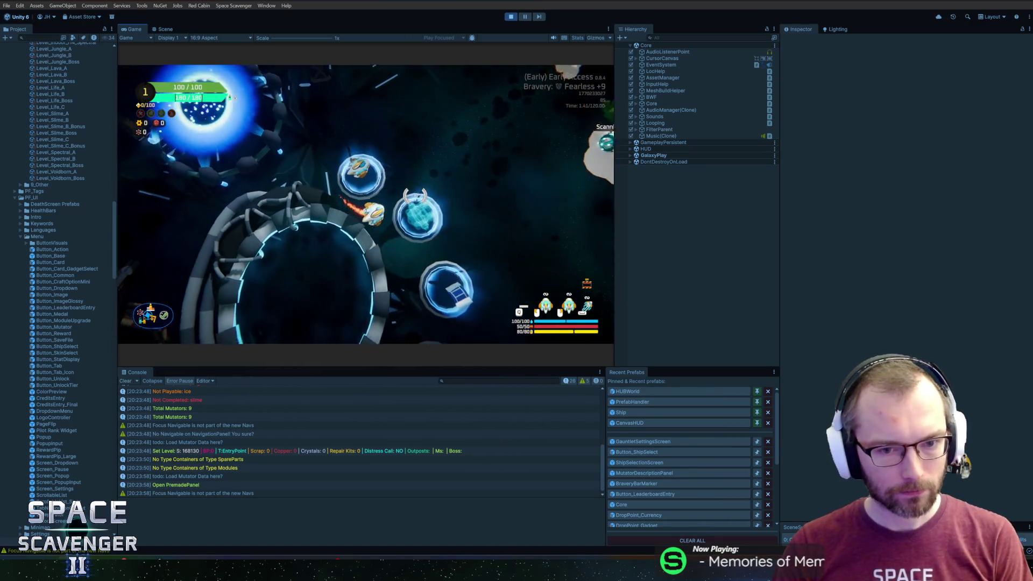
key("s")
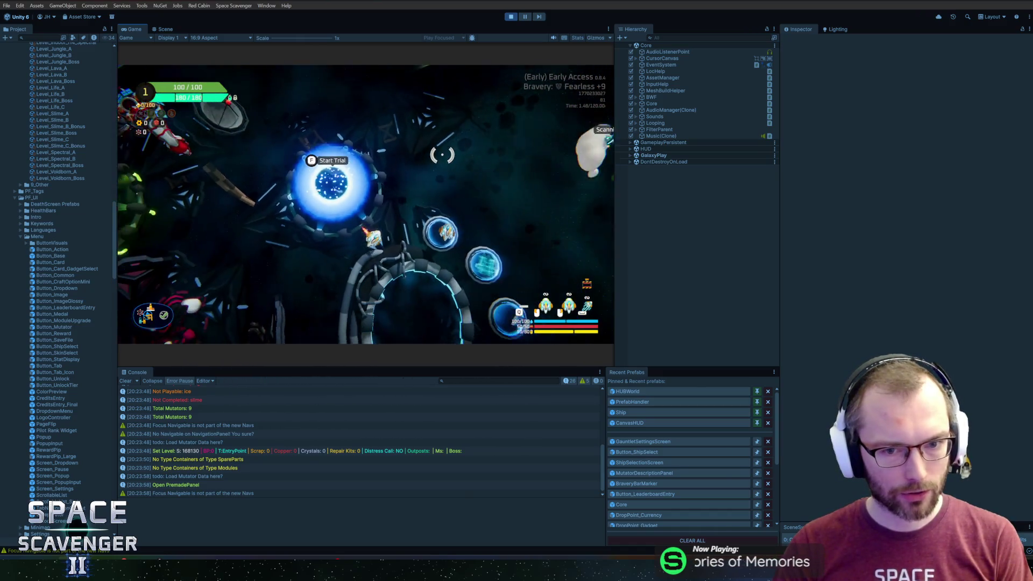
key("f")
key("Escape")
key("w")
key("w")
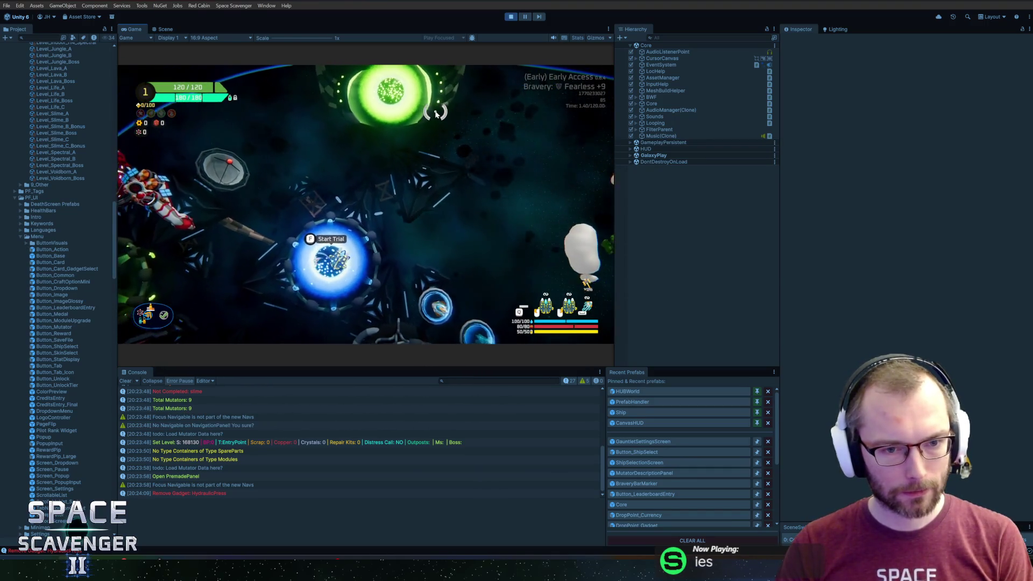
- Stop Play mode and switch over to the code editor
key("ctrl+p")
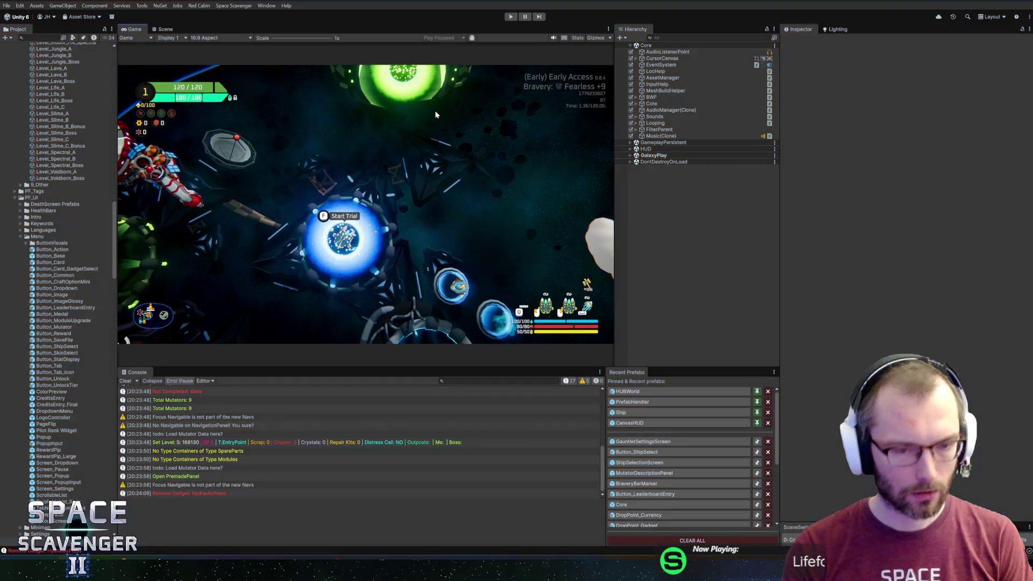
key("alt+Tab")
key("alt+Tab")
key("Tab")
key("Tab")
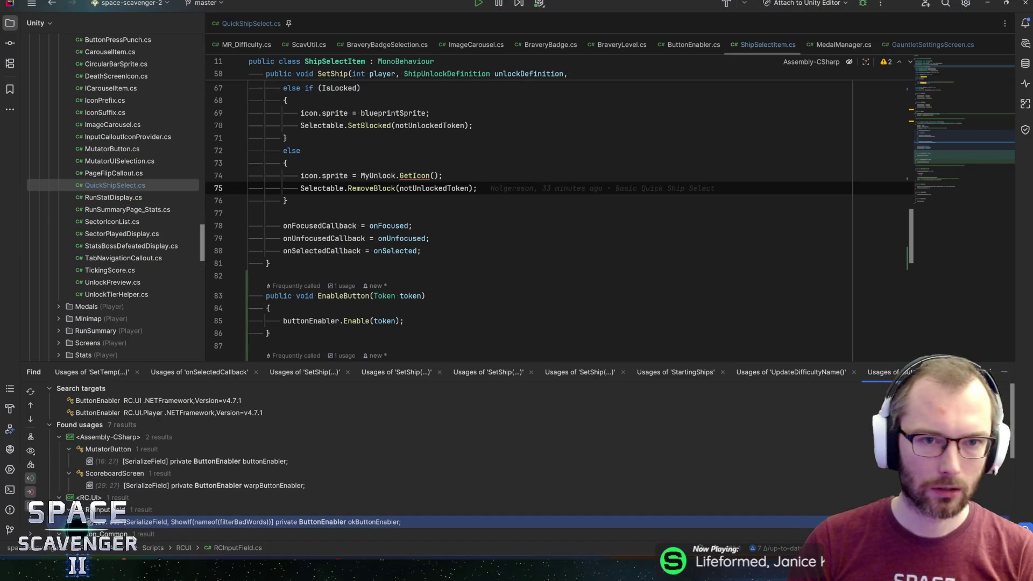
- Open the Painter class via 'inter' and inspect its shipPreviewPrefab and shipDisplay fields
key("ctrl+n")
type("painter")
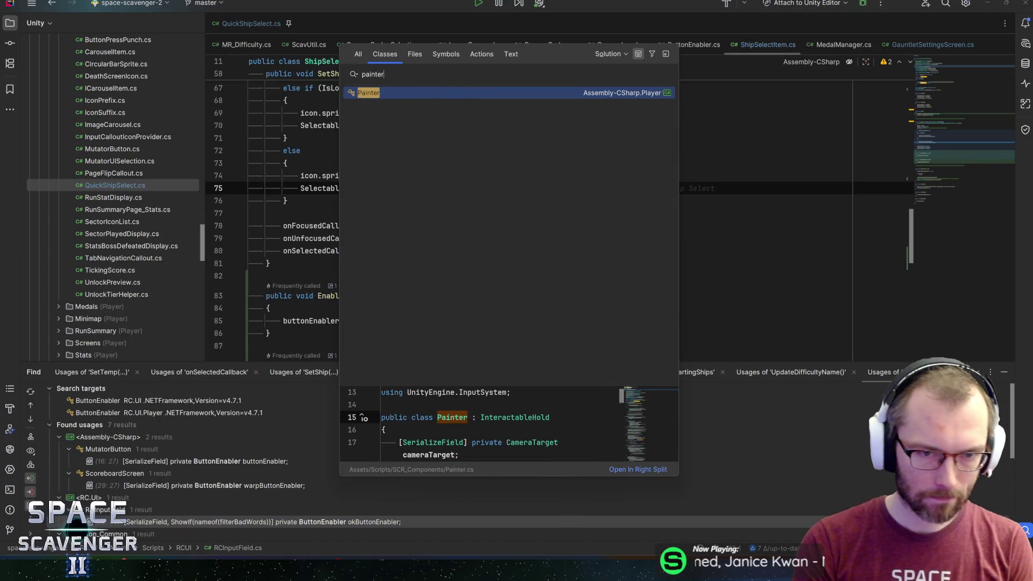
key("Return")
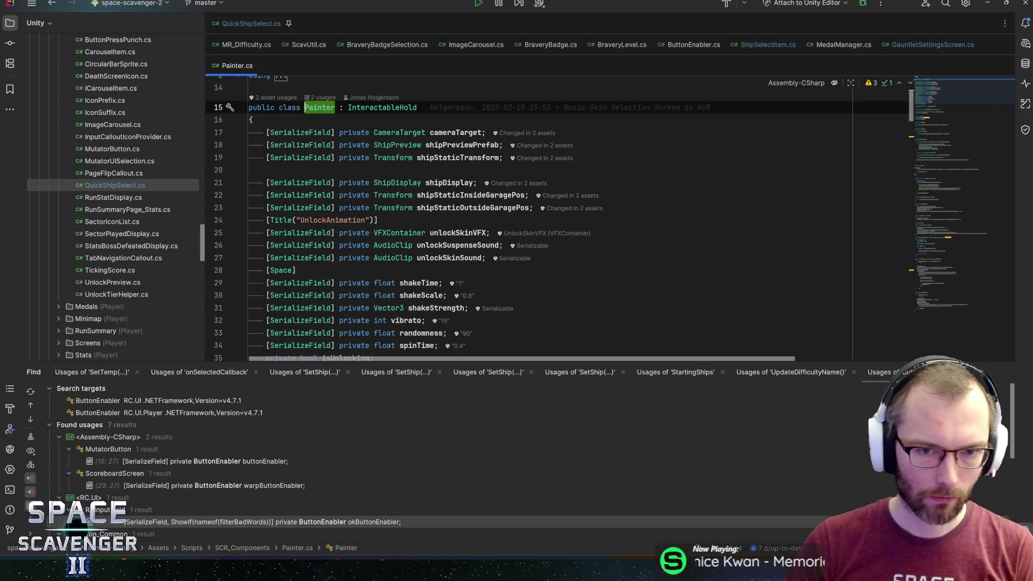
left_click(443, 145)
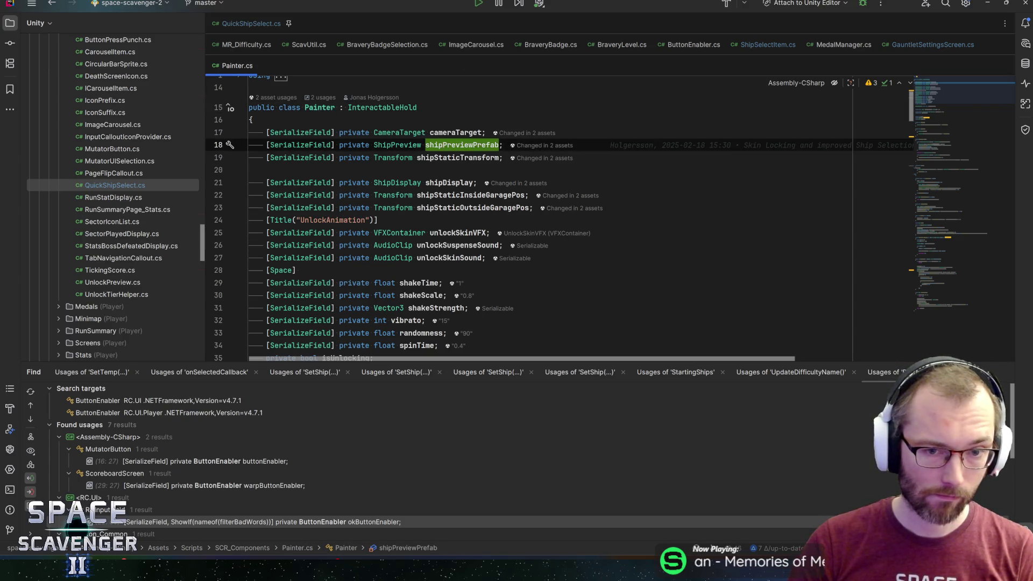
left_click(450, 183)
scroll(490, 182, "down", 4)
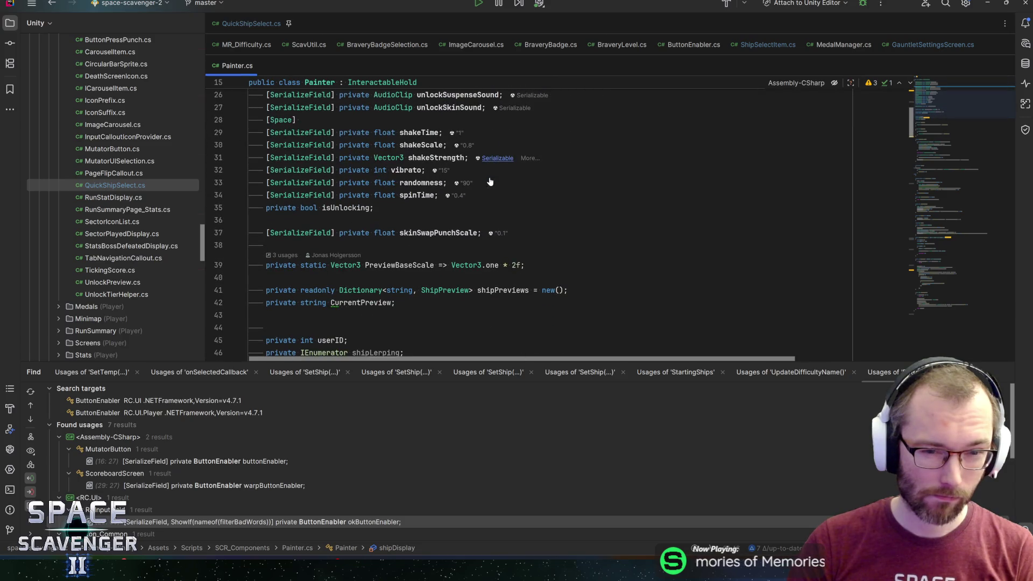
- Search the Painter file for 'setship' and look through the matches
key("ctrl+f")
type("setship")
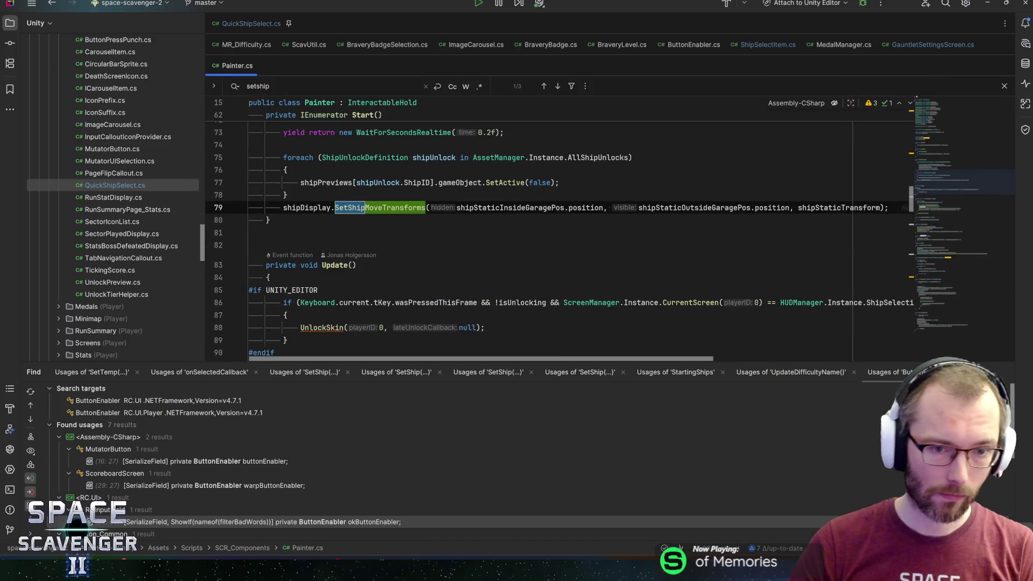
scroll(230, 246, "down", 4)
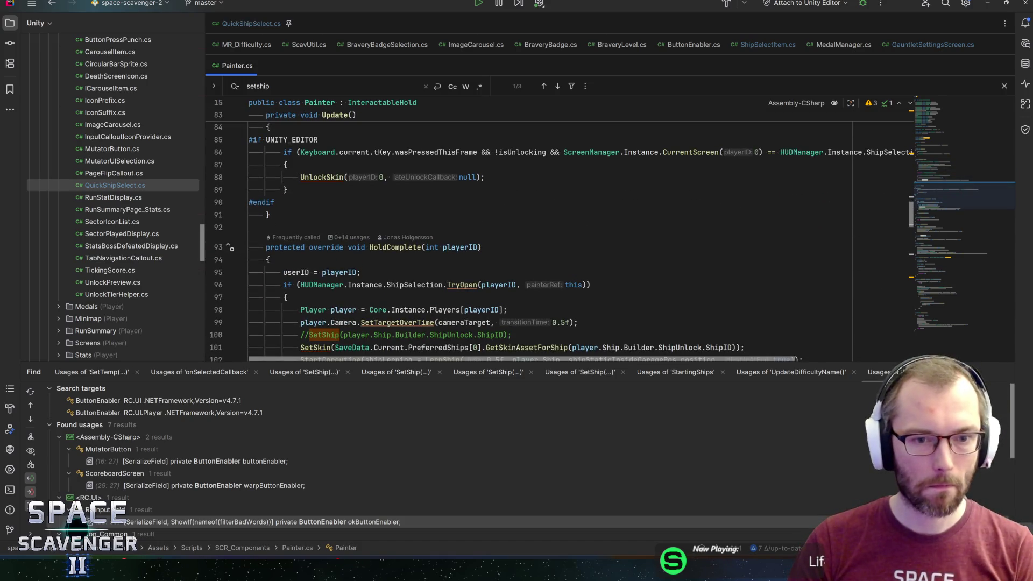
scroll(485, 232, "down", 4)
scroll(484, 231, "down", 4)
scroll(553, 234, "up", 6)
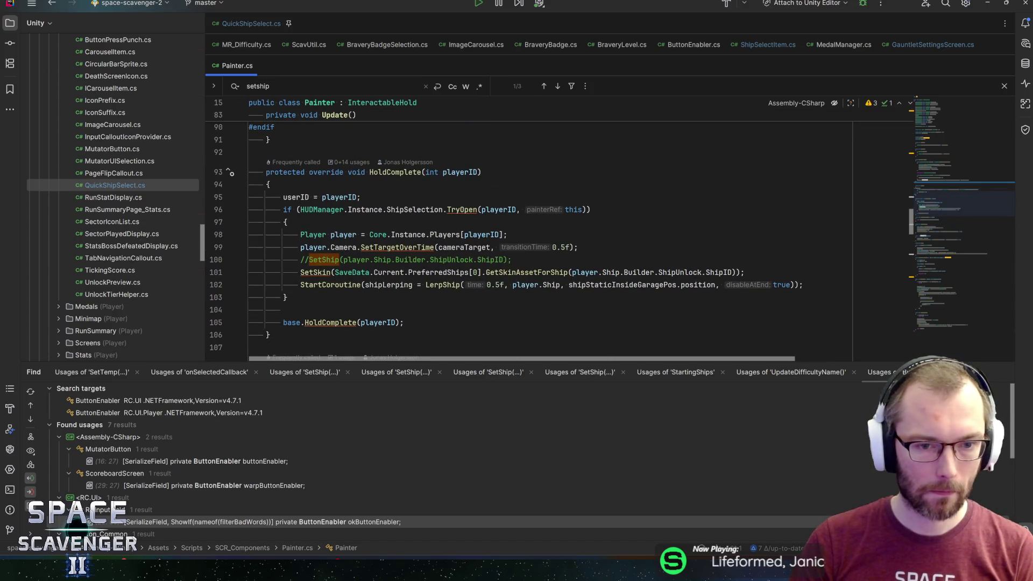
- Jump to the LerpShip definition and review its loop down to the yield return null line
key("Down")
key("Down")
key("ctrl+Right")
key("ctrl+Right")
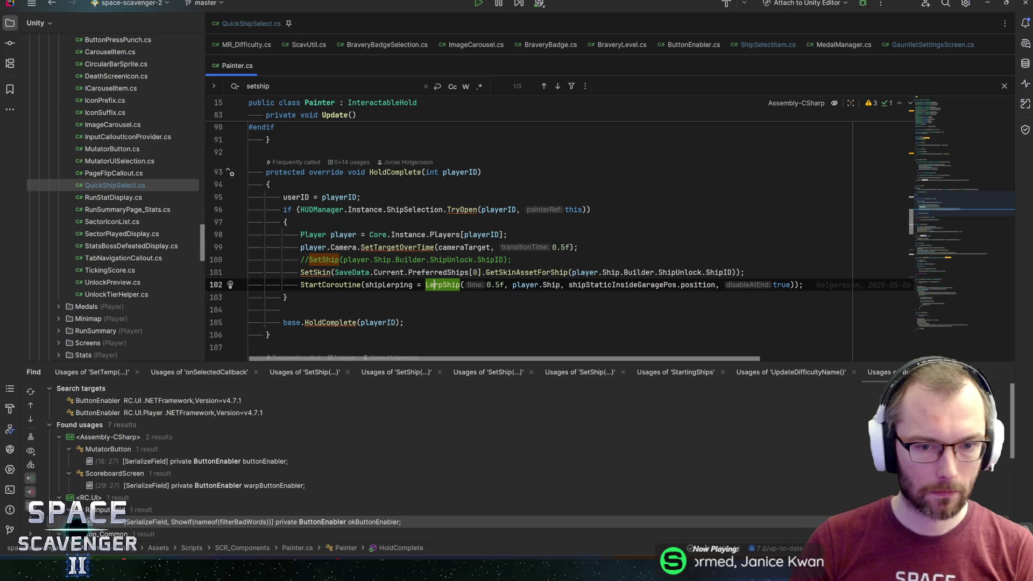
key("ctrl+b")
scroll(405, 272, "down", 3)
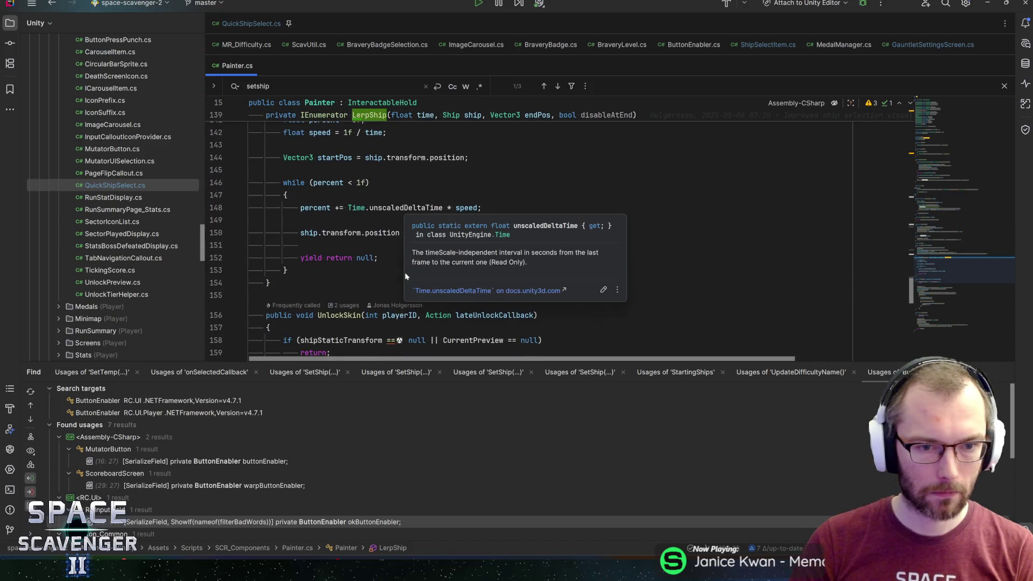
left_click(404, 271)
left_click(379, 258)
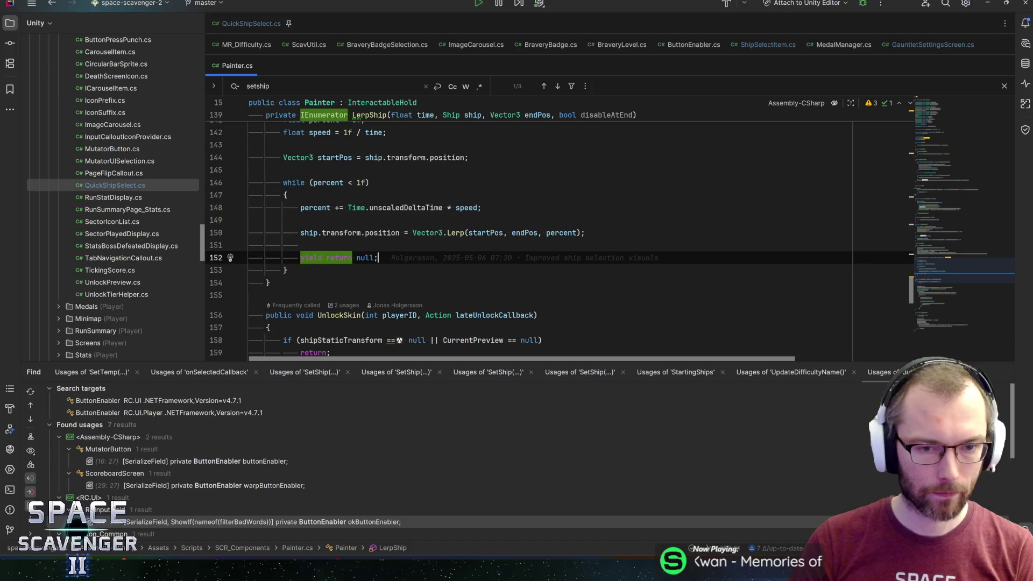
- Open ShipPodium via 'podi' and jump from its OnEnable subscription to the OnShipPreferenceChanged handler
key("ctrl+n")
type("podi")
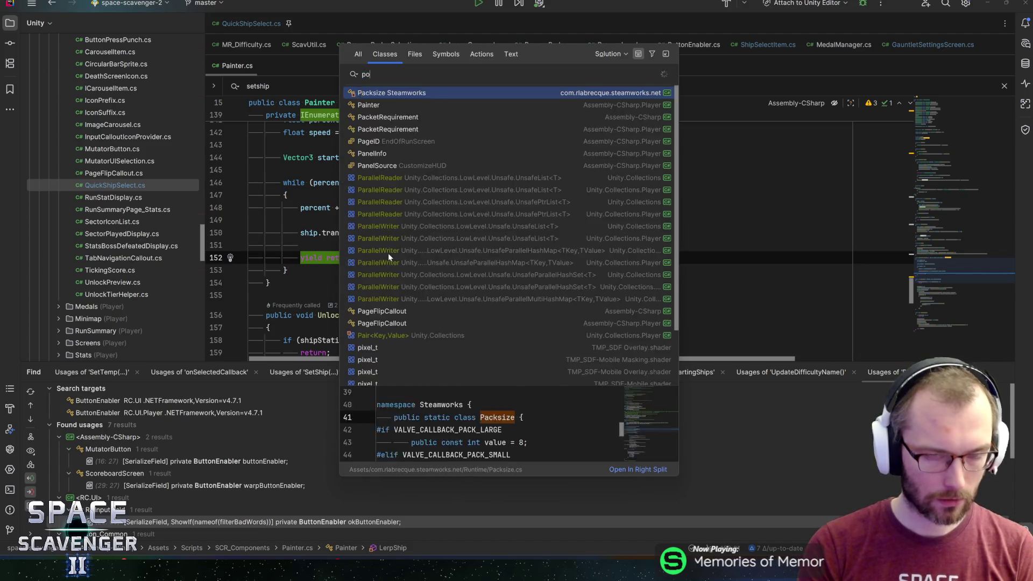
key("Return")
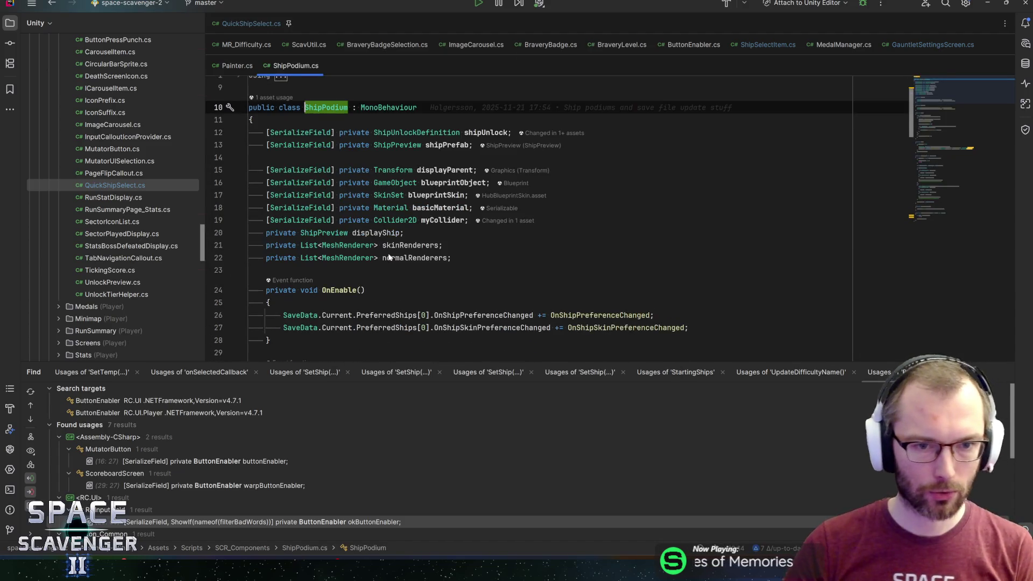
scroll(389, 257, "down", 3)
left_click(495, 215)
key("Up")
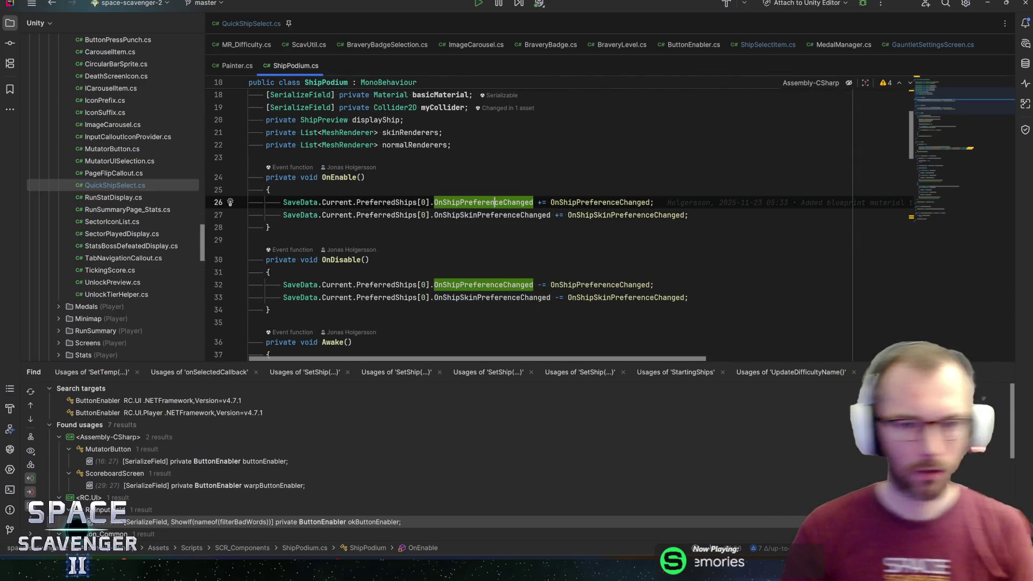
key("Down")
key("Up")
left_click(651, 203)
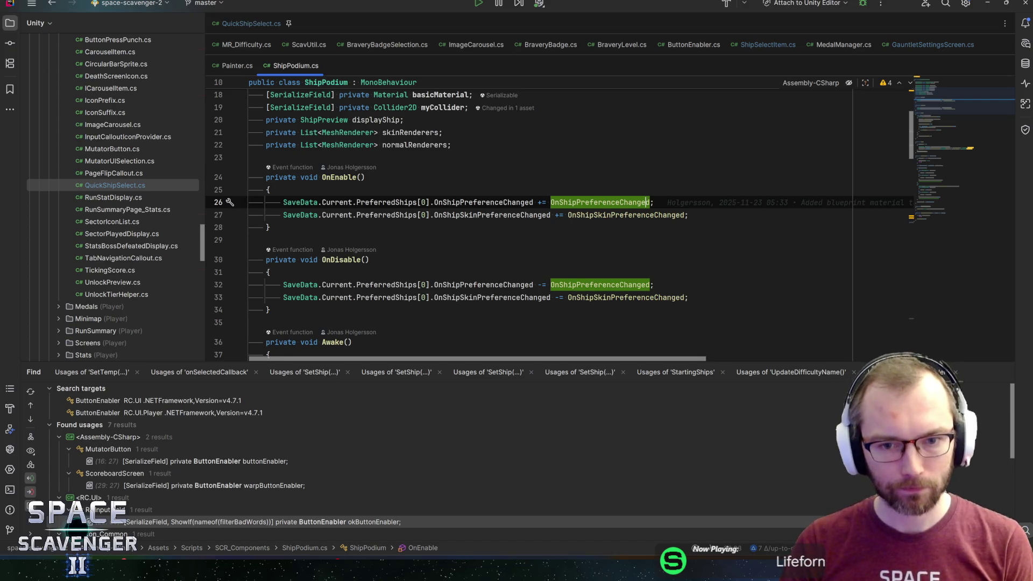
key("ctrl+b")
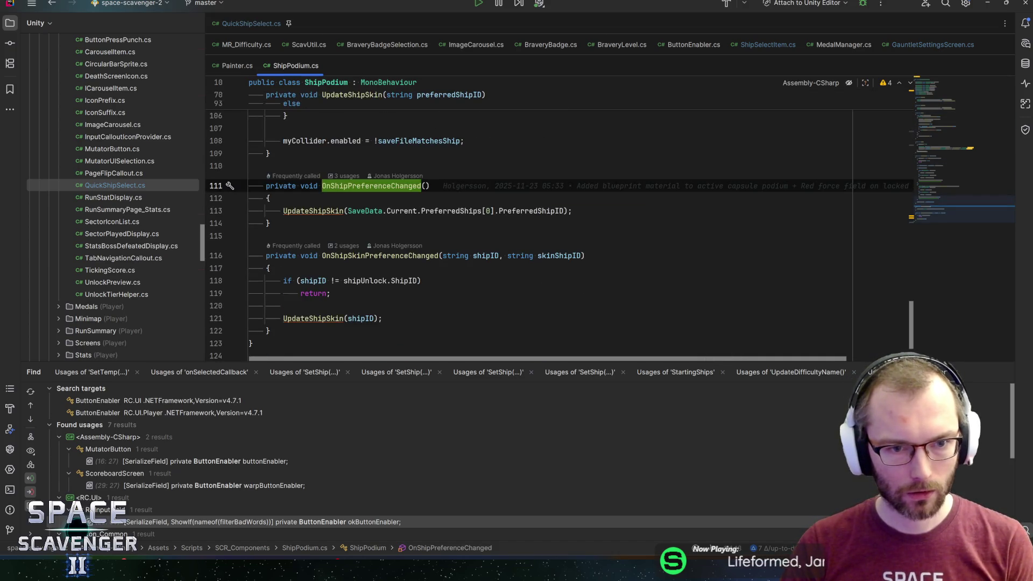
scroll(560, 237, "up", 6)
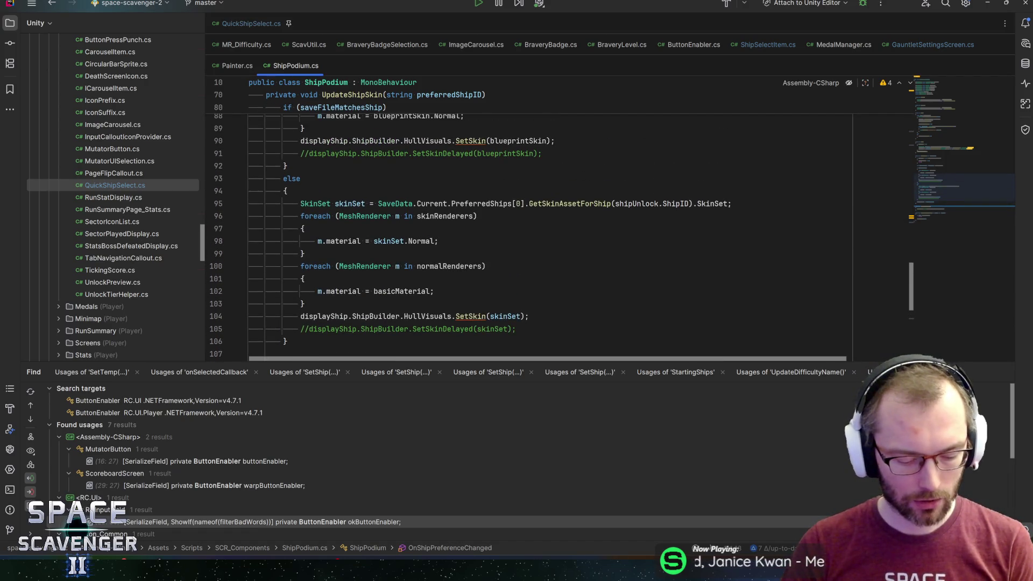
key("alt+Tab")
key("alt+Tab")
key("Tab")
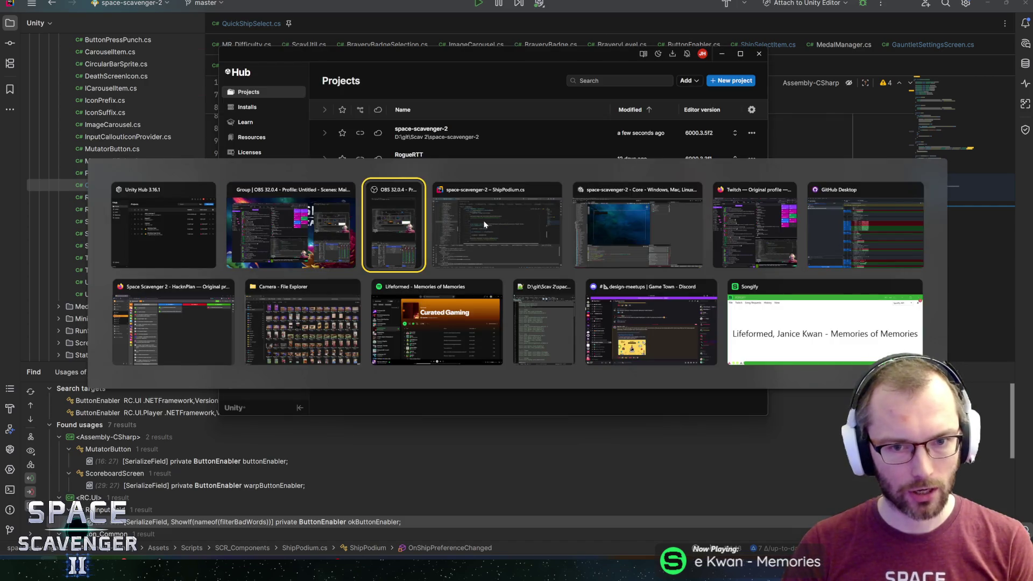
- Return to the Unity Editor and open the HUBWorld prefab
key("Tab")
key("Tab")
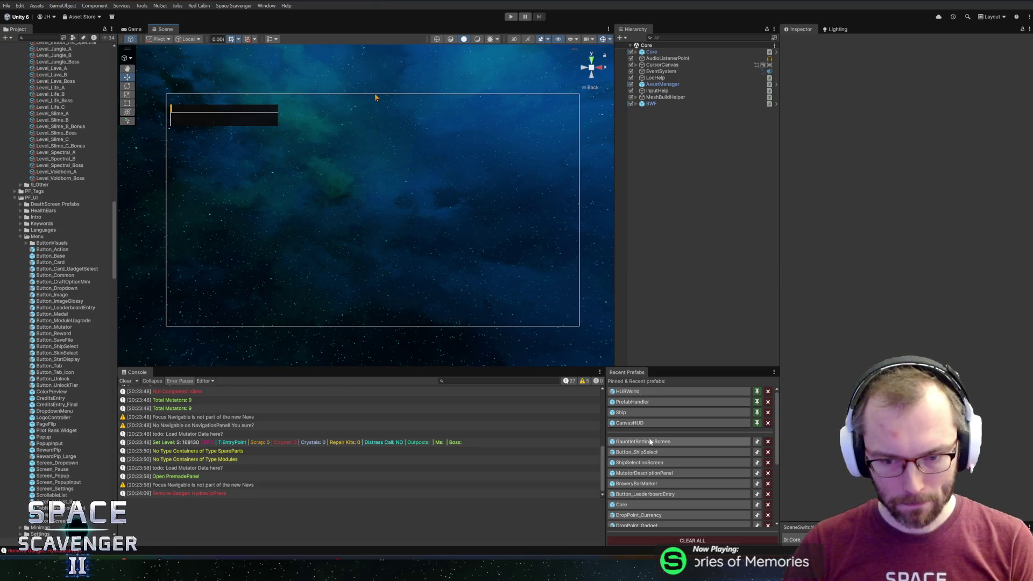
key("alt+Tab")
key("alt+shift+Tab")
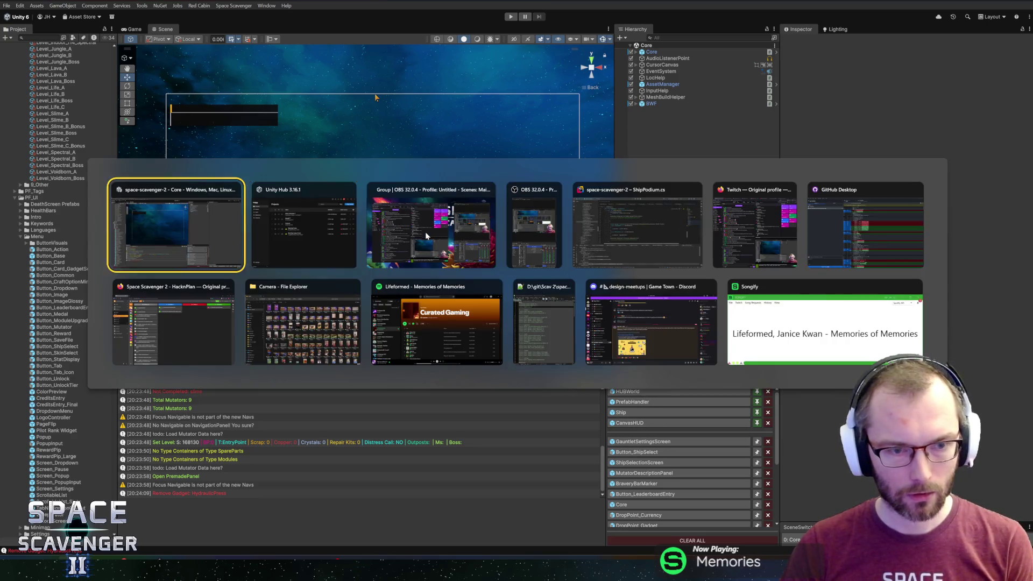
left_click(635, 391)
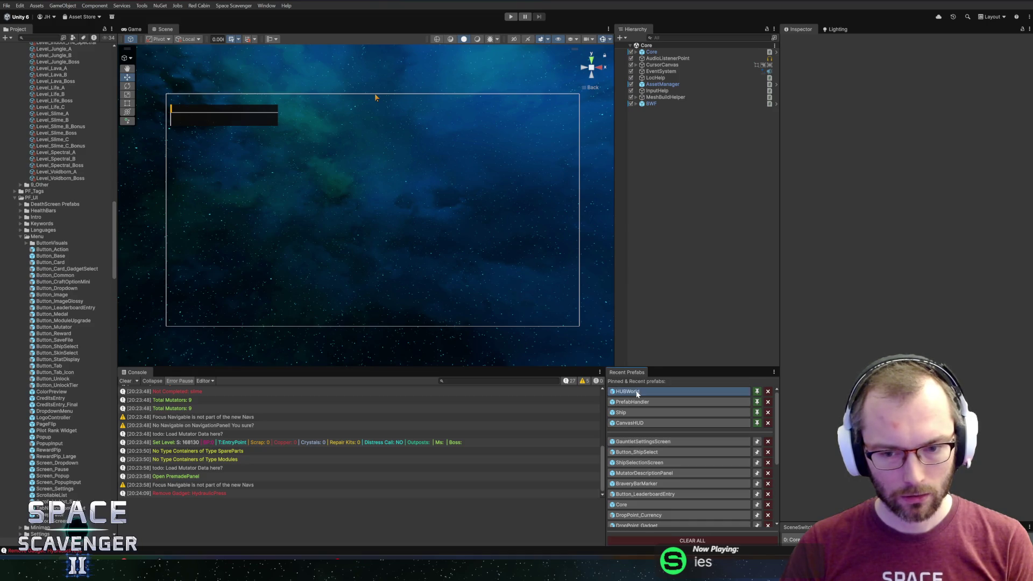
scroll(377, 213, "up", 4)
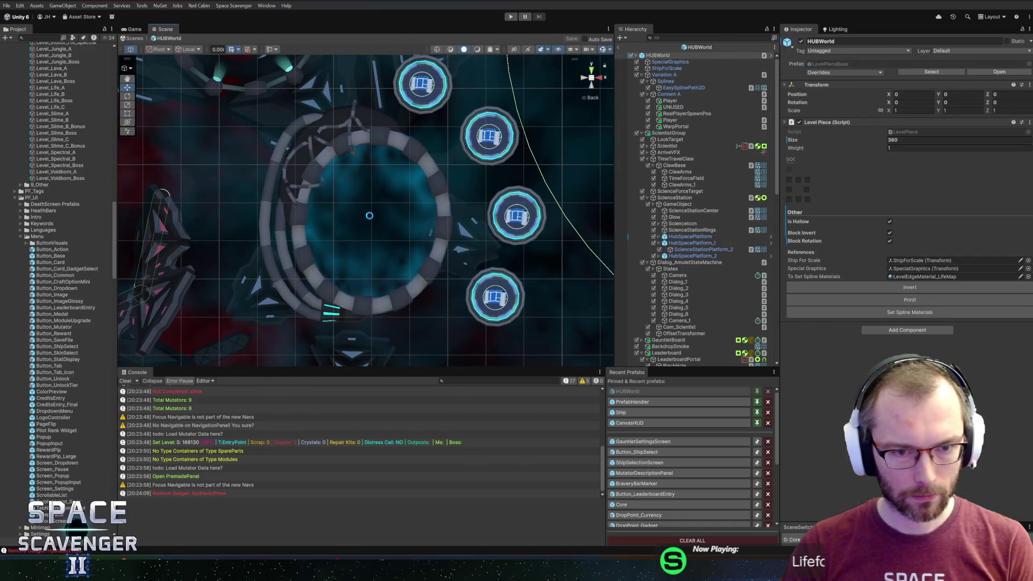
- Select the ForceField object in the ring, then the Painter object, before switching to Rider
right_click(370, 216)
left_click(393, 222)
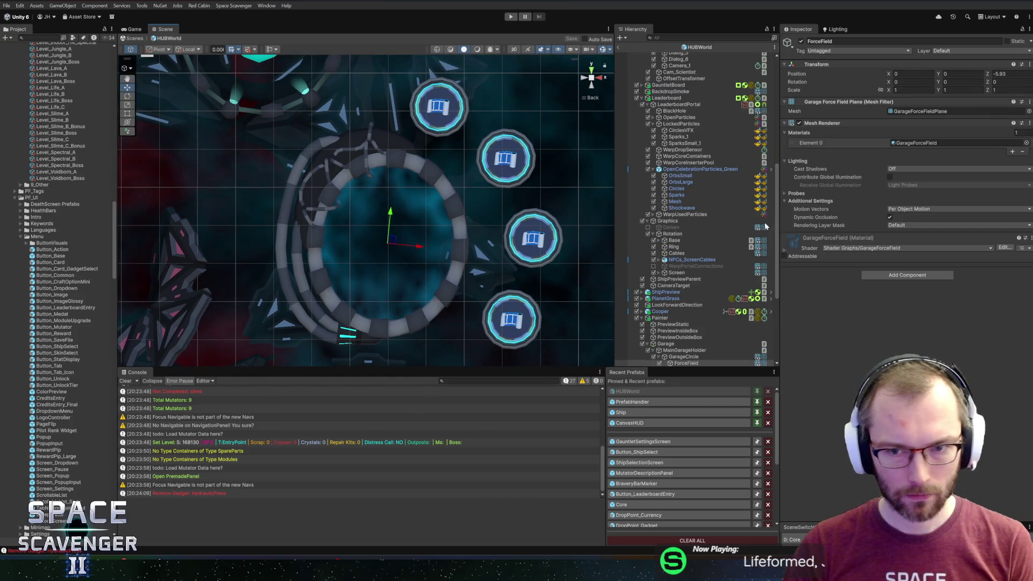
left_click(664, 173)
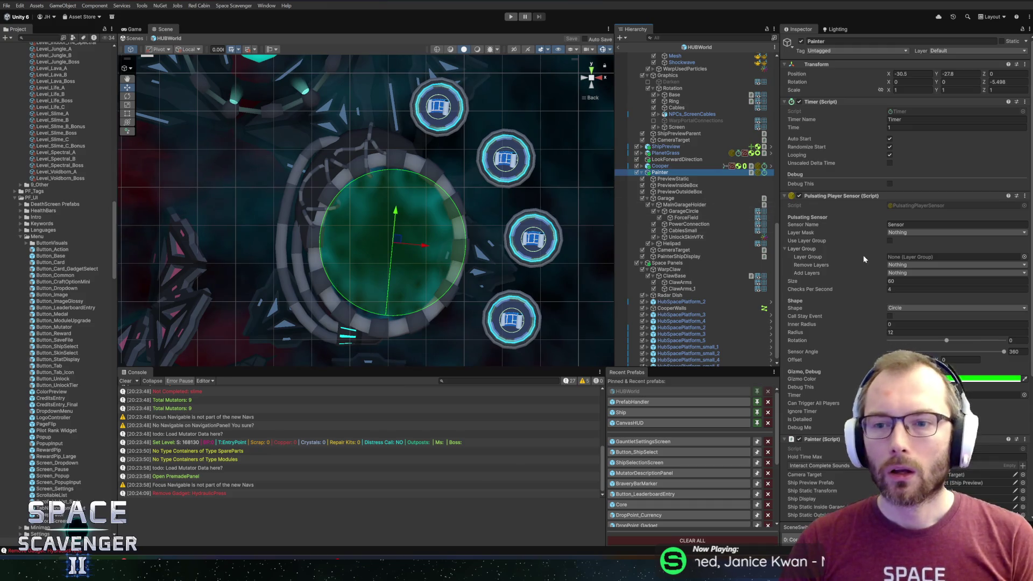
scroll(861, 258, "down", 5)
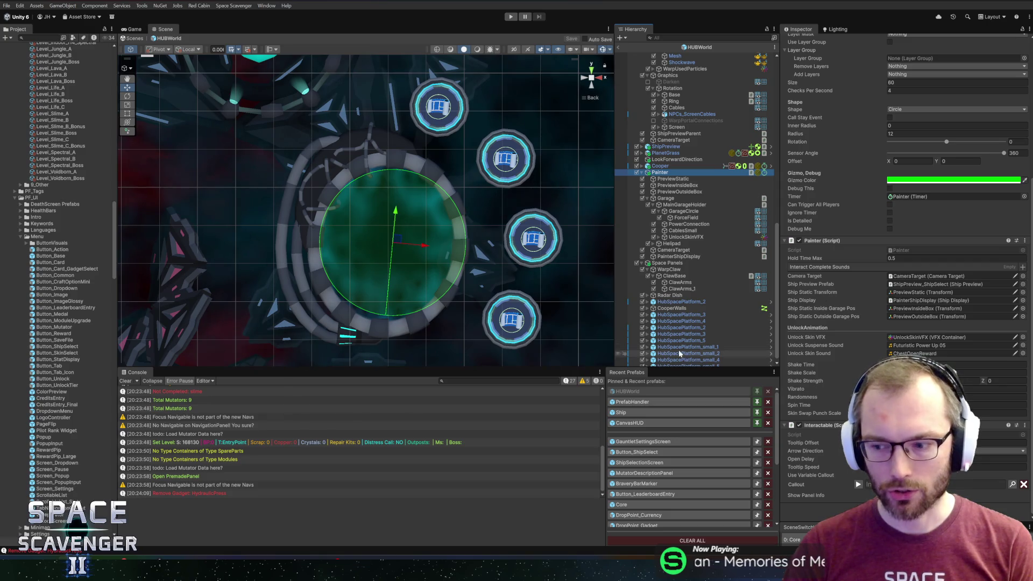
left_click(104, 558)
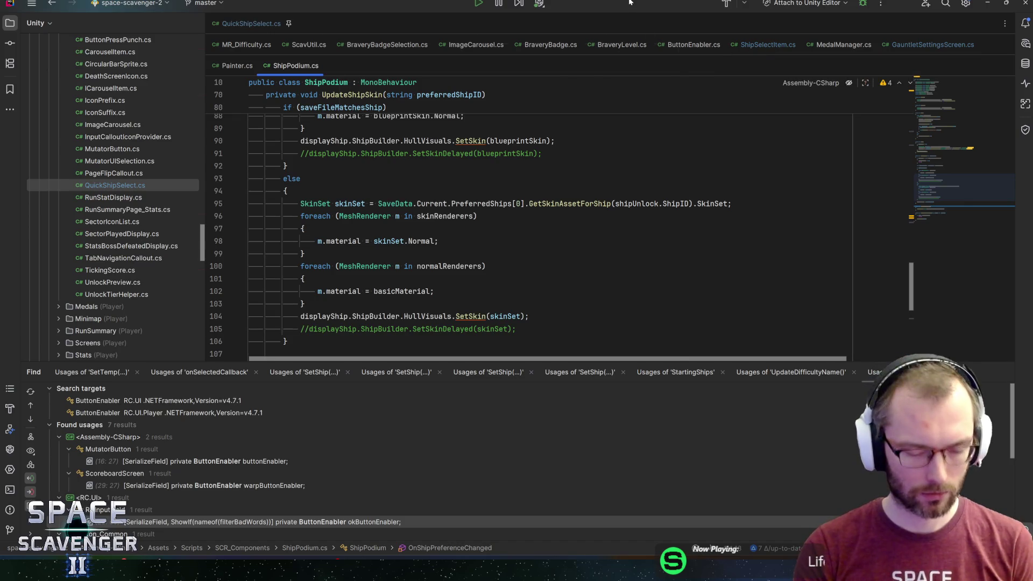
- Open the ShipSelectScreen class via 'shipselec' and inspect its painter and unlockSkinSound fields
key("ctrl+n")
type("shipselec")
key("Down")
key("Down")
key("Return")
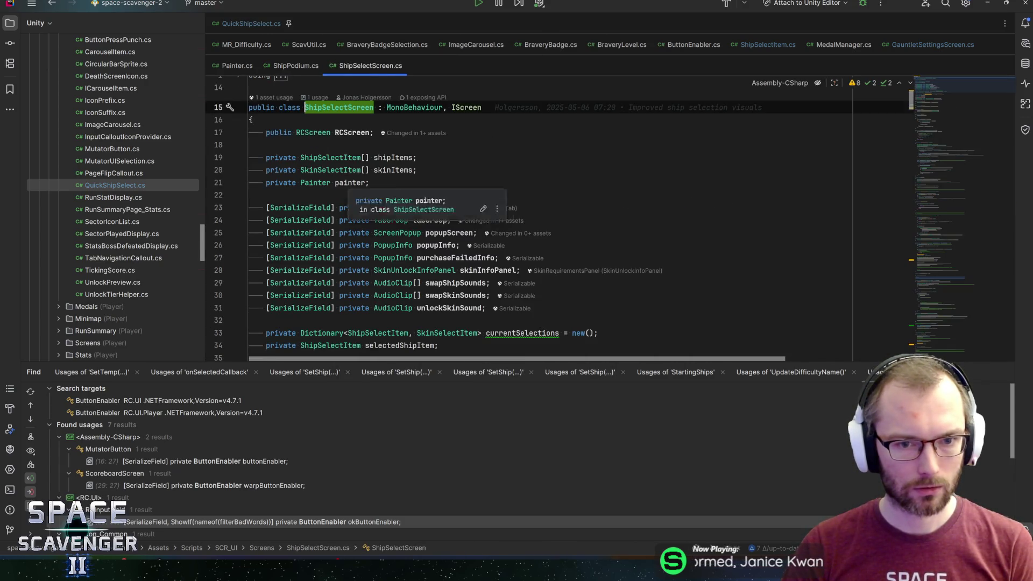
left_click(366, 183)
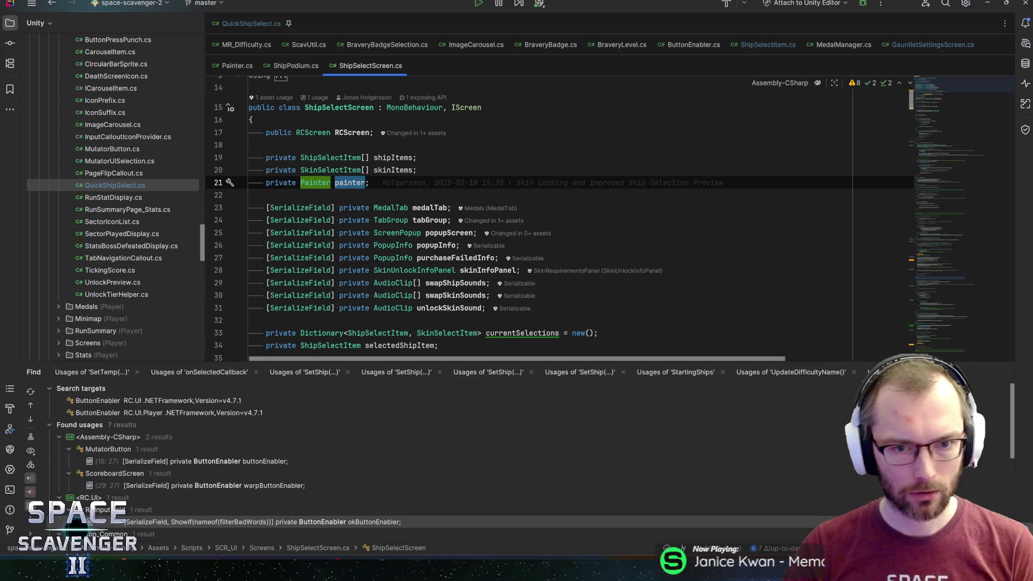
scroll(560, 218, "down", 2)
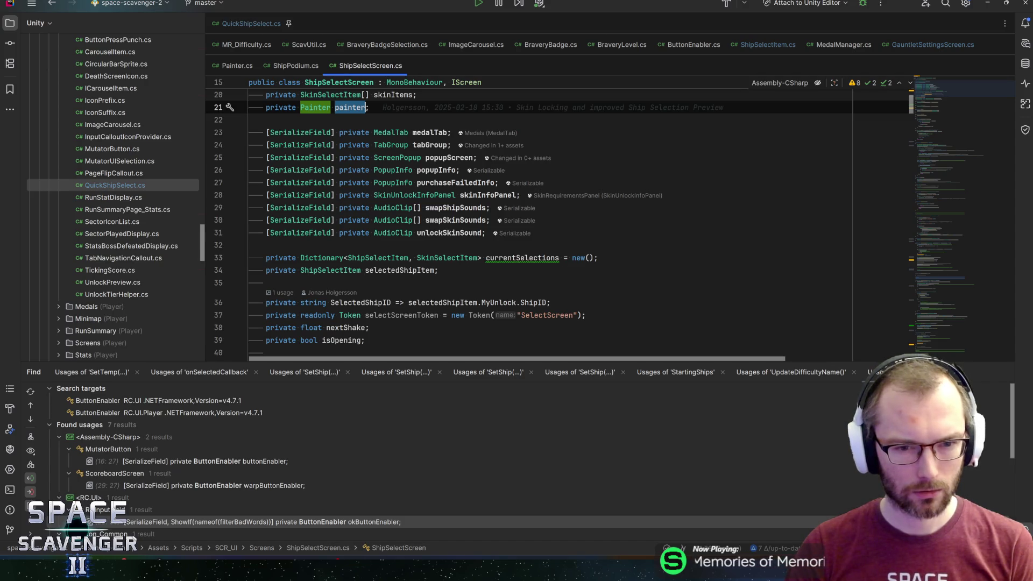
left_click(430, 232)
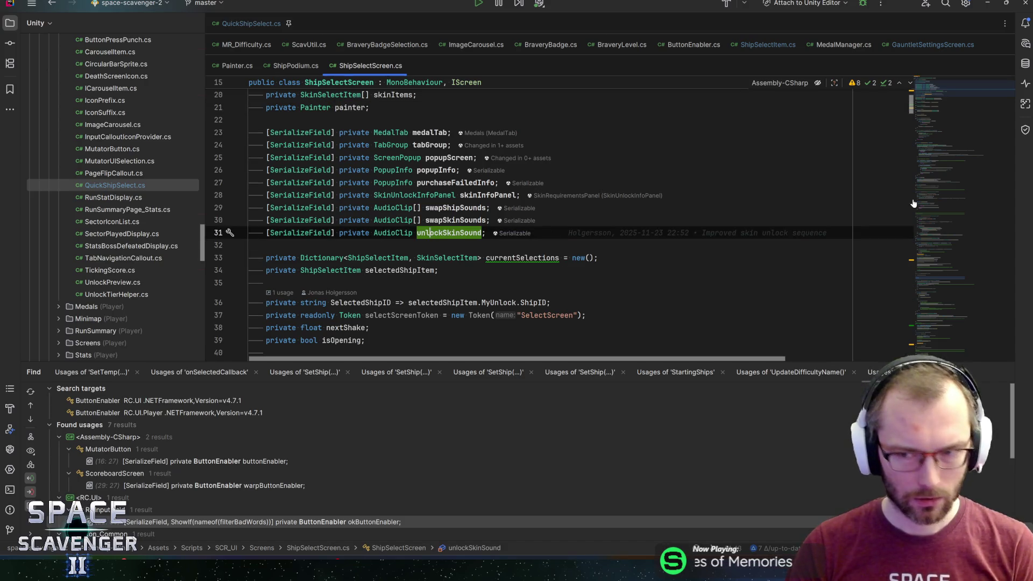
- Scroll down through ShipSelectScreen and jump to the OnShipSelected method
scroll(430, 233, "down", 2)
scroll(560, 226, "down", 4)
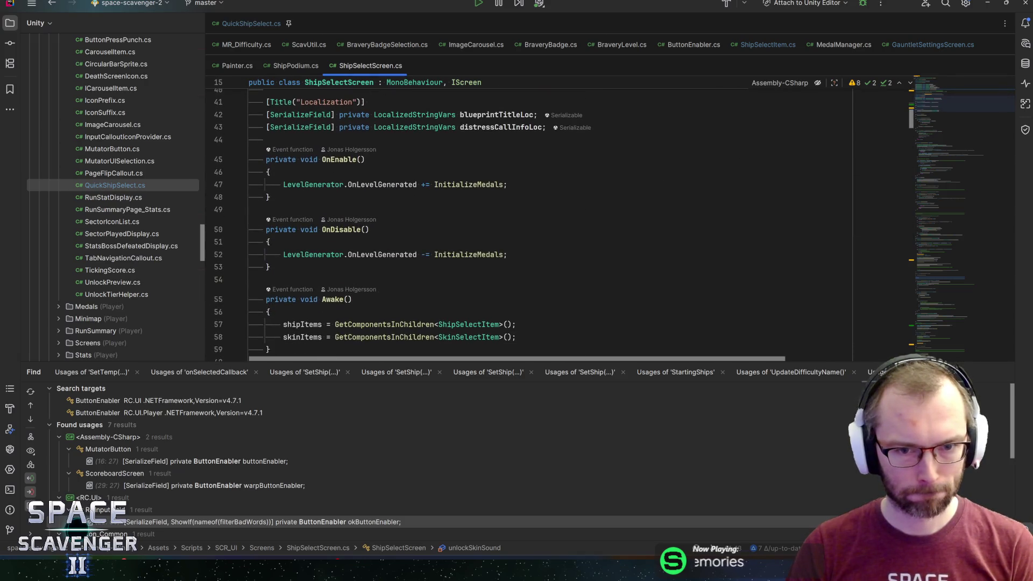
scroll(538, 226, "down", 5)
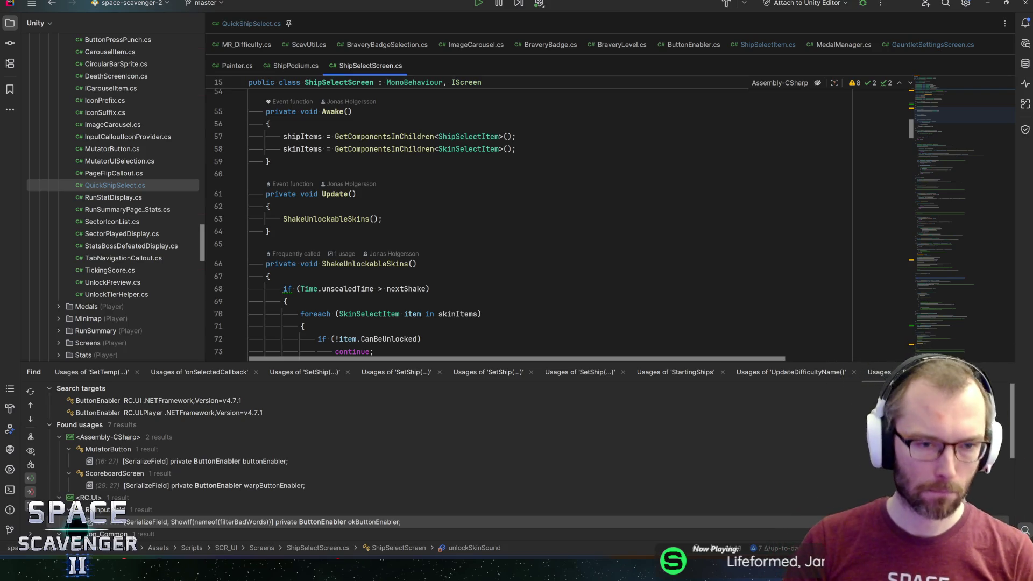
scroll(560, 226, "down", 2)
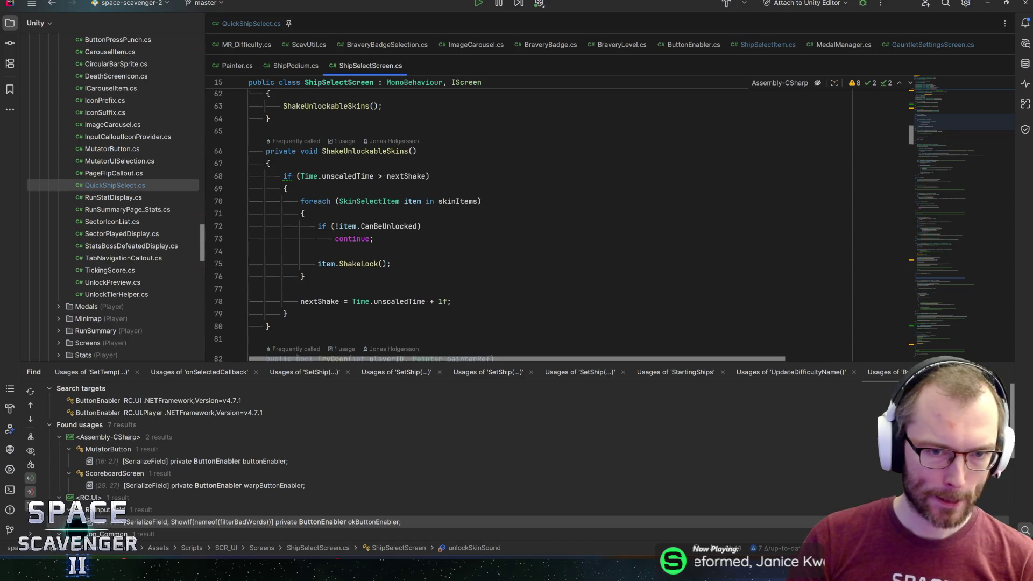
scroll(538, 226, "down", 5)
scroll(539, 226, "down", 8)
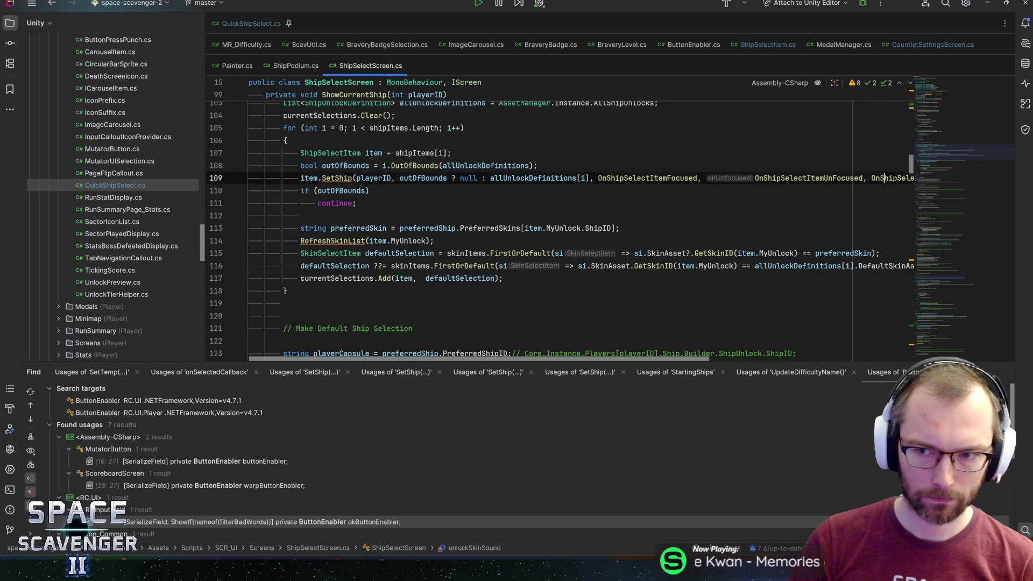
key("ctrl+b")
scroll(560, 225, "down", 2)
scroll(559, 225, "down", 3)
- Inspect forceSelectShip, selectedShipItem, the ship variable, DetachAndDestroyAllModules and the CreateShip call in OnShipSelected
left_click(323, 206)
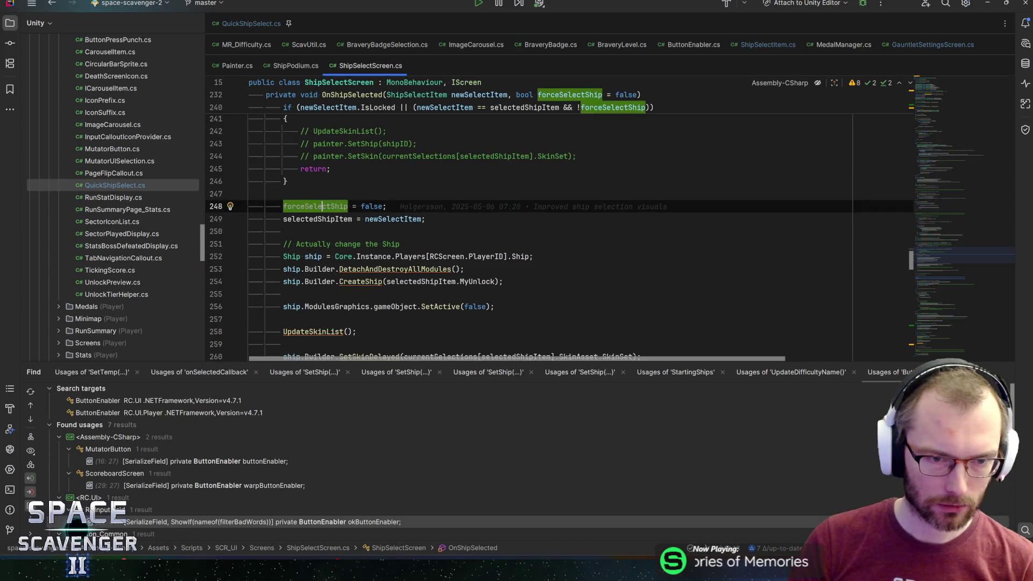
left_click(322, 219)
left_click(305, 256)
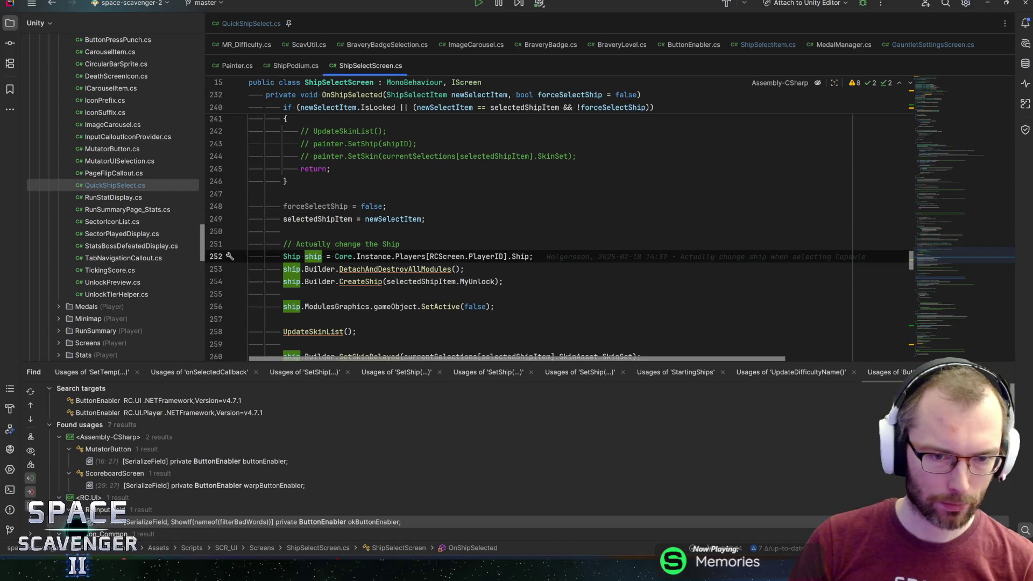
left_click(373, 256)
scroll(373, 256, "down", 1)
left_click(317, 219)
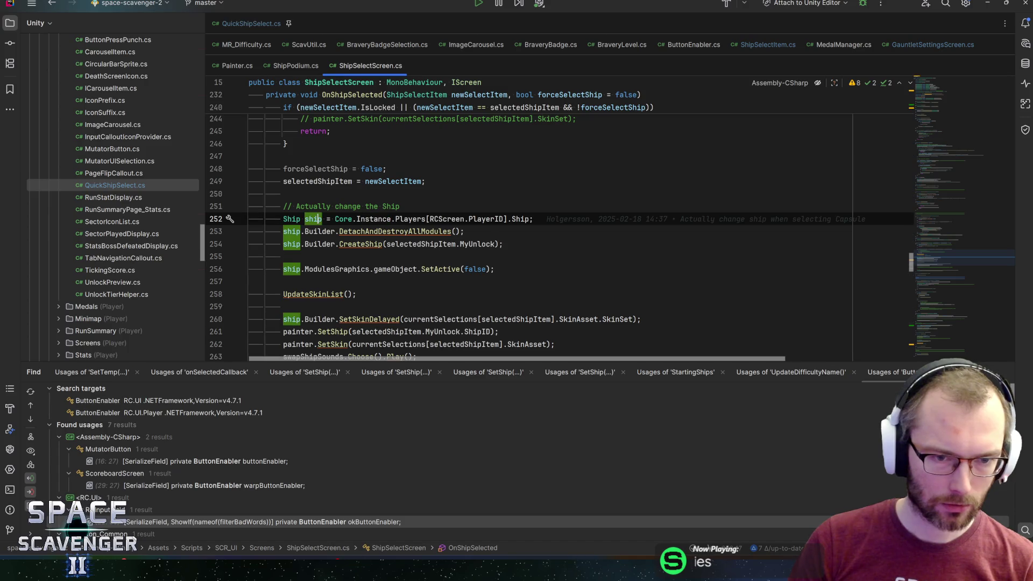
left_click(520, 219)
left_click(291, 231)
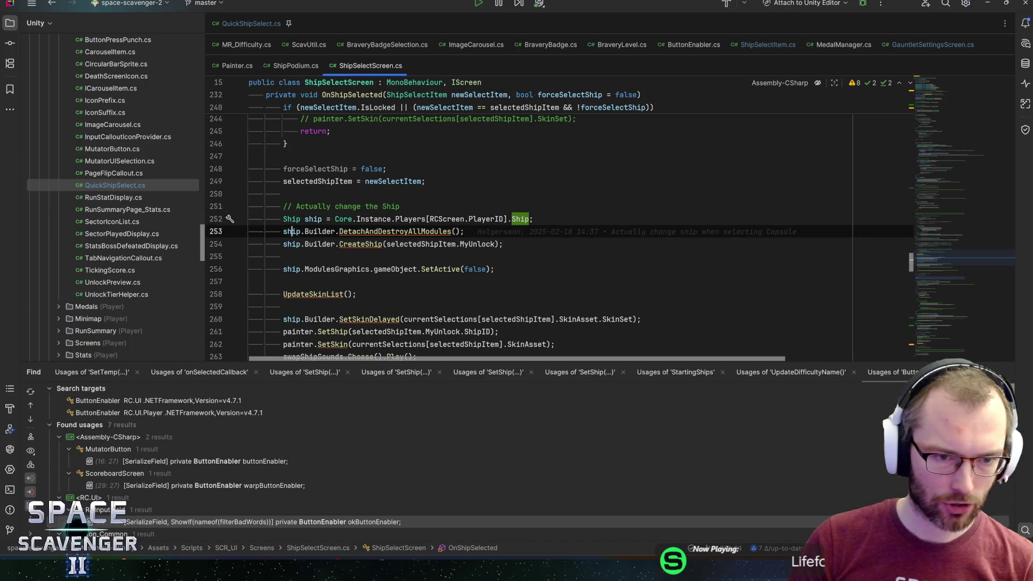
left_click(365, 231)
left_click(366, 243)
key("ctrl+Right")
key("ctrl+Right")
key("ctrl+Right")
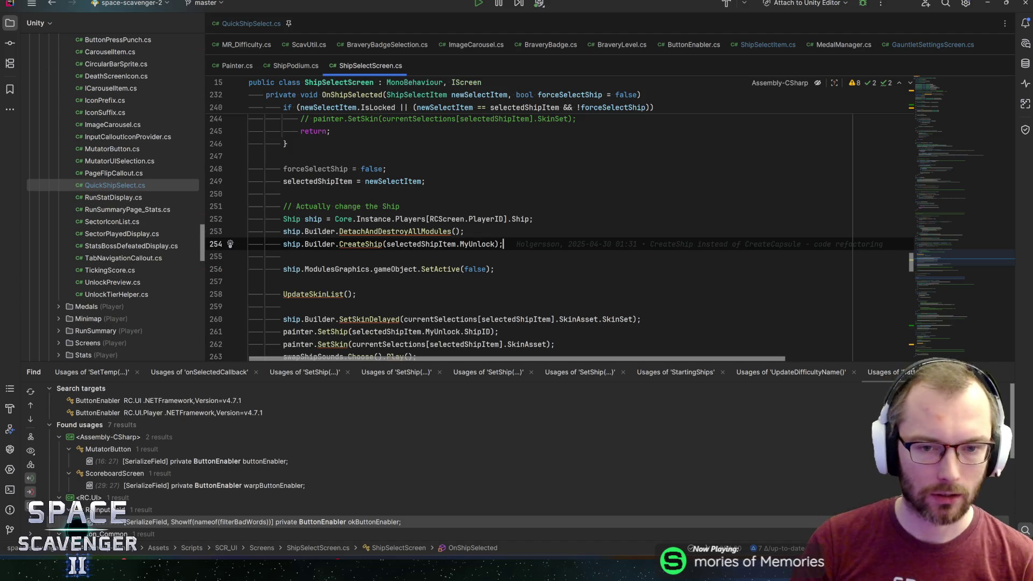
- Step back and forth through lines 252 to 257 of OnShipSelected
left_click(463, 231)
left_click(533, 219)
scroll(560, 226, "down", 2)
scroll(560, 226, "up", 2)
left_click(464, 231)
left_click(503, 244)
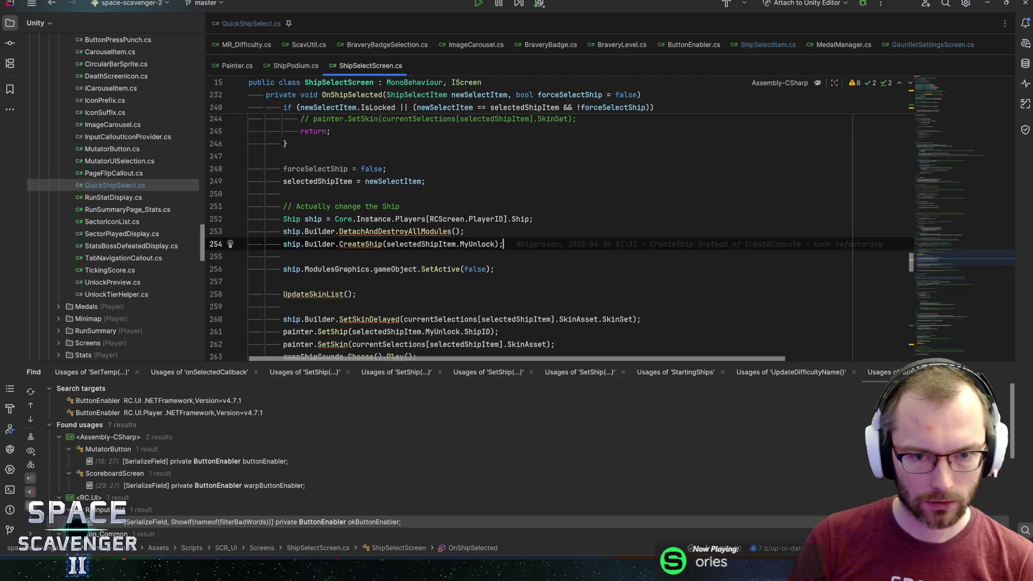
scroll(560, 238, "down", 2)
left_click(464, 156)
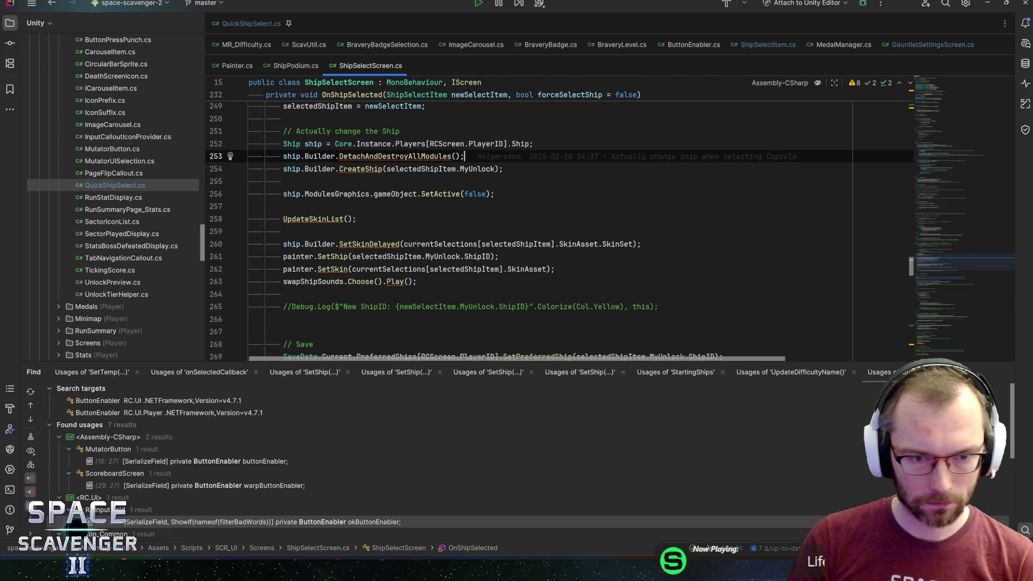
left_click(249, 206)
key("Down")
key("Up")
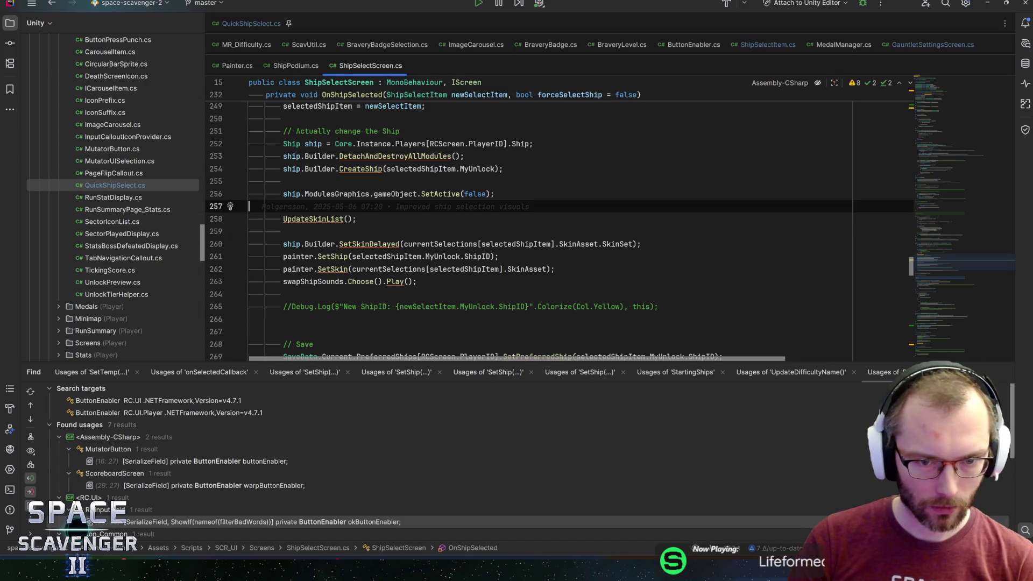
key("Up")
key("Up")
key("Up")
key("Down")
key("Down")
key("Down")
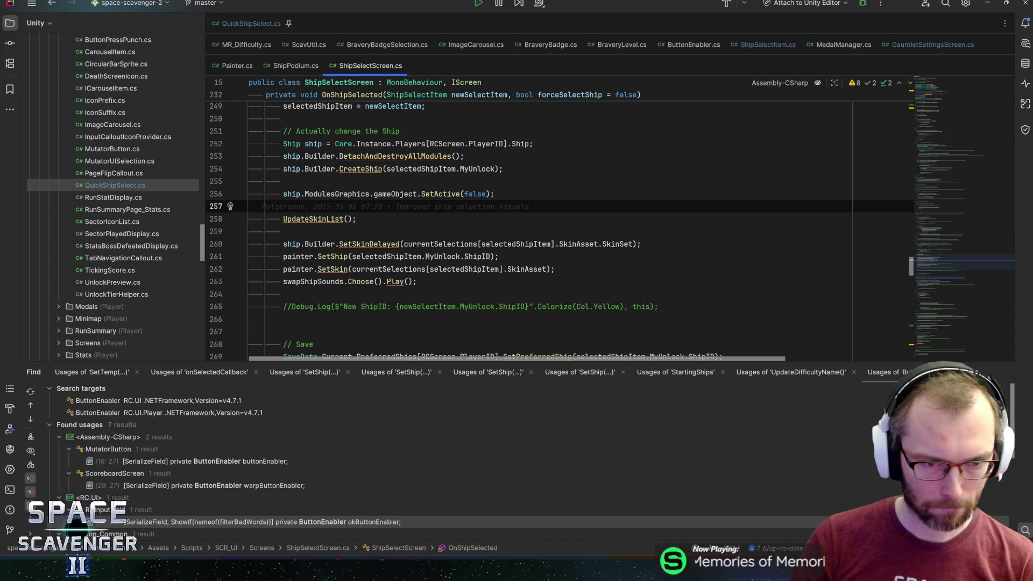
- Review the SetSkinDelayed call and the UpdateSkinList lines 260 to 263
left_click(360, 244)
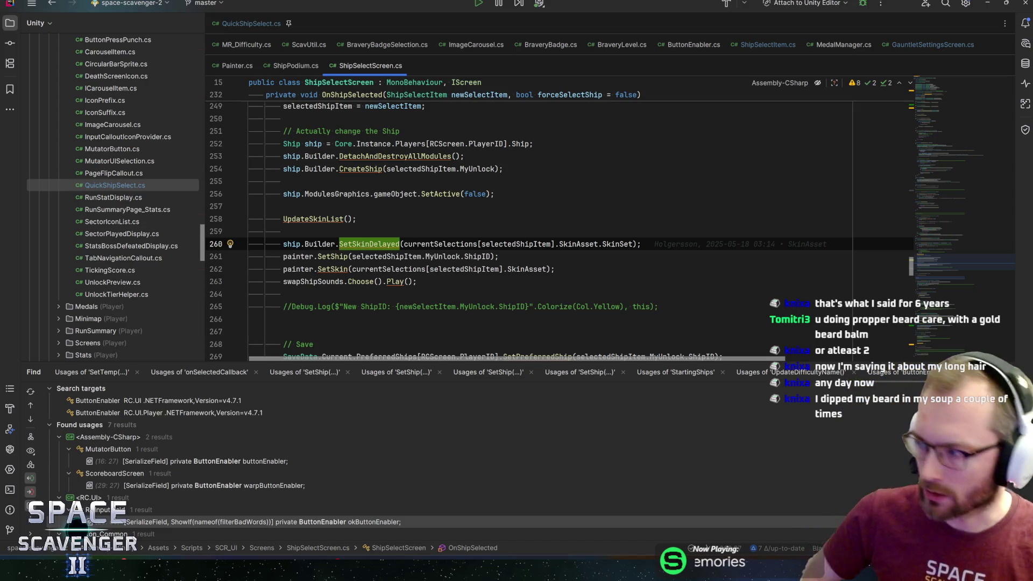
left_click(417, 281)
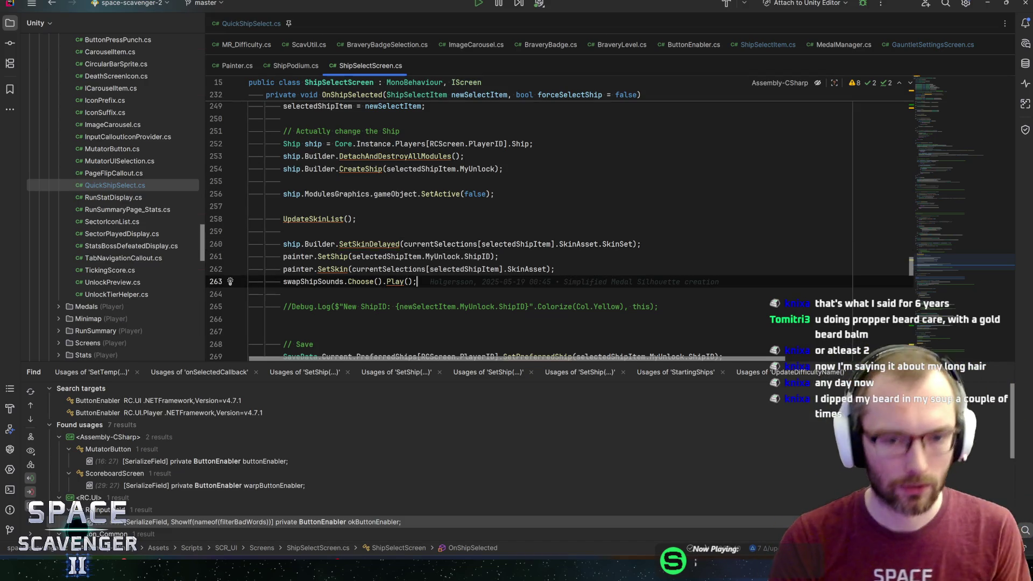
key("Up")
key("Up")
key("End")
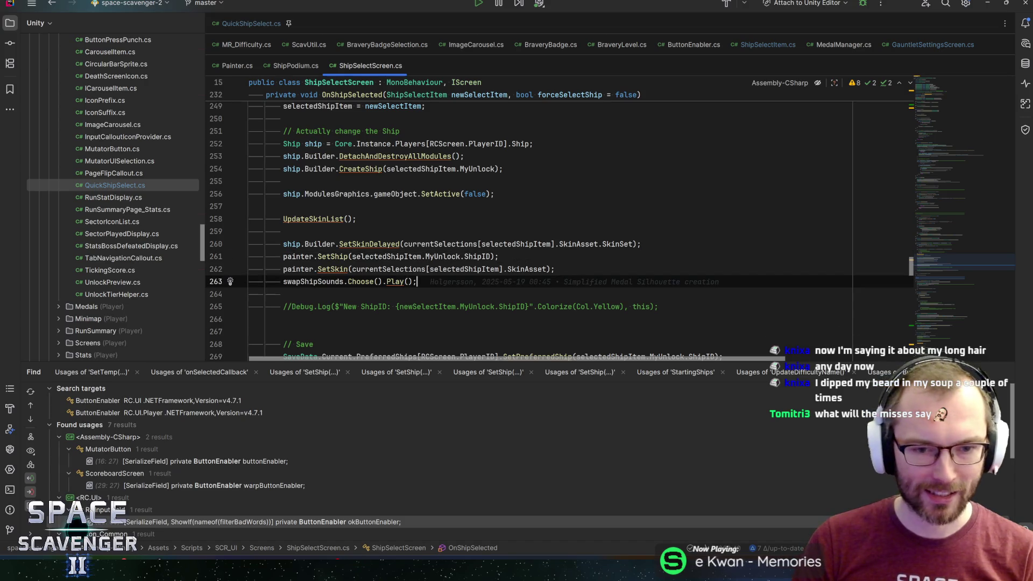
left_click(555, 269)
left_click(500, 257)
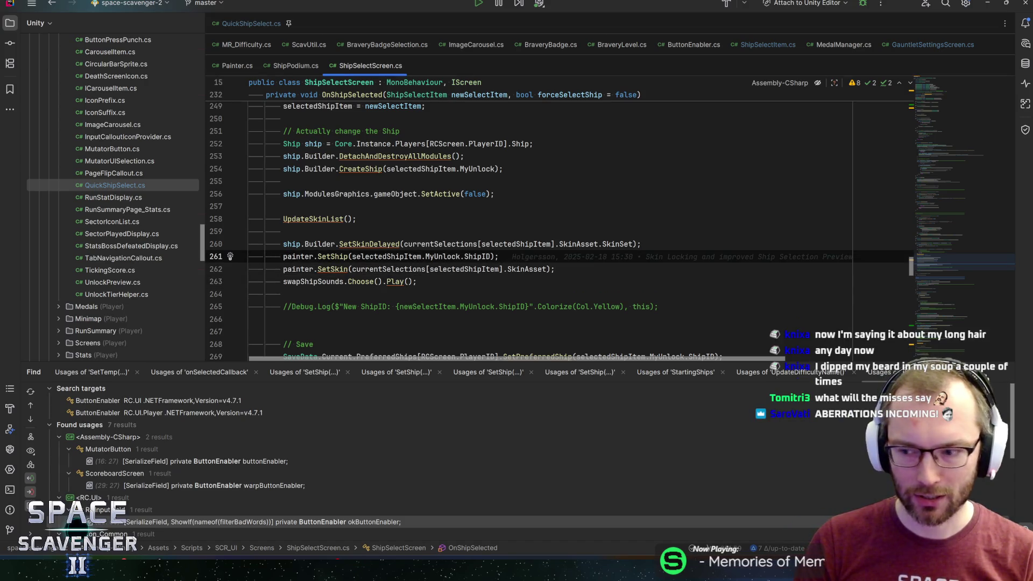
key("Up")
key("Up")
key("Up")
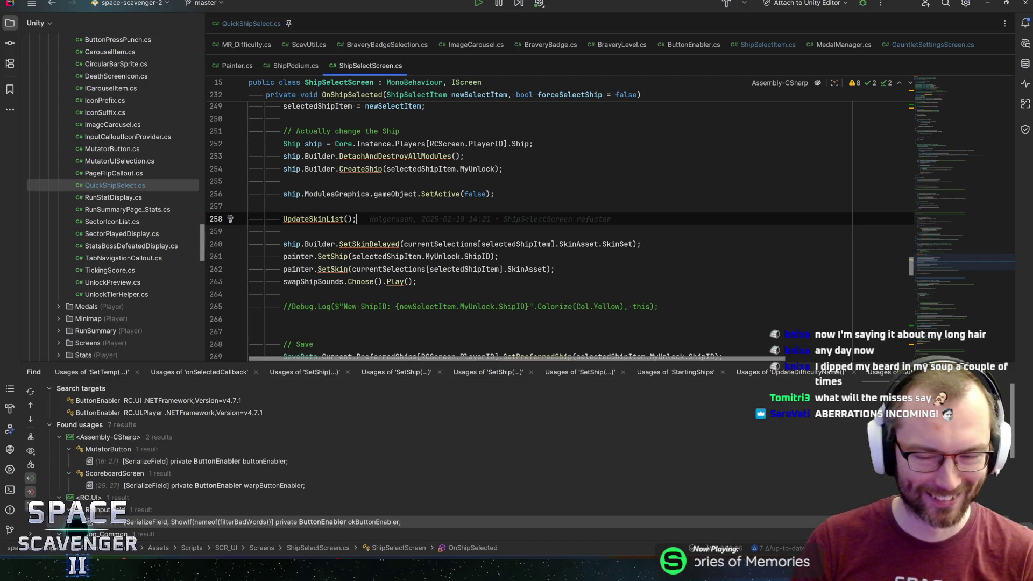
left_click(642, 204)
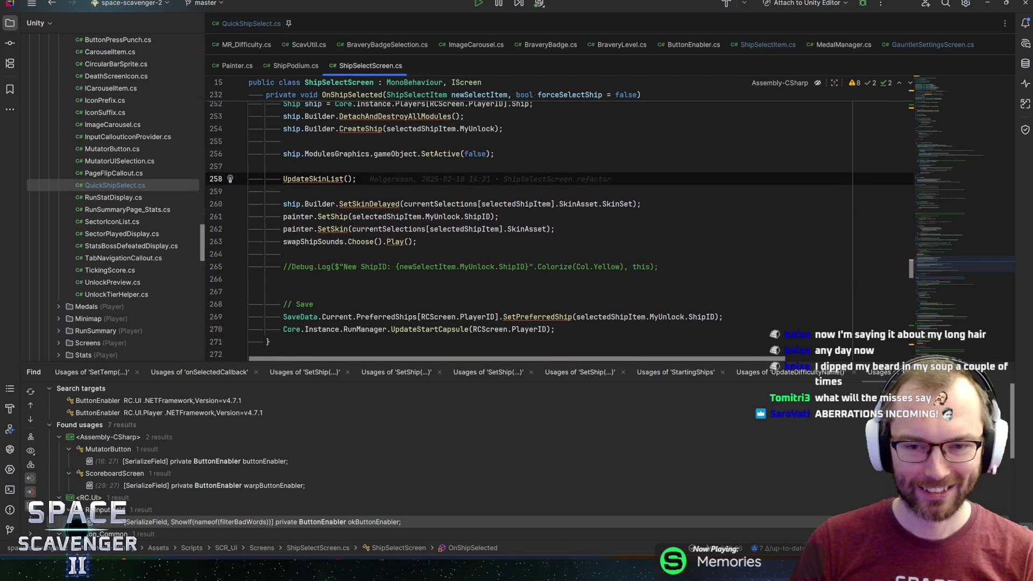
key("Down")
key("Down")
key("Down")
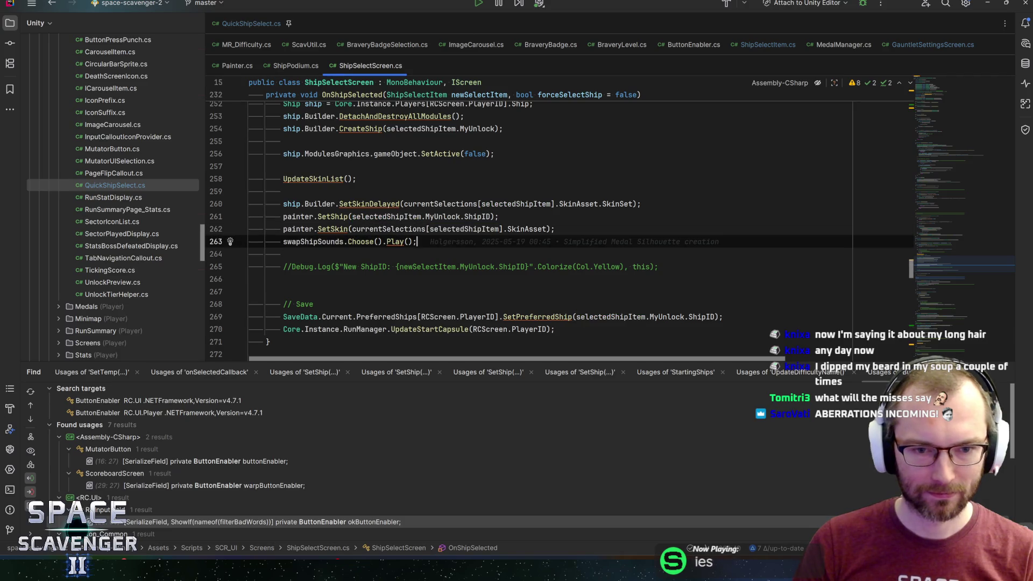
- Delete the commented-out Debug.Log line and its blank line, then save the file
key("Down")
key("Down")
key("Down")
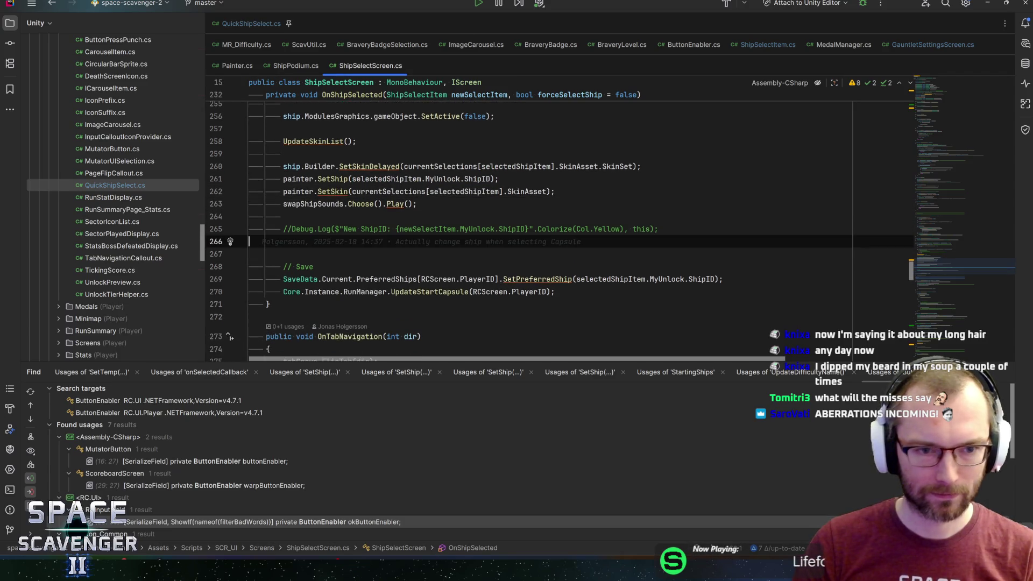
key("shift+Up")
key("shift+Up")
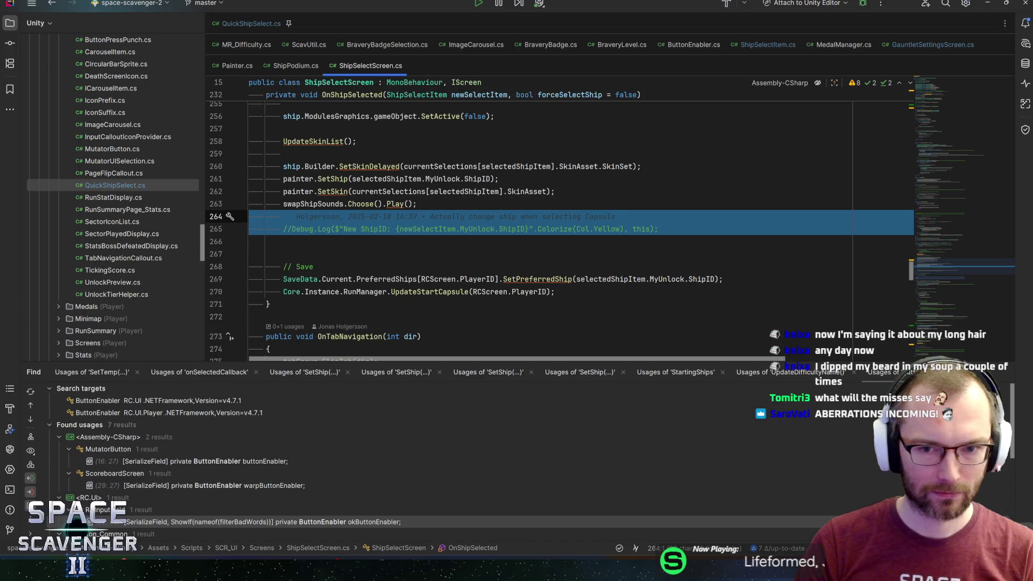
key("Delete")
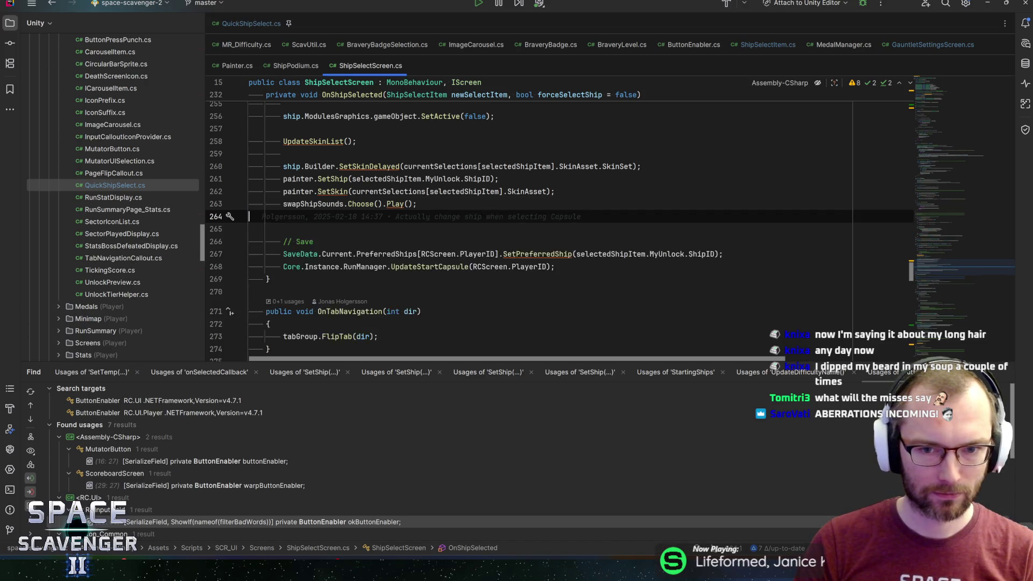
key("Delete")
key("Down")
key("End")
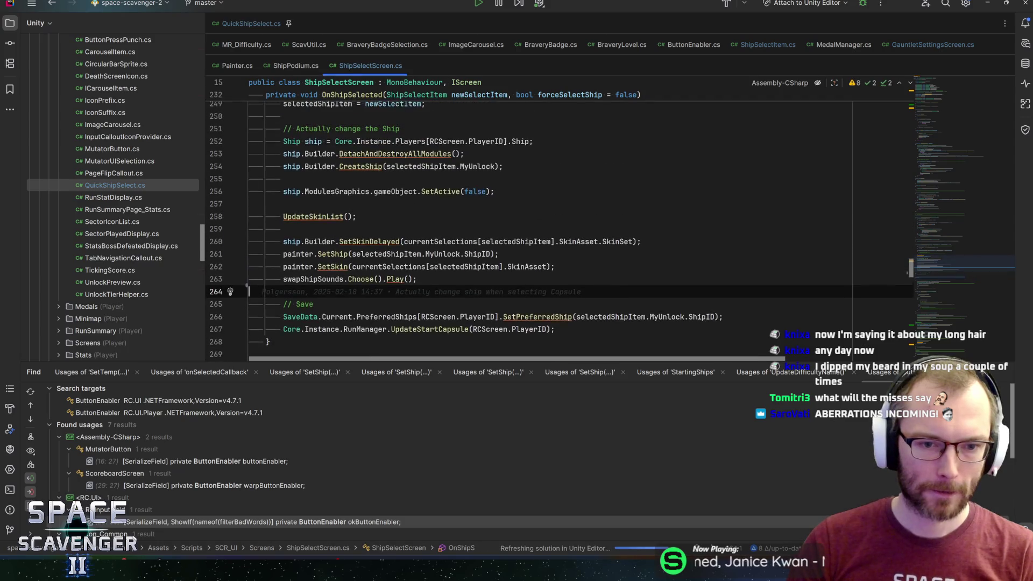
key("ctrl+s")
- Review SetPreferredShip plus the selectedShipItem, ModulesGraphics and gameObject usages in OnShipSelected
left_click(555, 292)
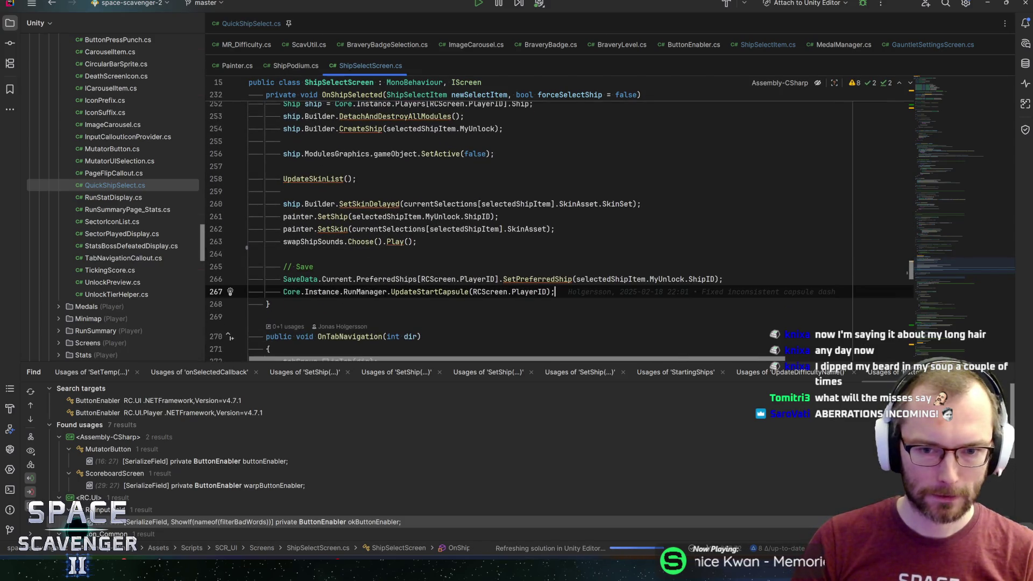
left_click(534, 280)
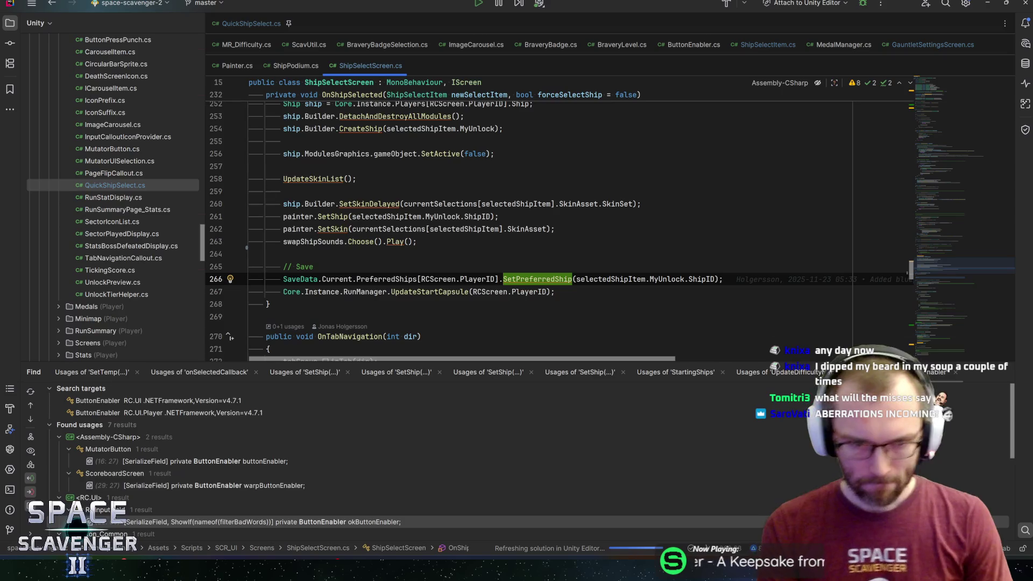
key("Up")
key("Up")
key("Up")
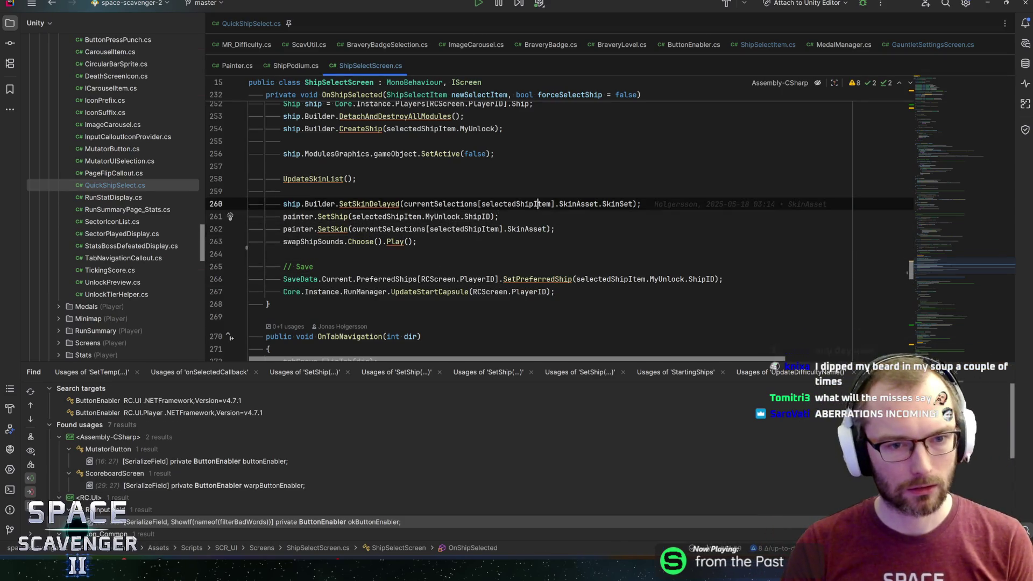
left_click(538, 204)
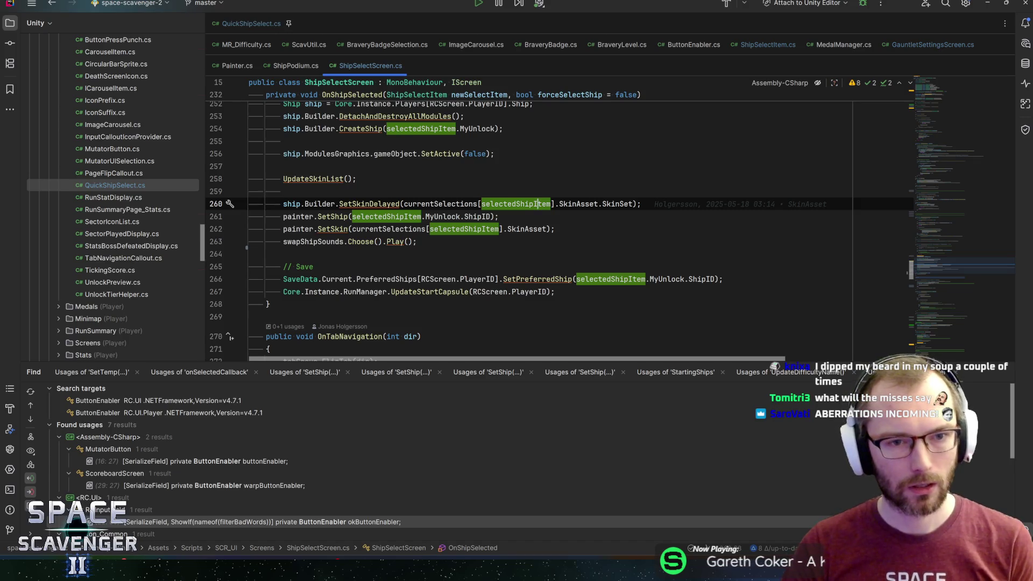
left_click(314, 154)
left_click(396, 154)
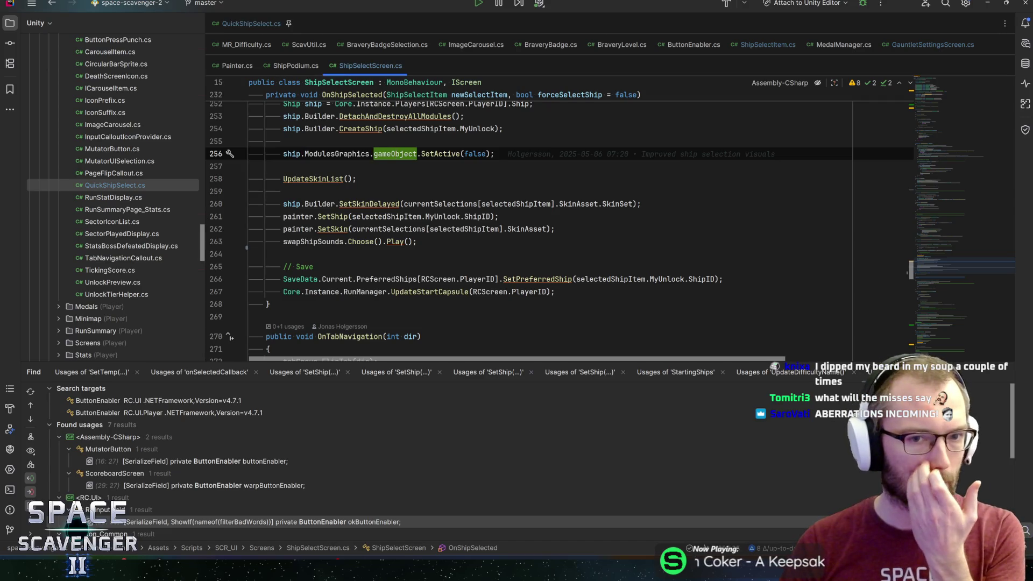
left_click(356, 154)
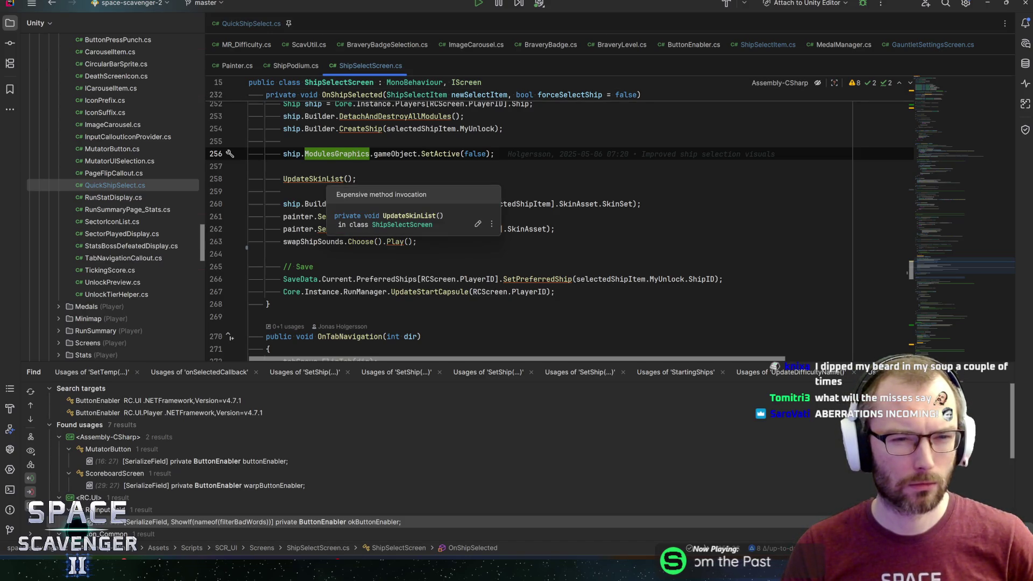
scroll(349, 191, "up", 1)
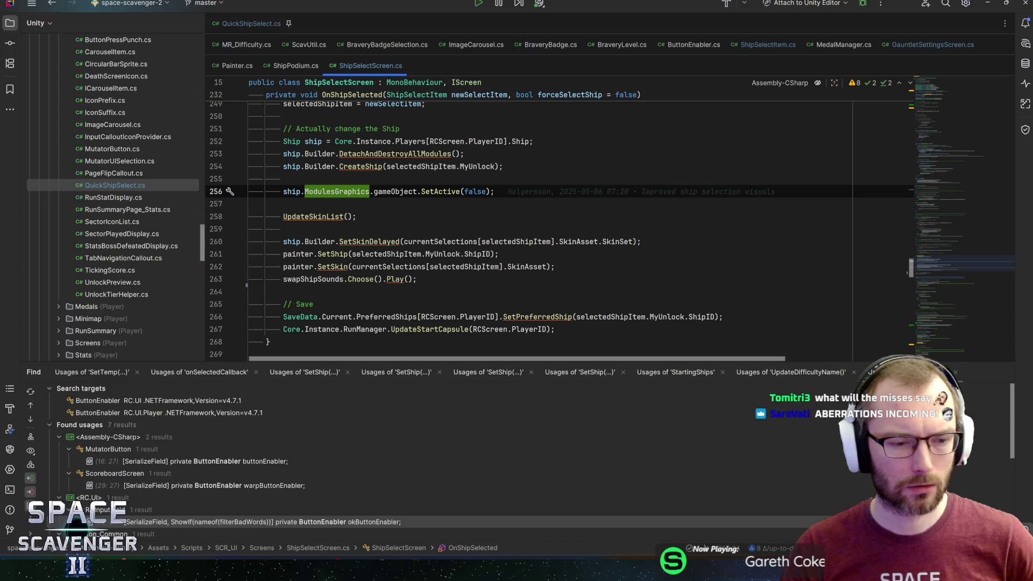
key("alt+Tab")
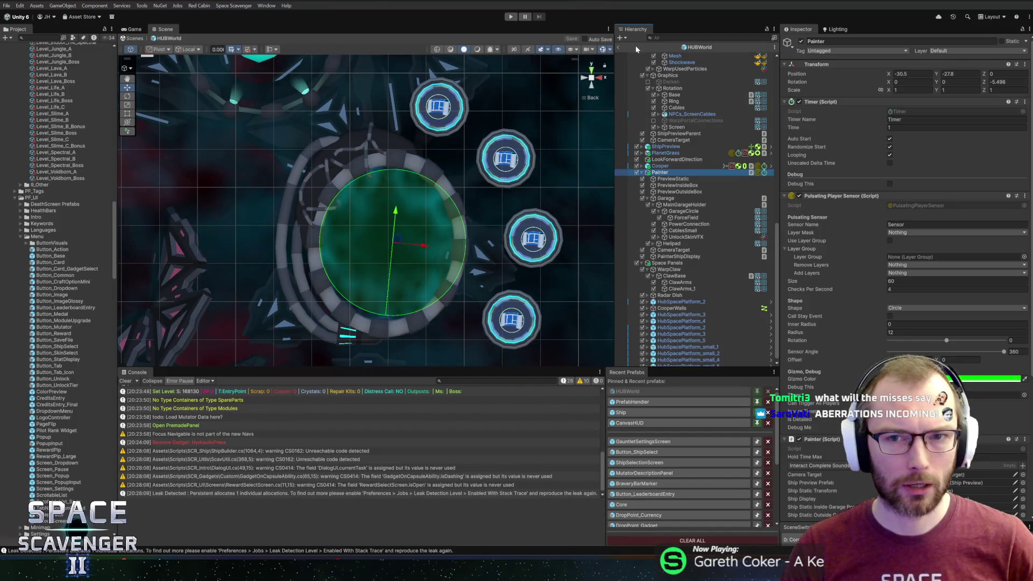
- Enter Play mode, pick the Capsule ship in Customize Ship, scroll the skins, and resume after the error
left_click(511, 16)
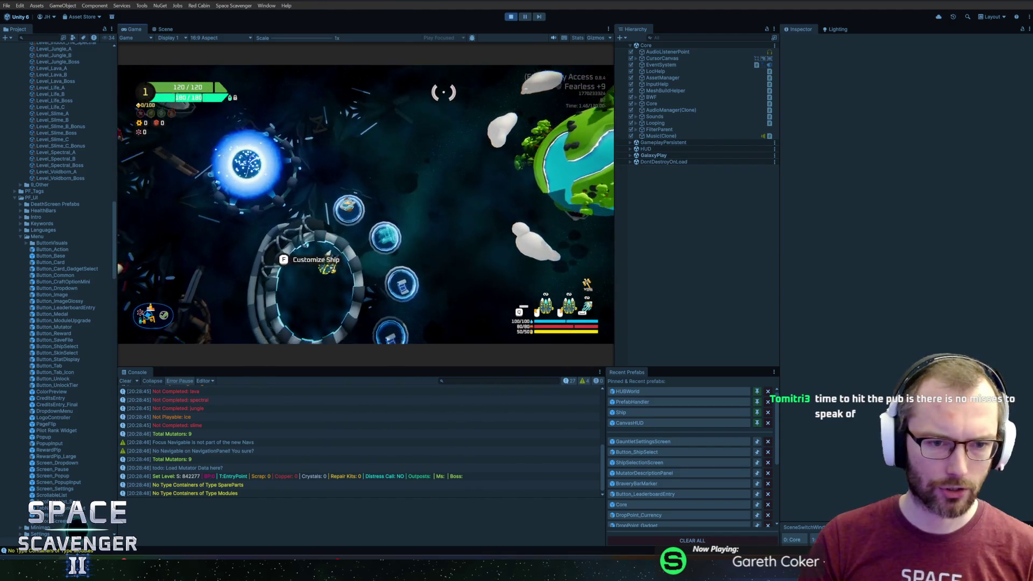
key("f")
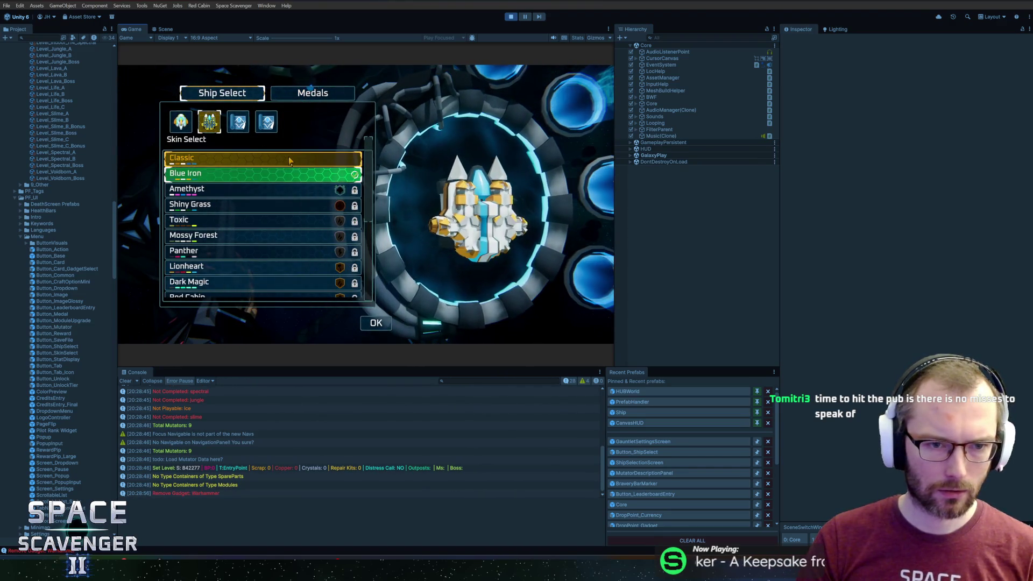
left_click(186, 122)
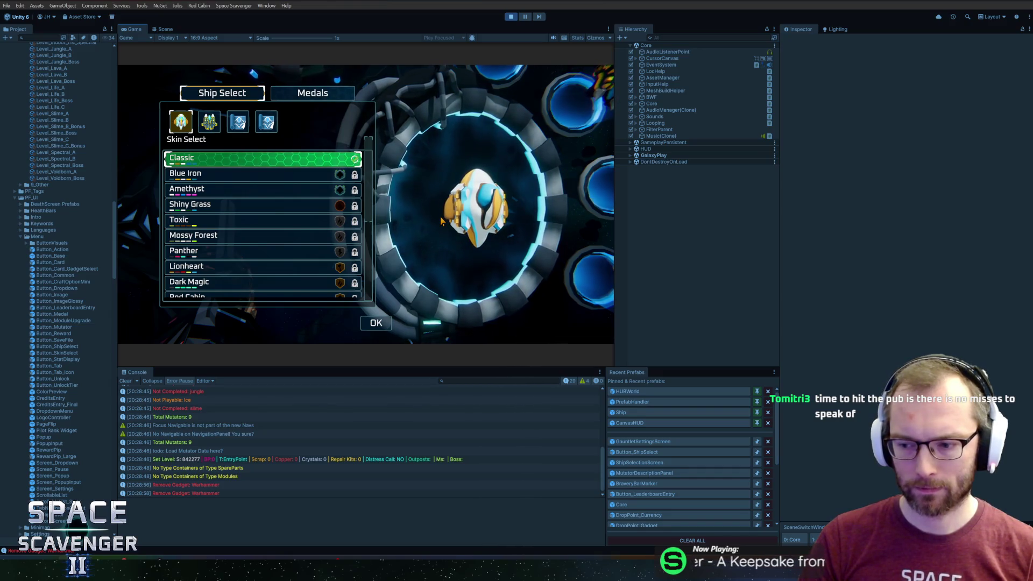
scroll(285, 236, "down", 3)
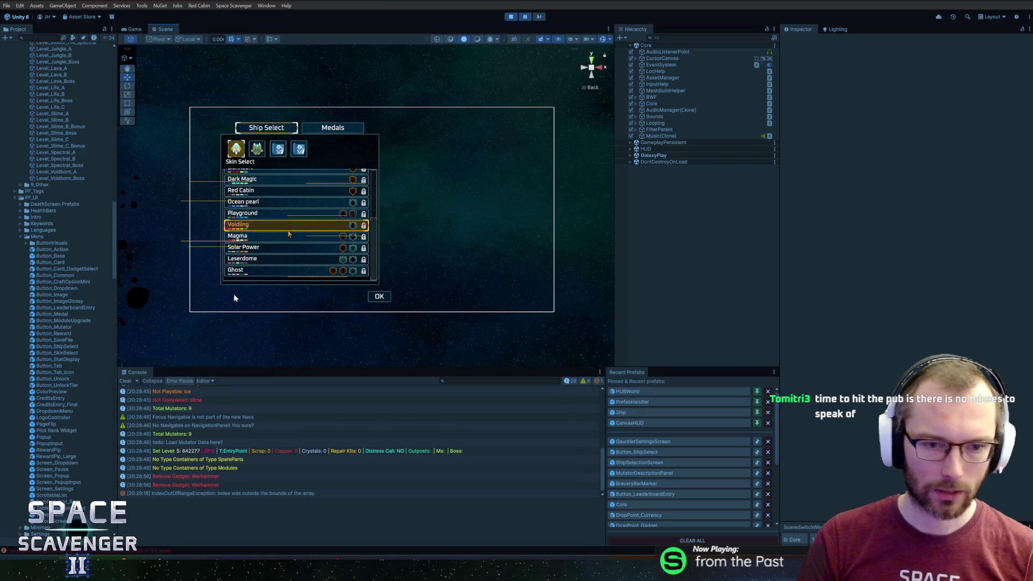
left_click(525, 17)
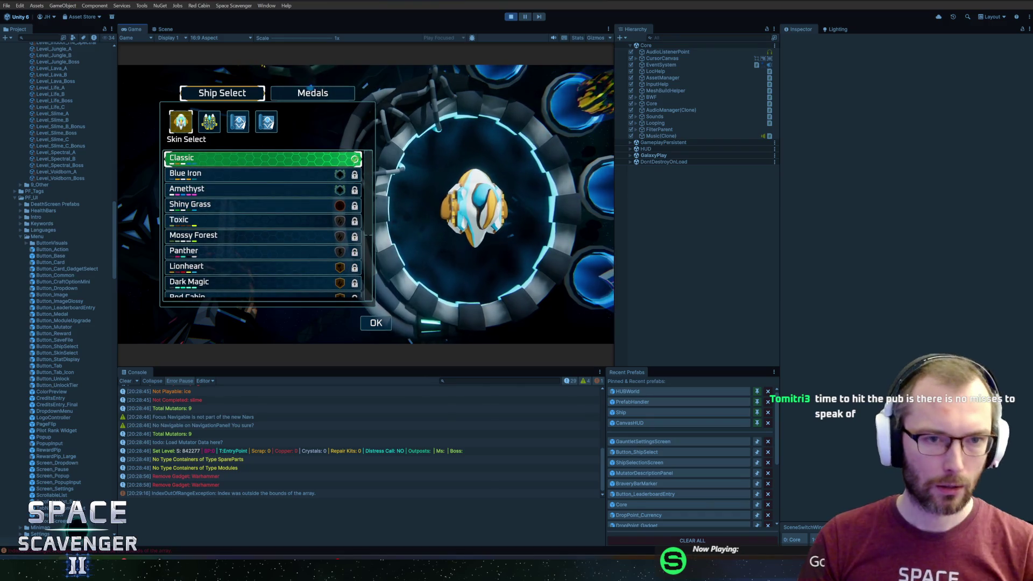
- Flip to the Medals page and back to Ship Select, then close the dialog and refocus the ship camera
left_click(312, 93)
left_click(255, 100)
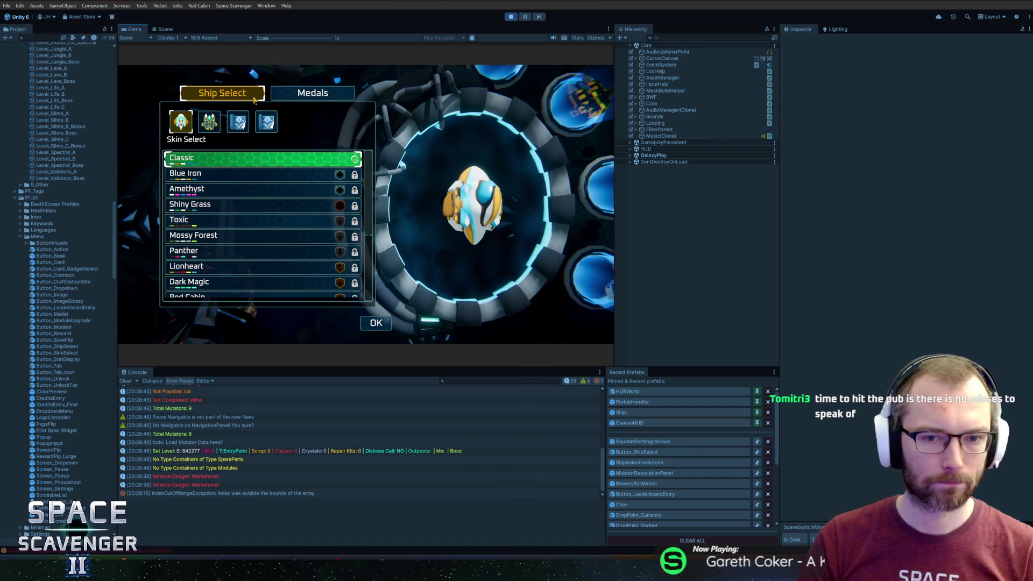
key("Escape")
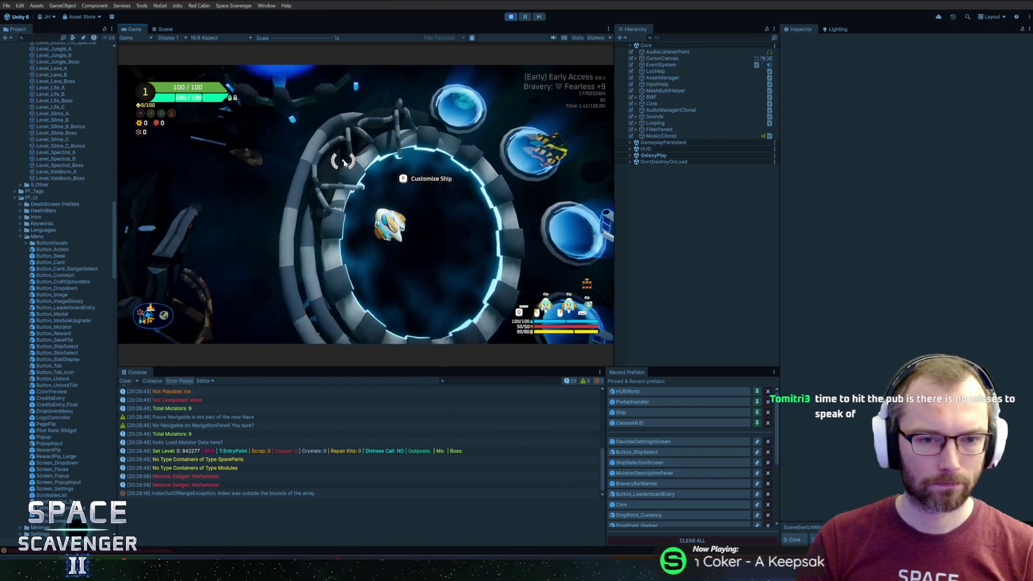
key("f")
key("alt+Tab")
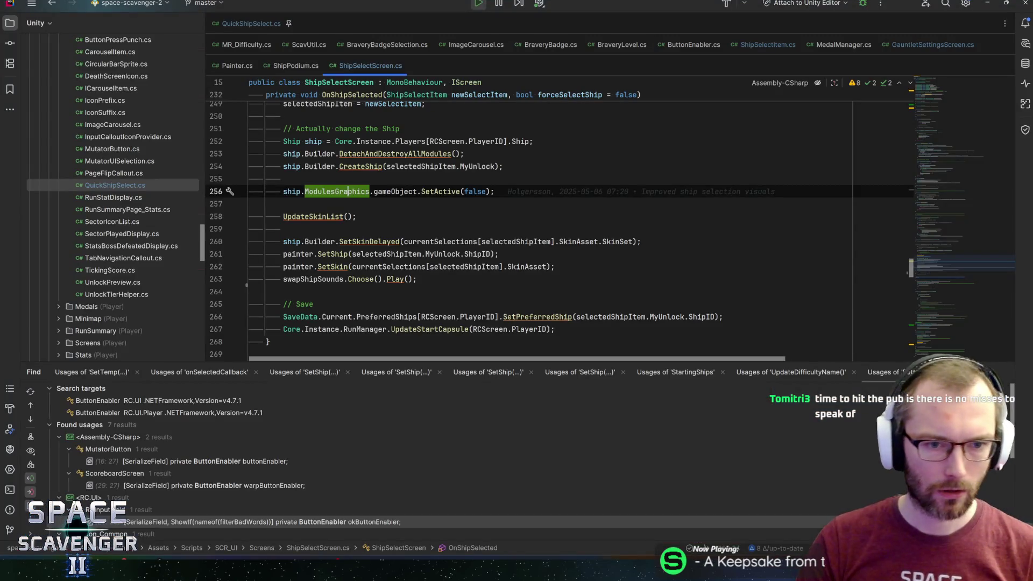
- Review the CreateShip and DetachAndDestroyAllModules calls under the 'Actually change the Ship' comment
scroll(538, 226, "up", 1)
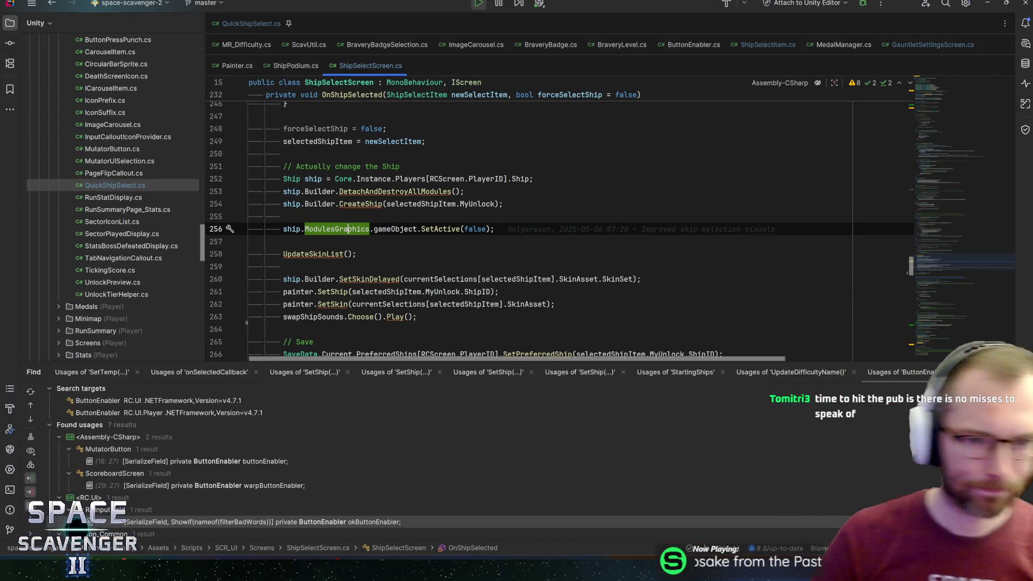
left_click(401, 166)
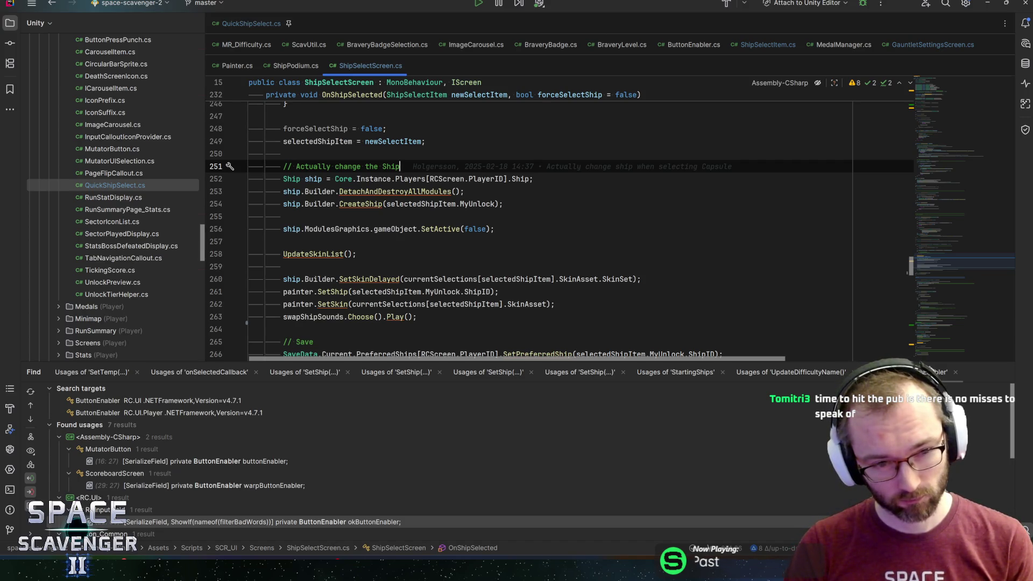
left_click(361, 204)
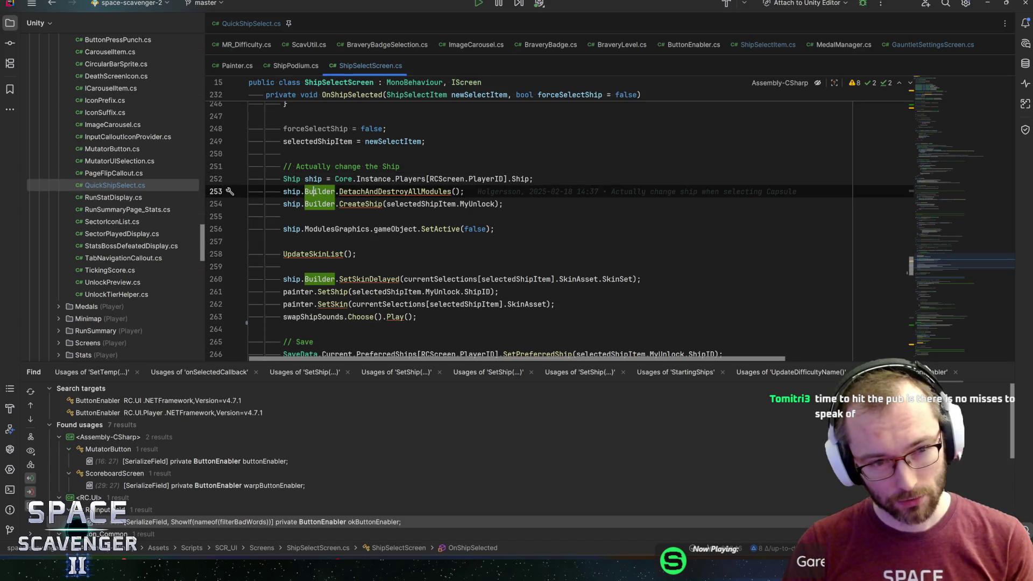
left_click(365, 191)
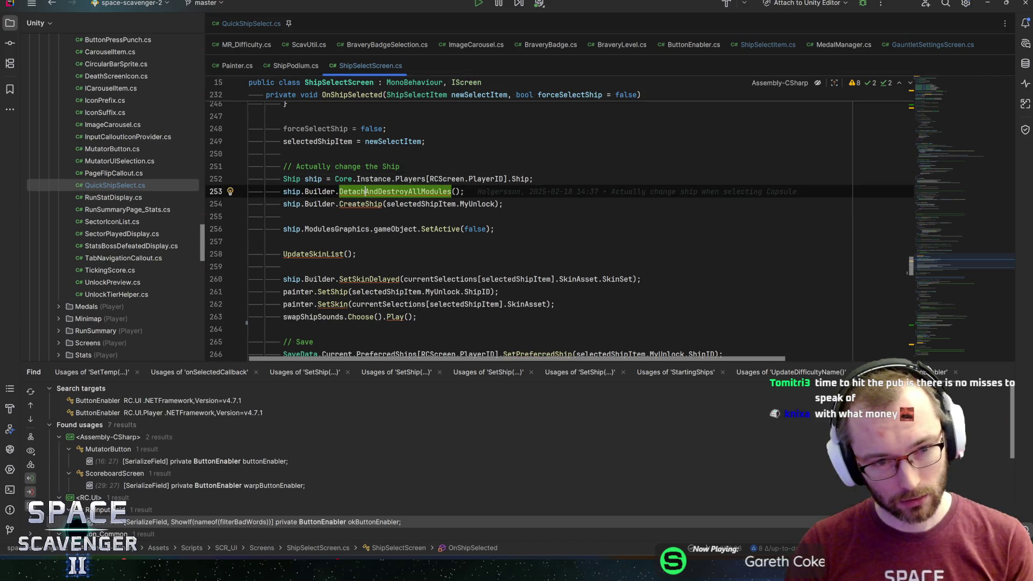
left_click(360, 204)
left_click(305, 179)
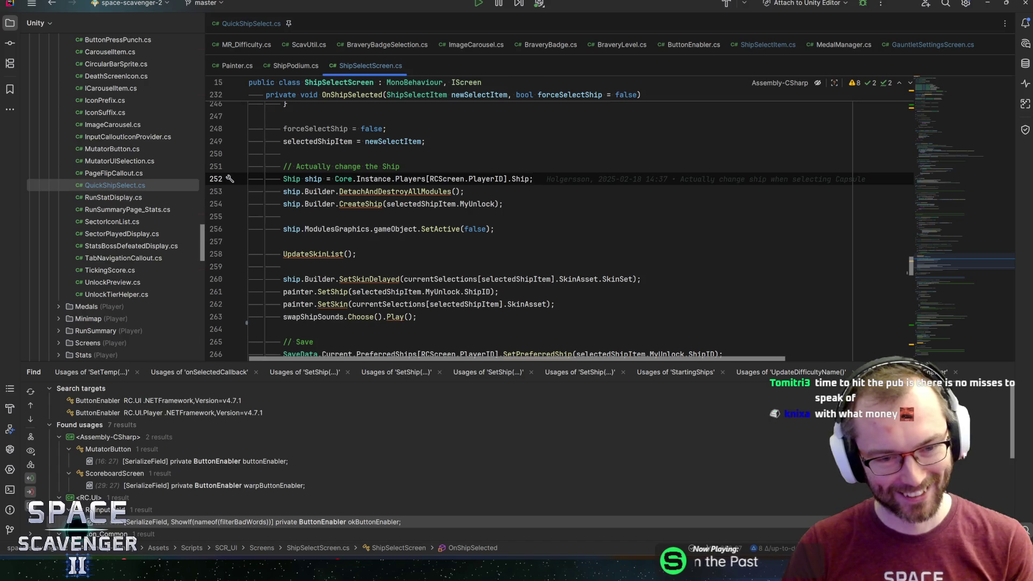
- Insert ship.ChangeShip(selectedShipItem.MyUnlock); below the ship lookup line
key("Return")
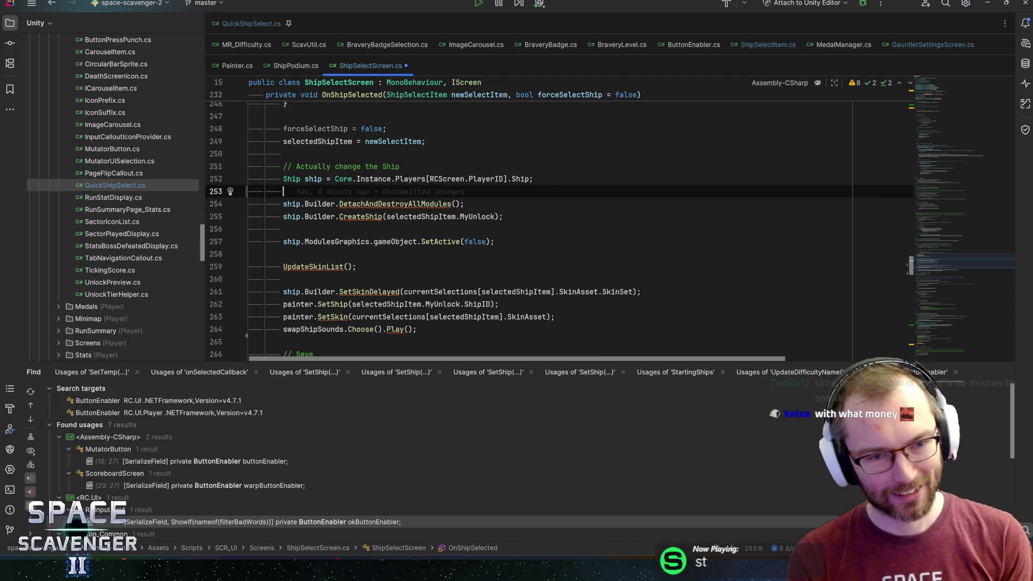
type("ship.C")
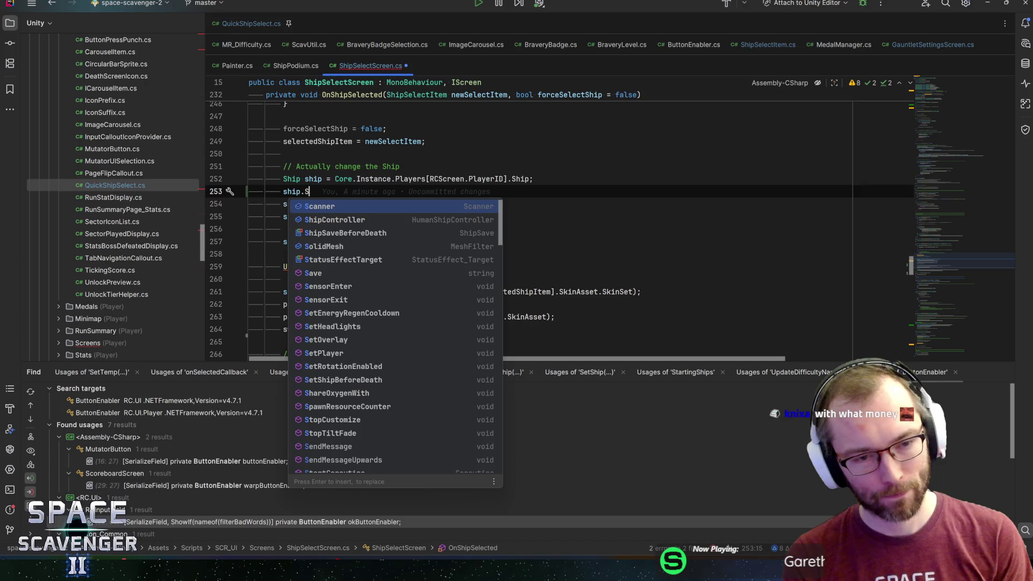
type("hangeShip(")
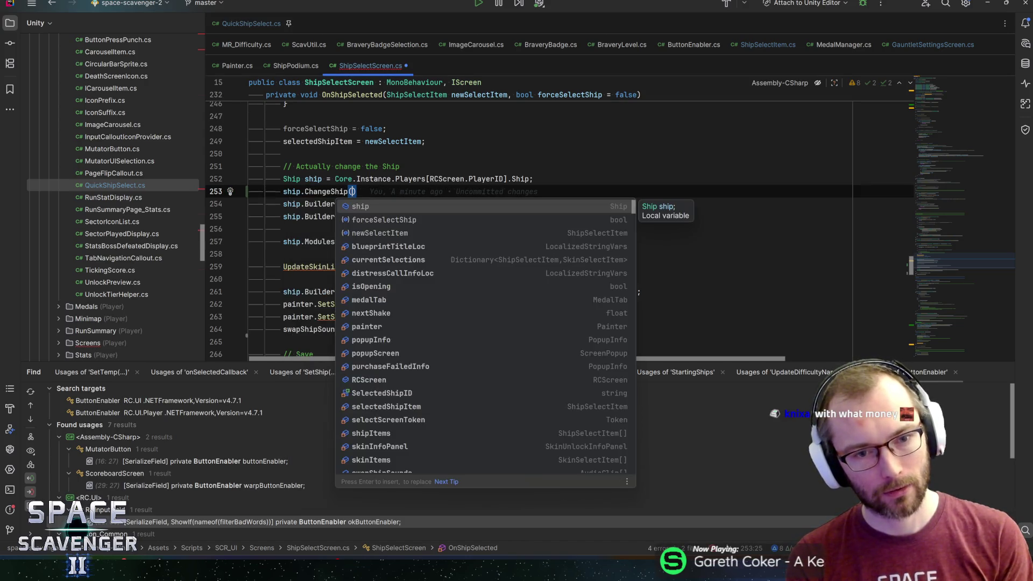
key("Return")
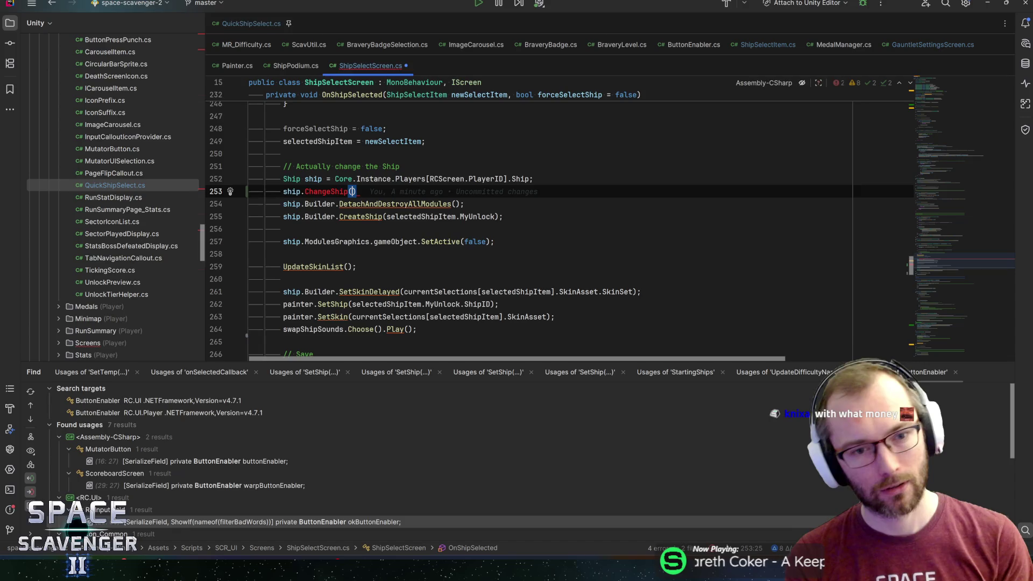
type("selec")
key("Return")
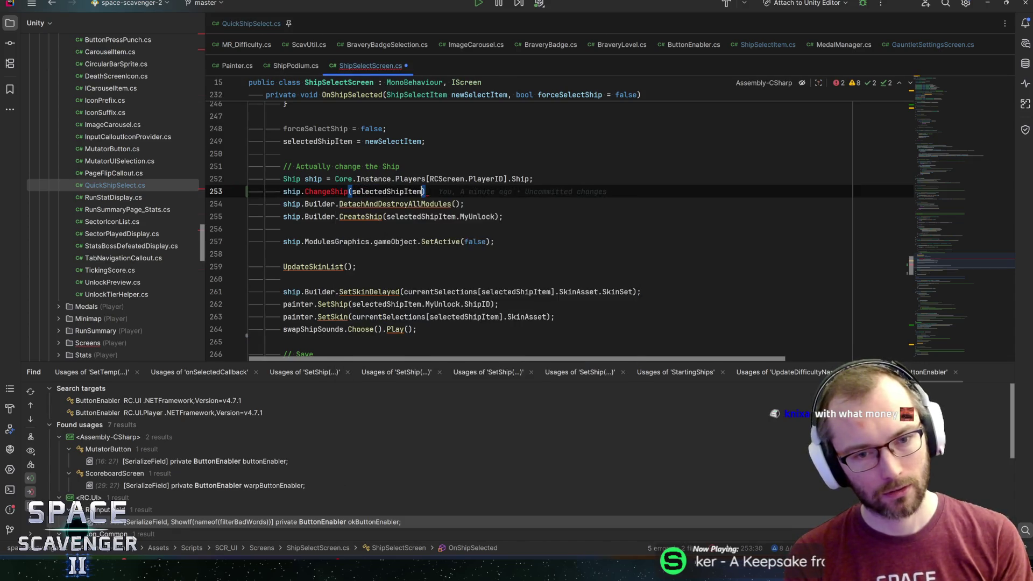
type(".myin")
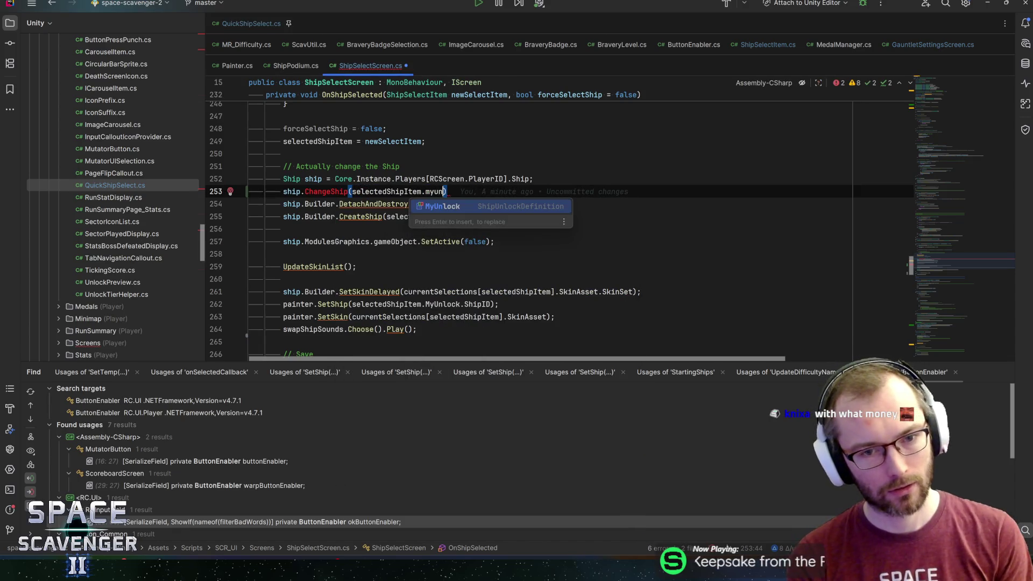
key("Return")
type(";")
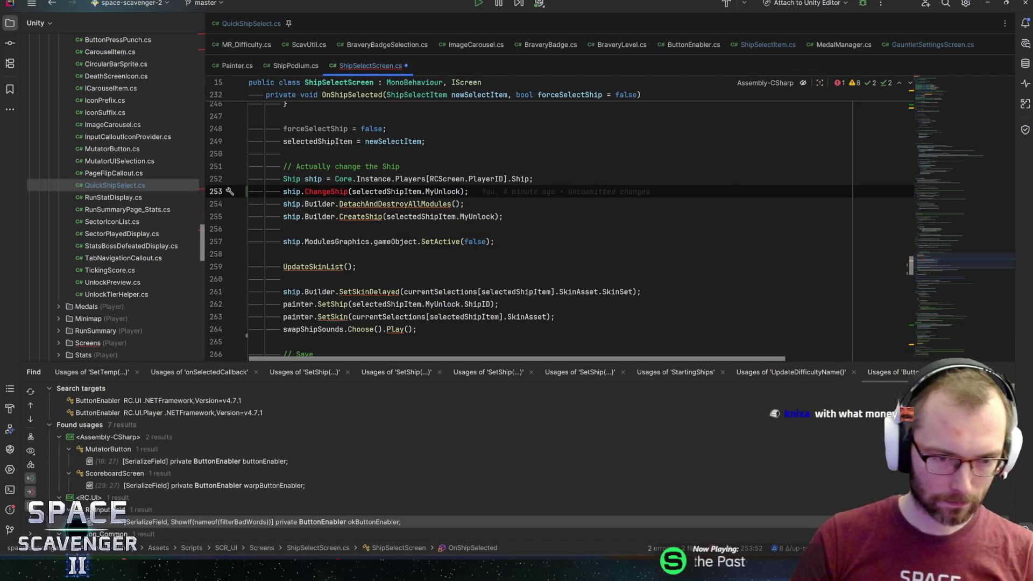
- Move the SetSkinDelayed call up above UpdateSkinList and the SetActive line
left_click(305, 292)
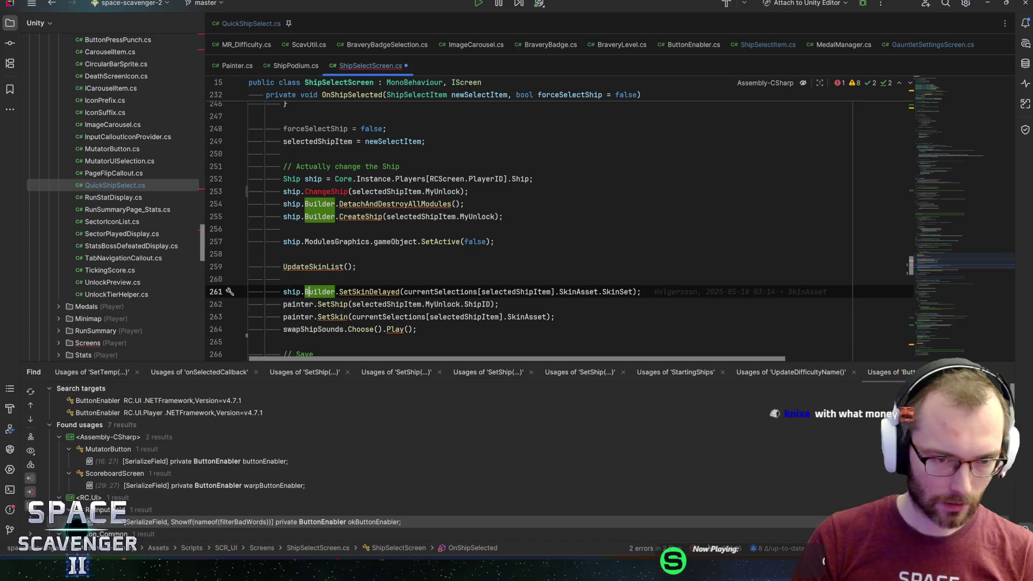
key("Up")
key("Up")
key("F12")
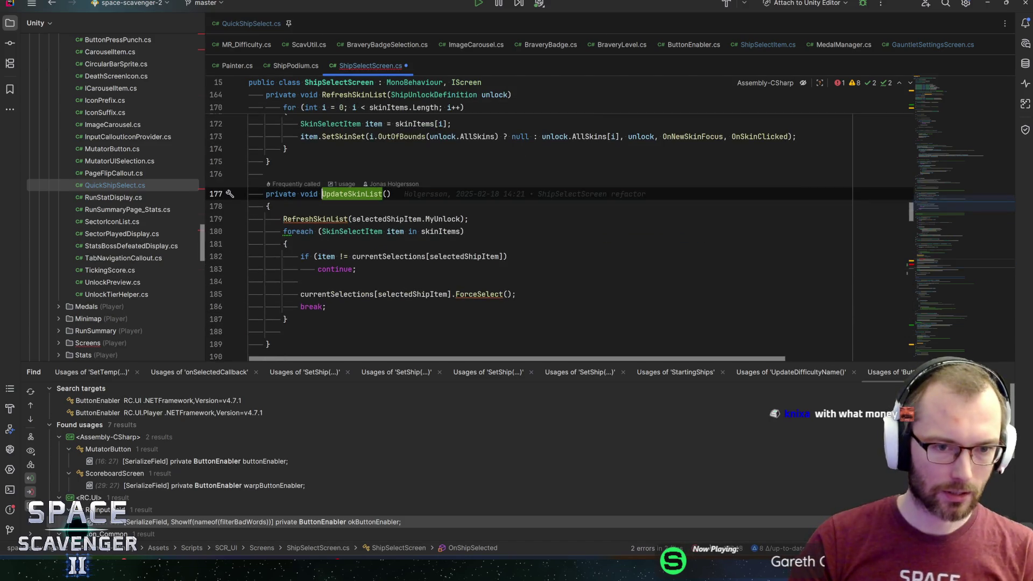
key("ctrl+minus")
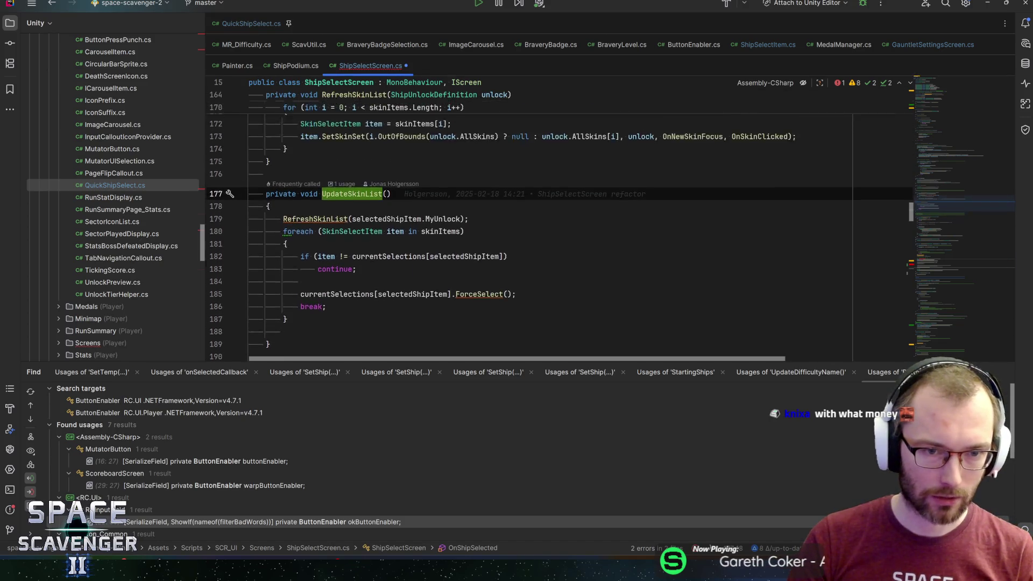
left_click(340, 291)
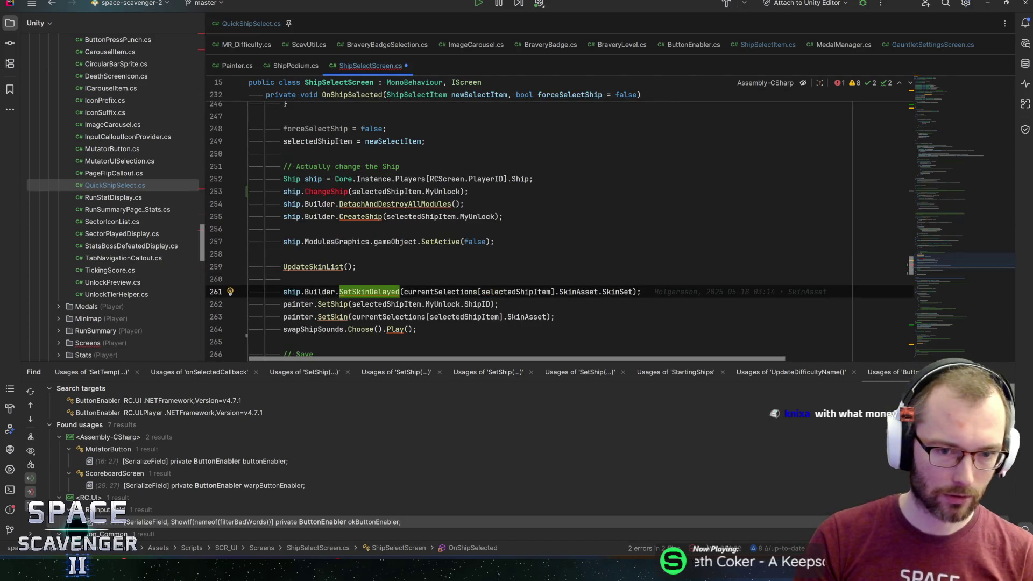
key("alt+shift+Up")
key("alt+shift+Up")
key("alt+shift+Up")
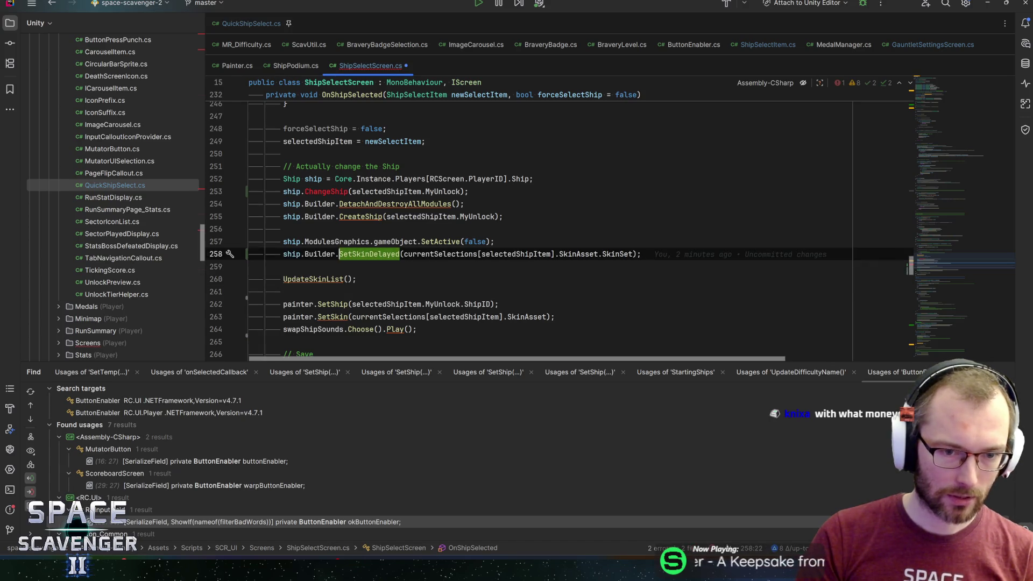
key("alt+shift+Up")
key("alt+shift+Up")
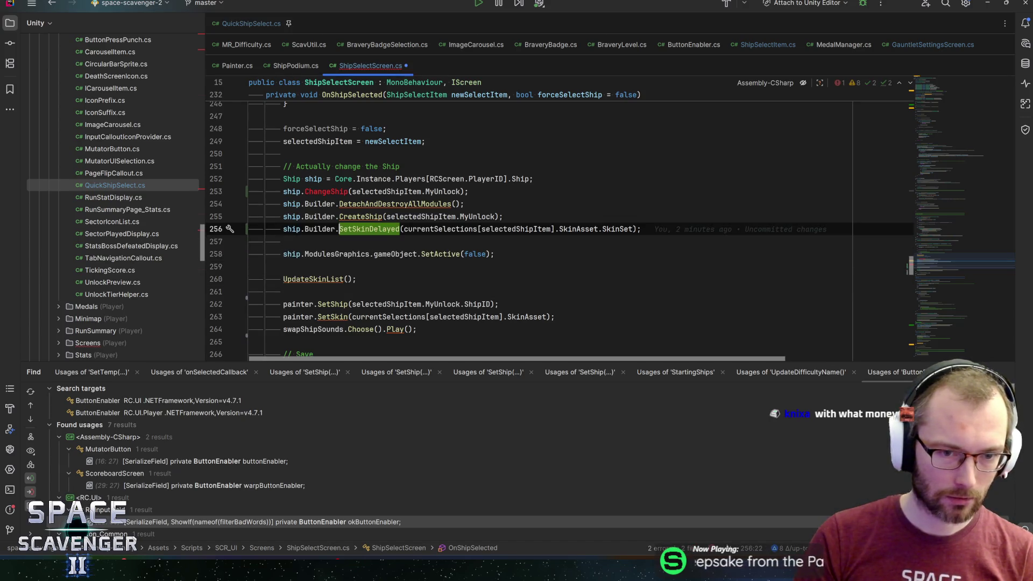
- Cut the three ship-building lines and bring up quick fixes for the undefined ChangeShip call
key("End")
key("shift+Up")
key("shift+Up")
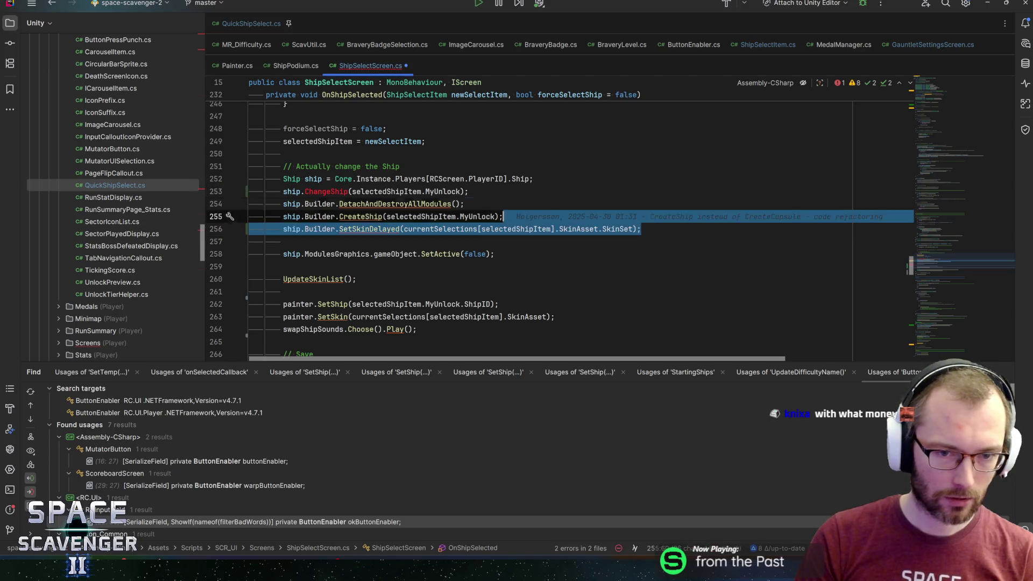
key("shift+Home")
key("ctrl+c")
key("BackSpace")
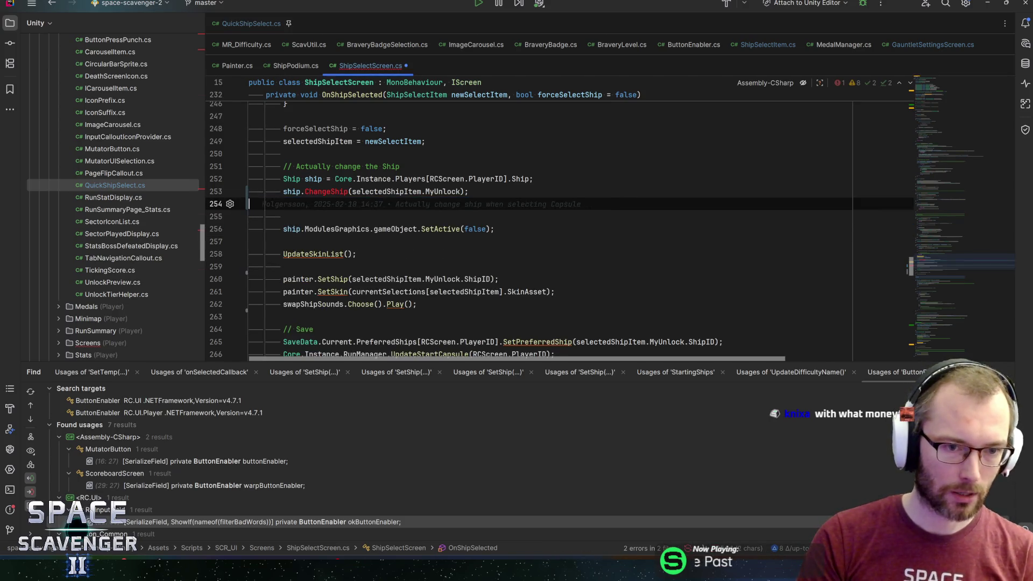
key("BackSpace")
key("Left")
key("ctrl+Left")
key("ctrl+Left")
key("ctrl+Left")
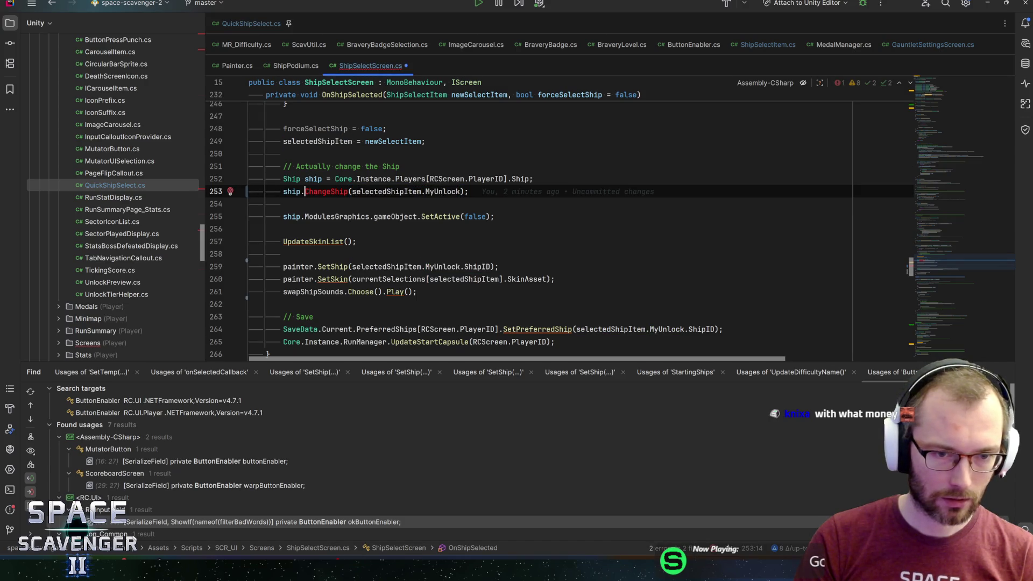
key("alt+Return")
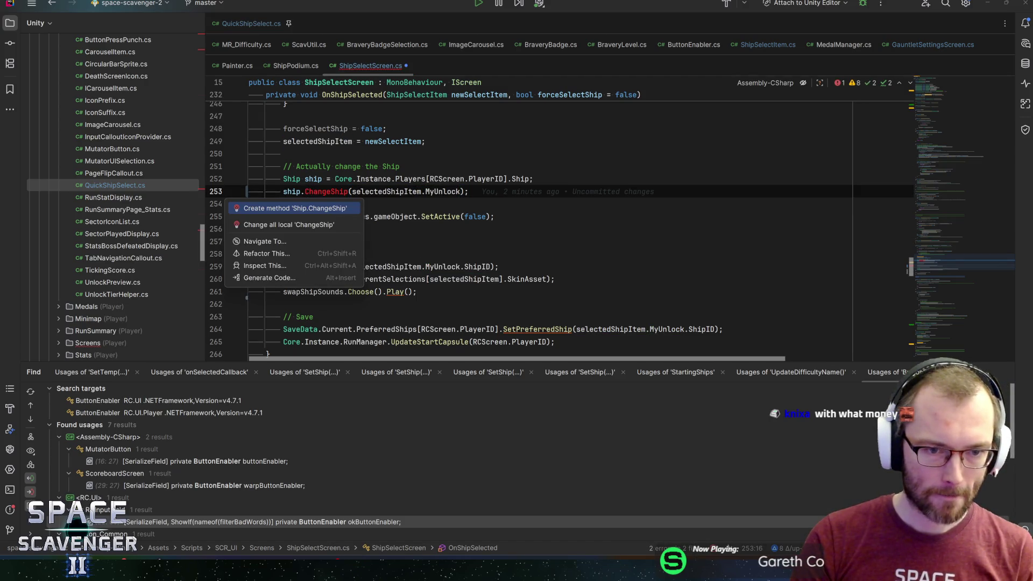
- Generate Ship.ChangeShip and paste the builder lines into it without the 'ship.' prefix
key("Return")
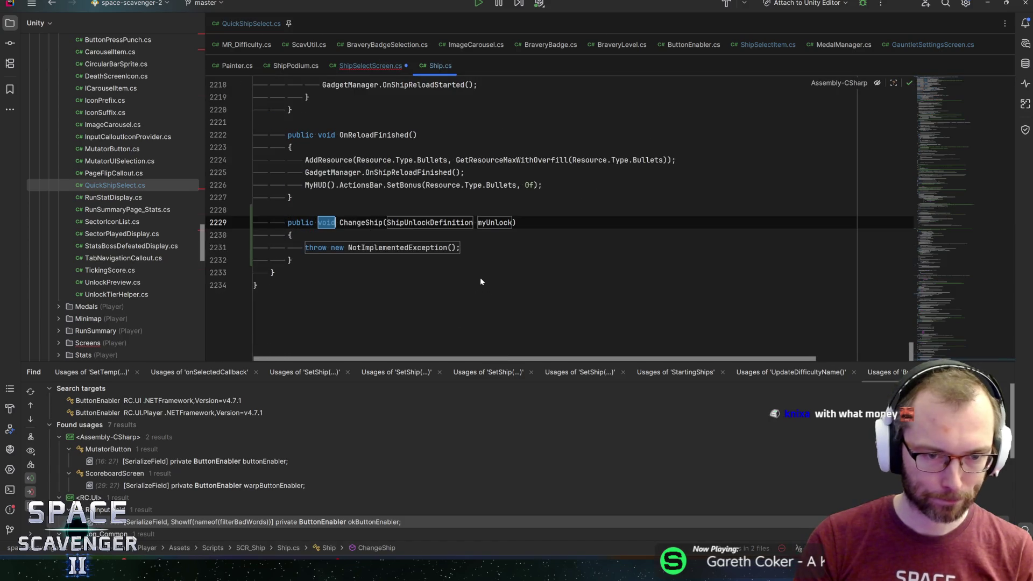
key("Tab")
key("Tab")
key("Tab")
key("ctrl+v")
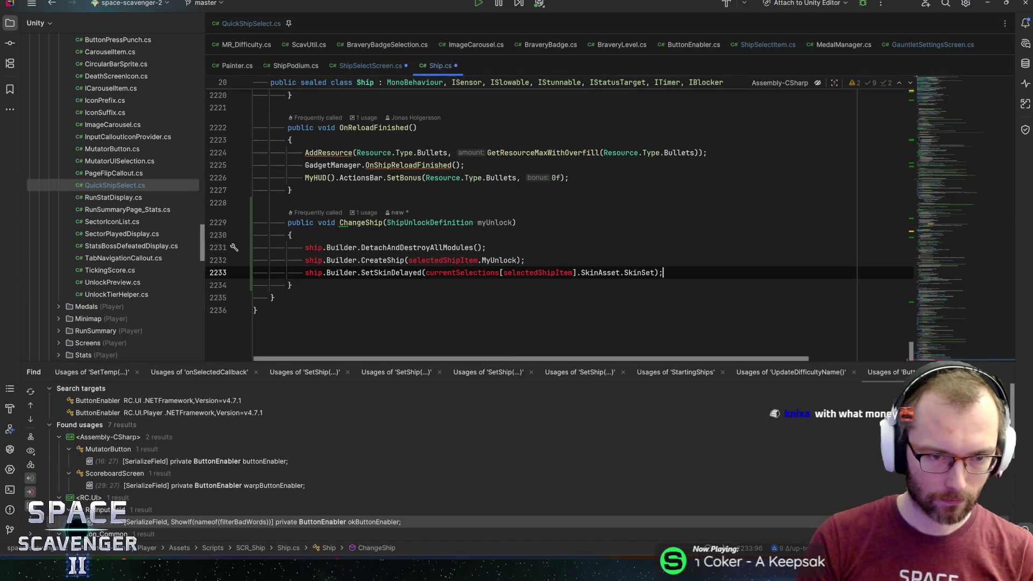
key("Up")
key("Up")
key("Home")
key("ctrl+Delete")
key("Delete")
key("Down")
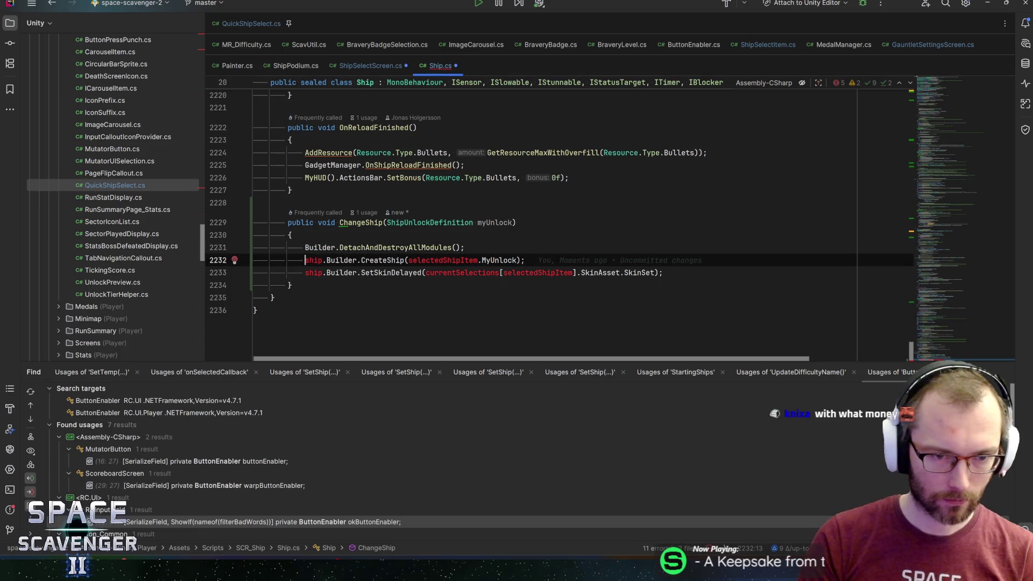
key("ctrl+Delete")
key("Delete")
key("Down")
key("ctrl+Delete")
key("Delete")
key("Up")
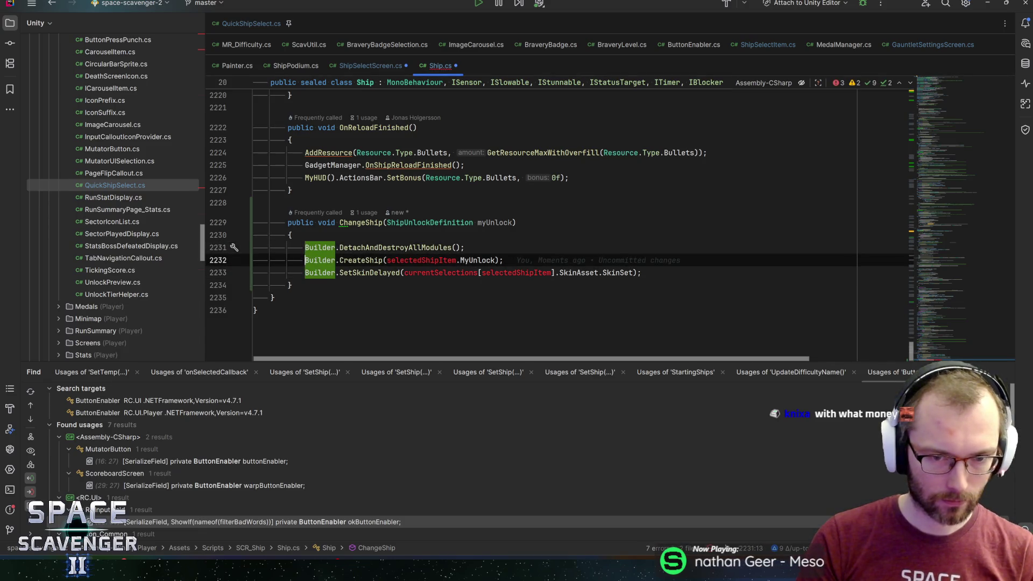
- Pass the myUnlock parameter to CreateShip instead of selectedShipItem.MyUnlock
left_click(495, 223)
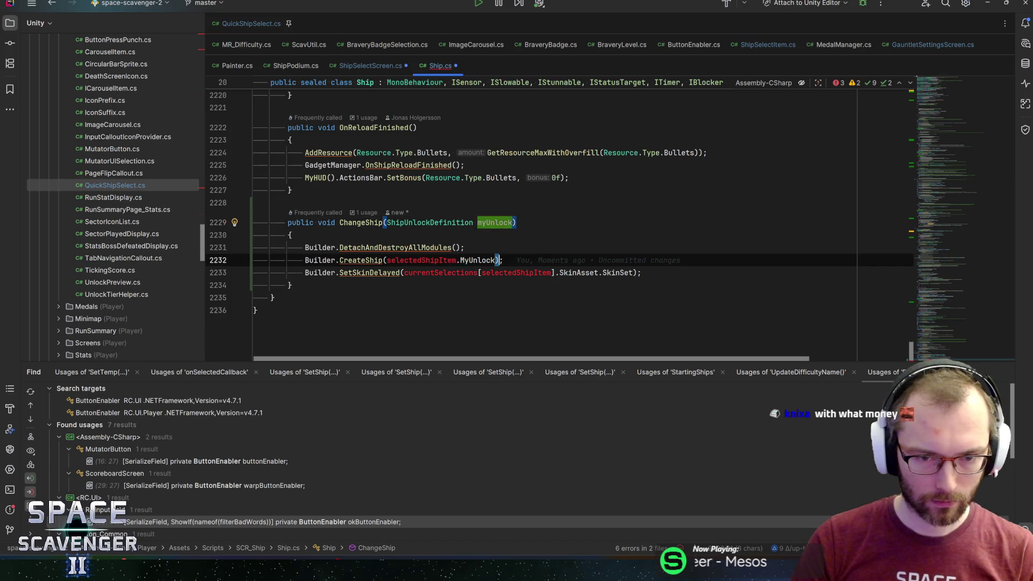
left_click(496, 260)
key("ctrl+shift+Left")
key("ctrl+shift+Left")
key("ctrl+shift+Left")
type("myUnlock")
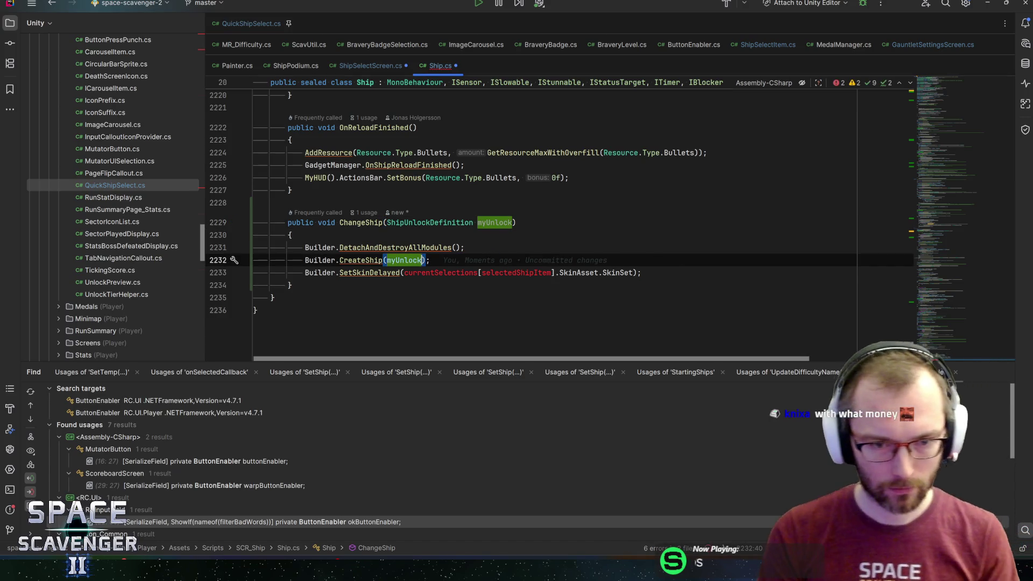
key("Down")
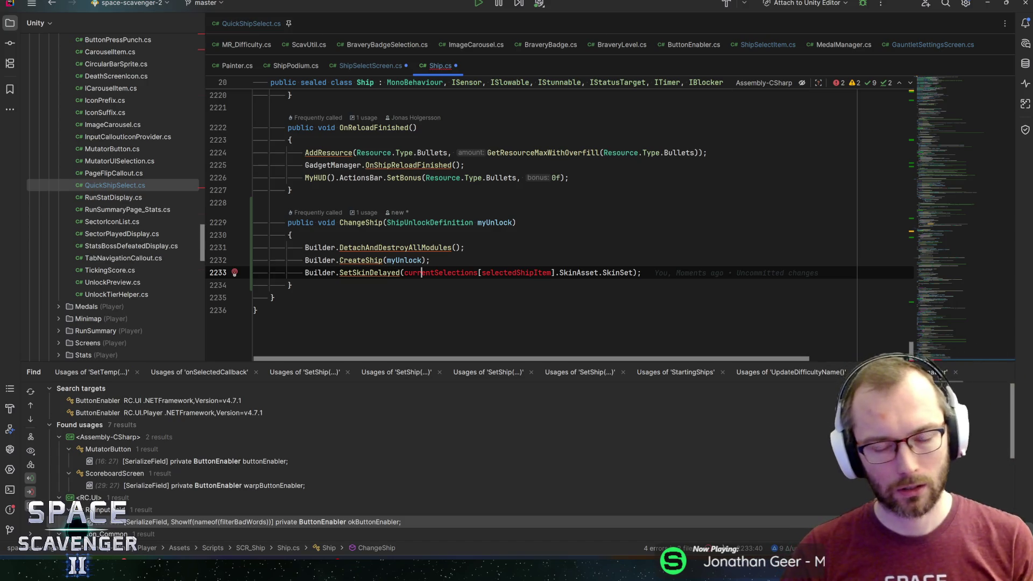
- Start the skin argument as SaveData.Current.PreferredShips[playerID] in place of currentSelections
key("ctrl+w")
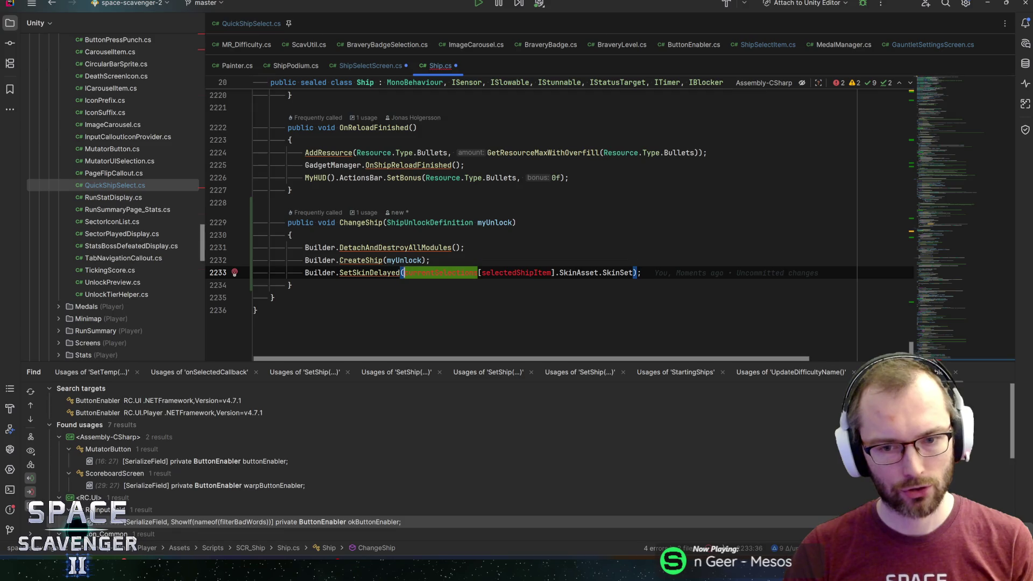
key("Left")
type("Saved")
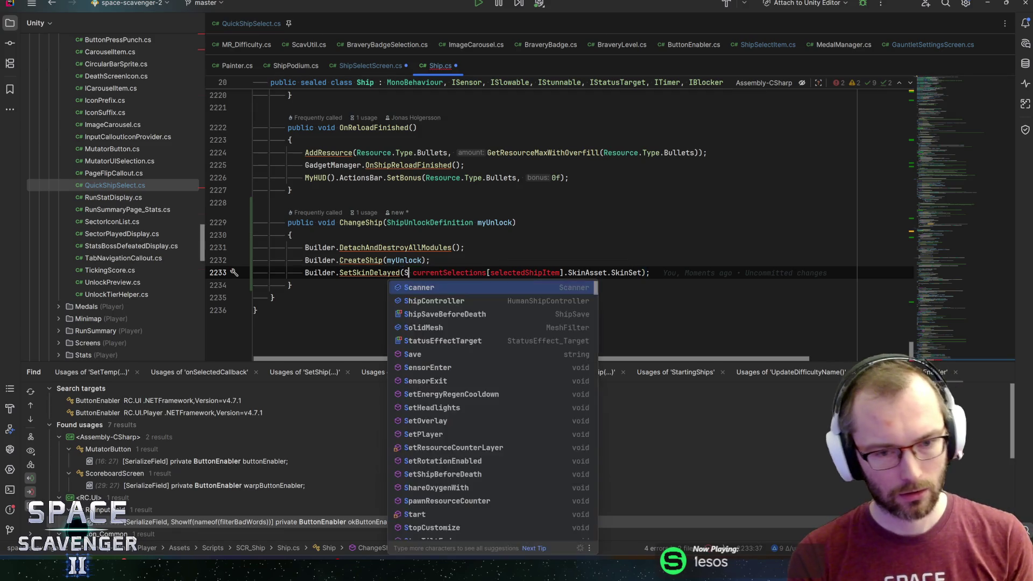
key("Down")
key("Return")
type(".curr")
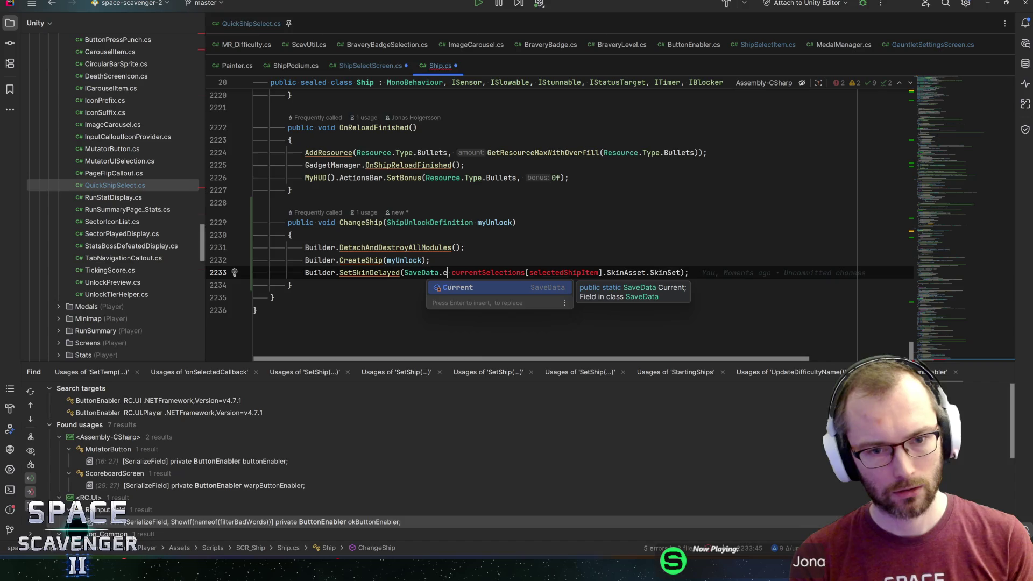
key("Return")
type(".p")
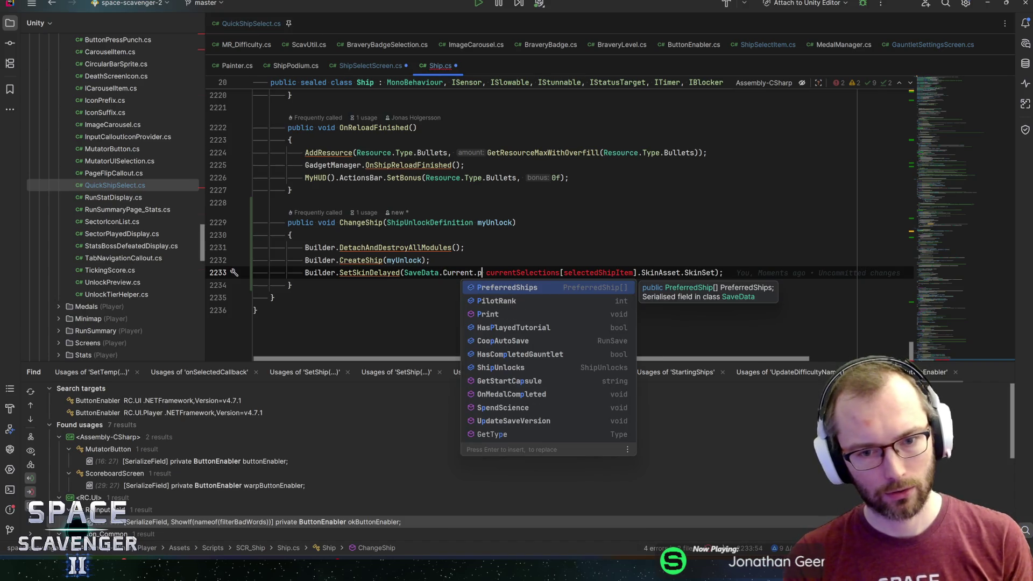
key("Return")
type("[")
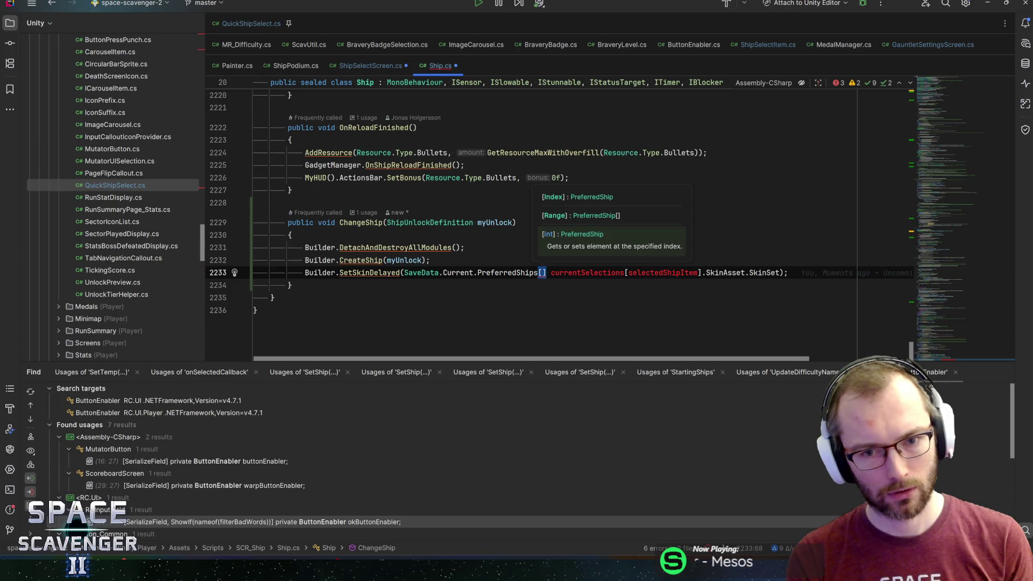
type("pla")
key("Return")
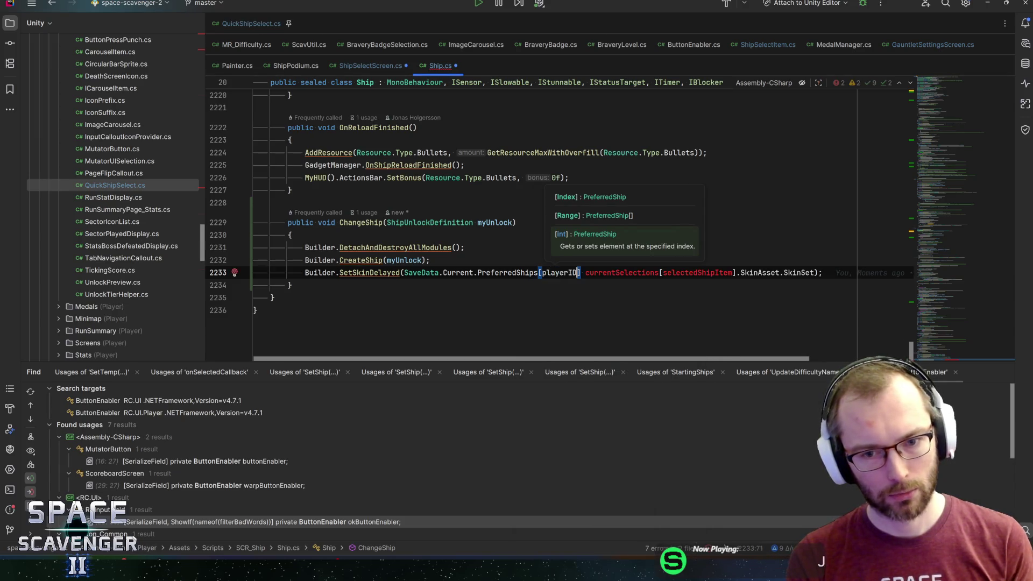
type("].")
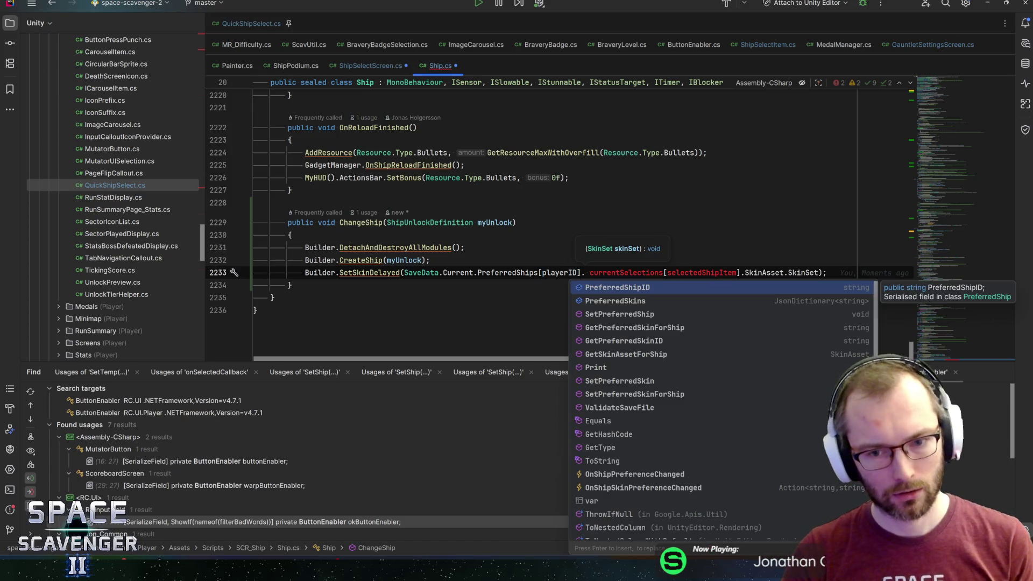
- Finish the skin argument with .GetSkinAssetForShip(myUnlock.ShipID).SkinSet, deleting the old expression
key("Down")
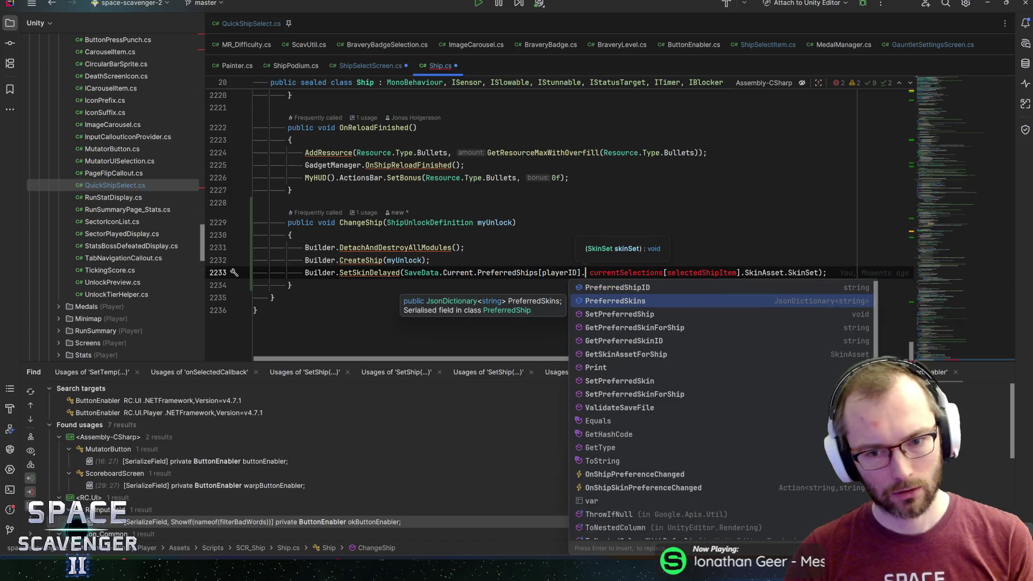
key("Down")
key("Down")
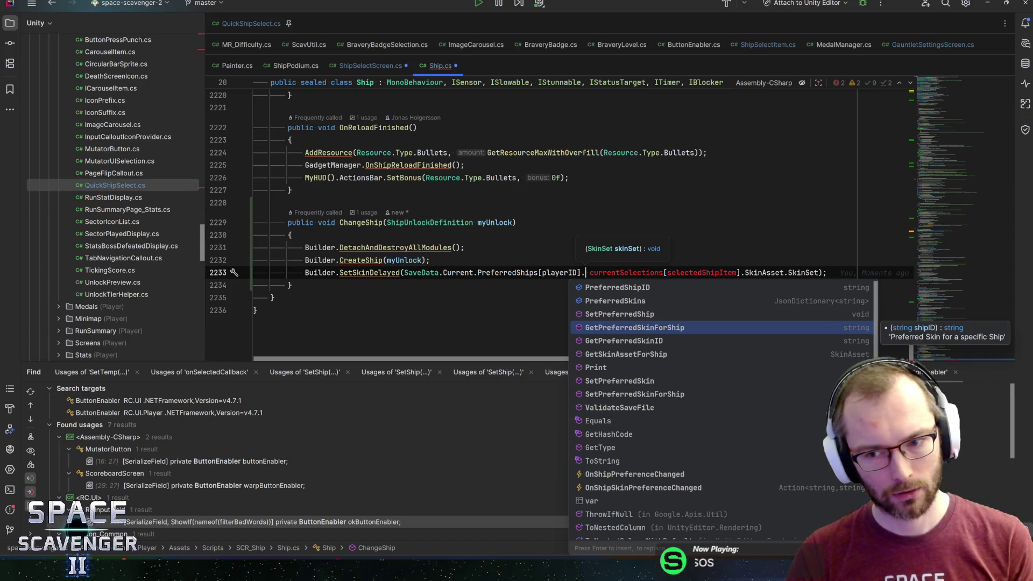
key("Down")
key("Down")
key("Return")
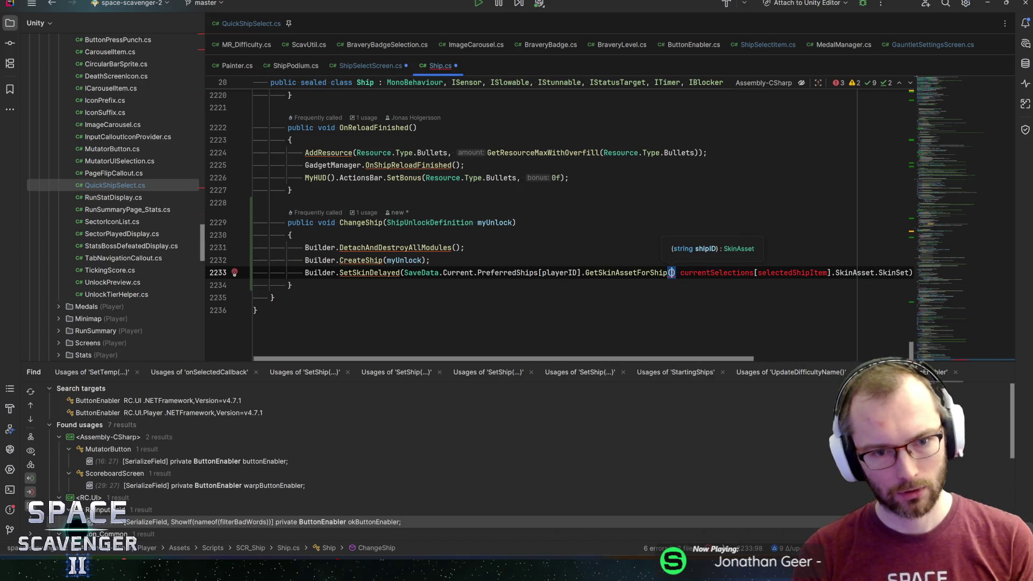
type("myUnlock.Sh")
key("Return")
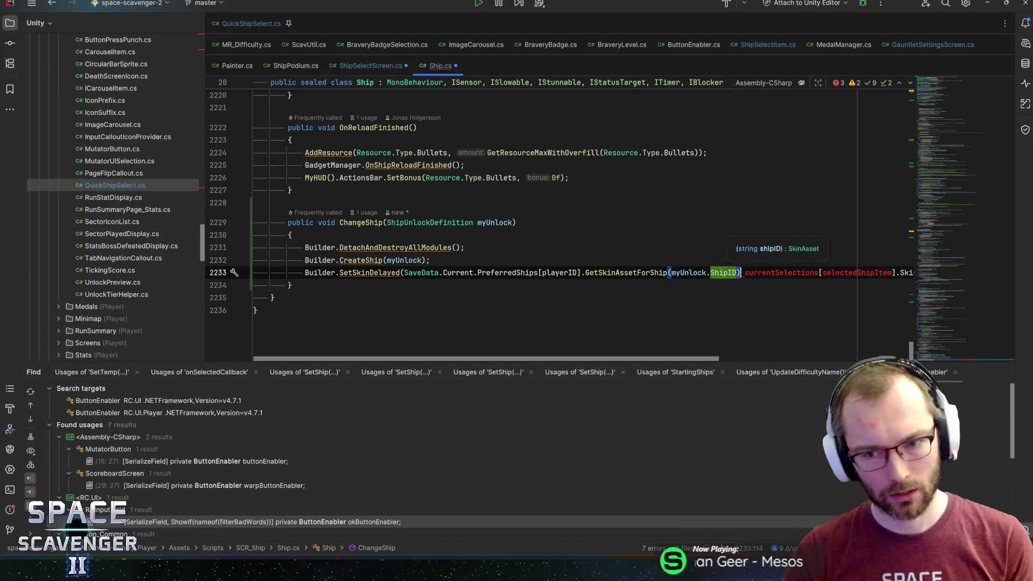
key("ctrl+shift+Right")
key("ctrl+shift+Right")
key("ctrl+shift+Right")
key("Delete")
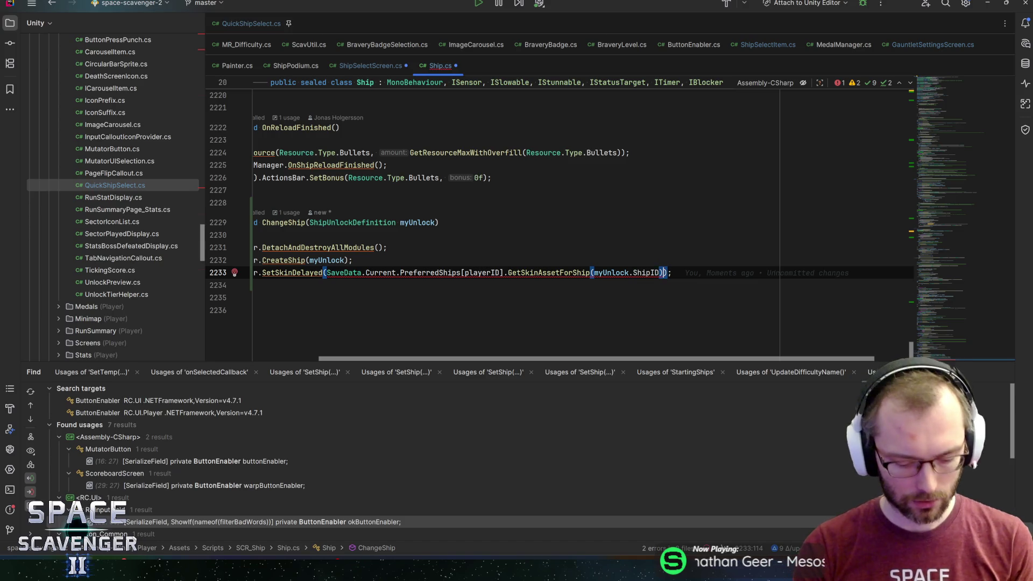
type(".Sk")
key("Return")
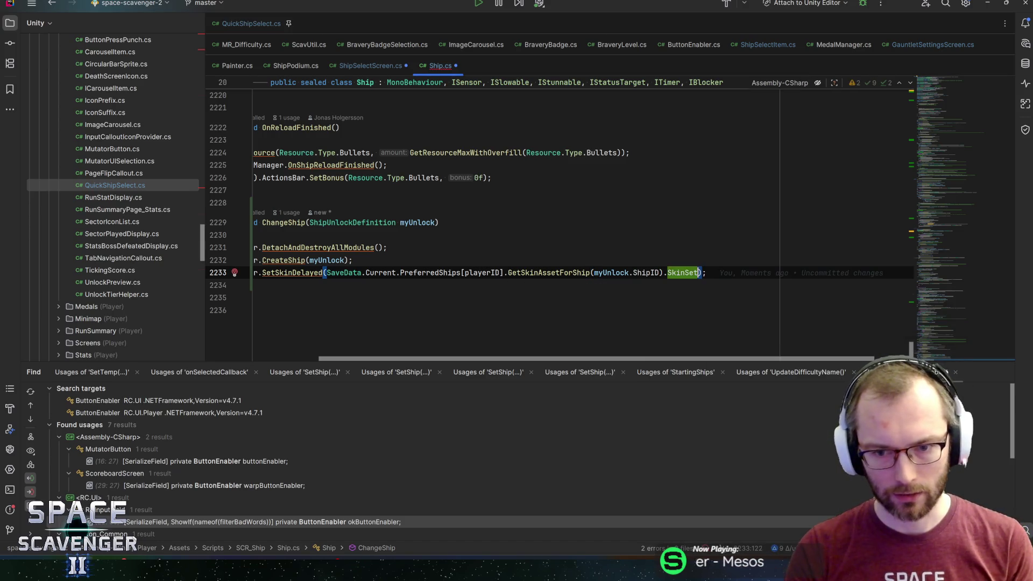
key("Home")
key("Home")
- Save all files, let Unity recompile, and return to the ChangeShip method
key("ctrl+s")
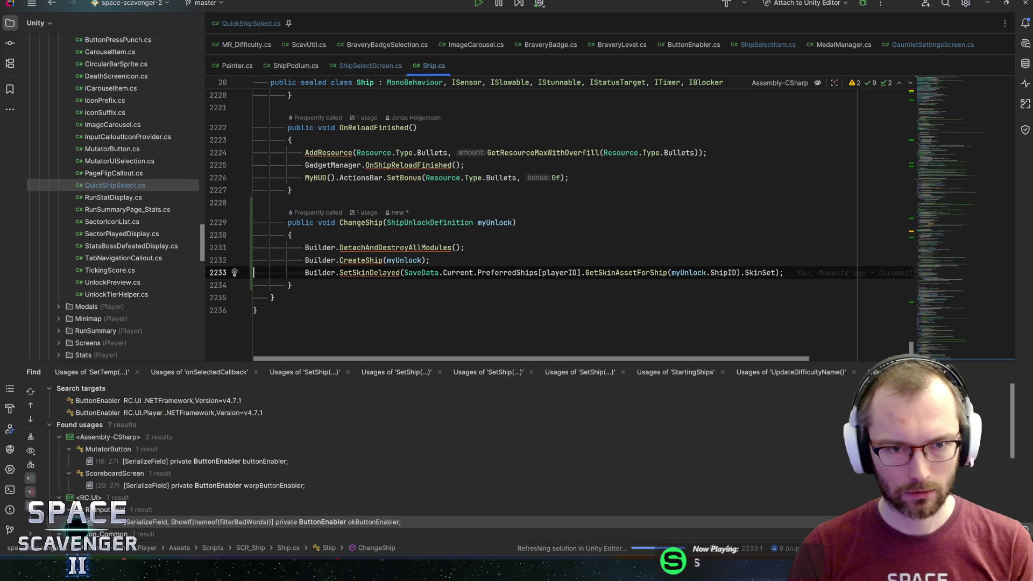
key("alt+Tab")
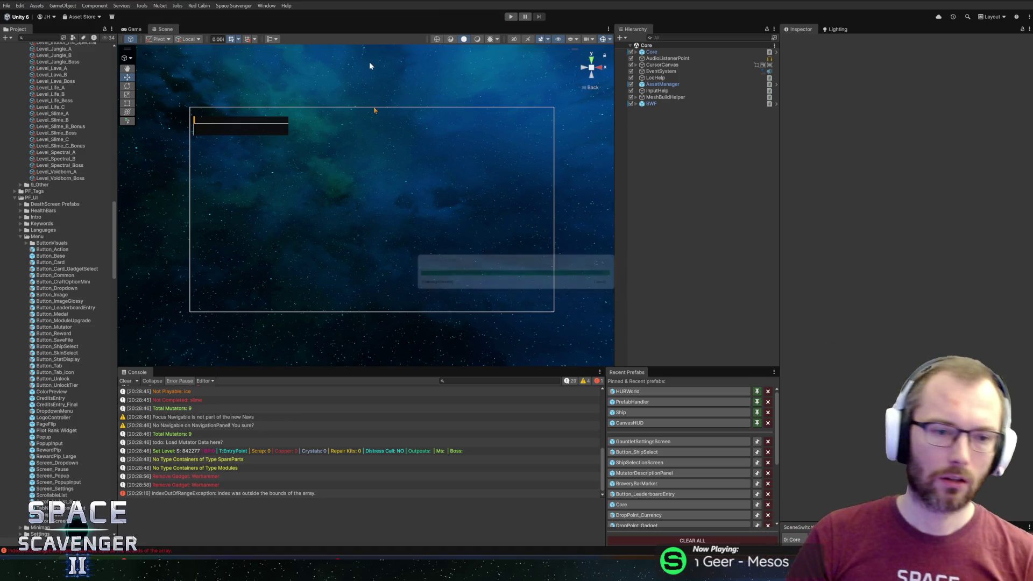
key("alt+Tab")
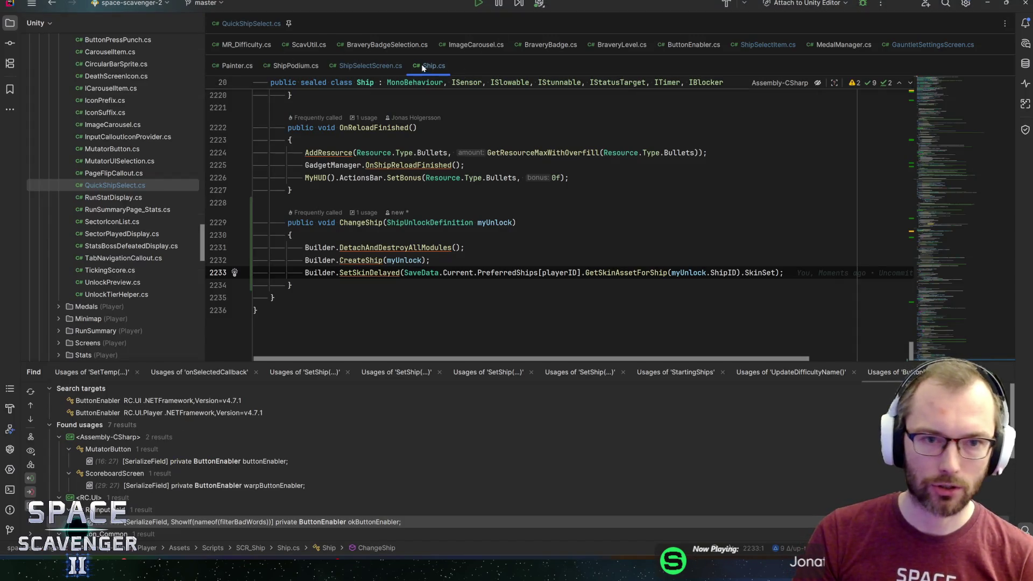
key("ctrl+shift+BackSpace")
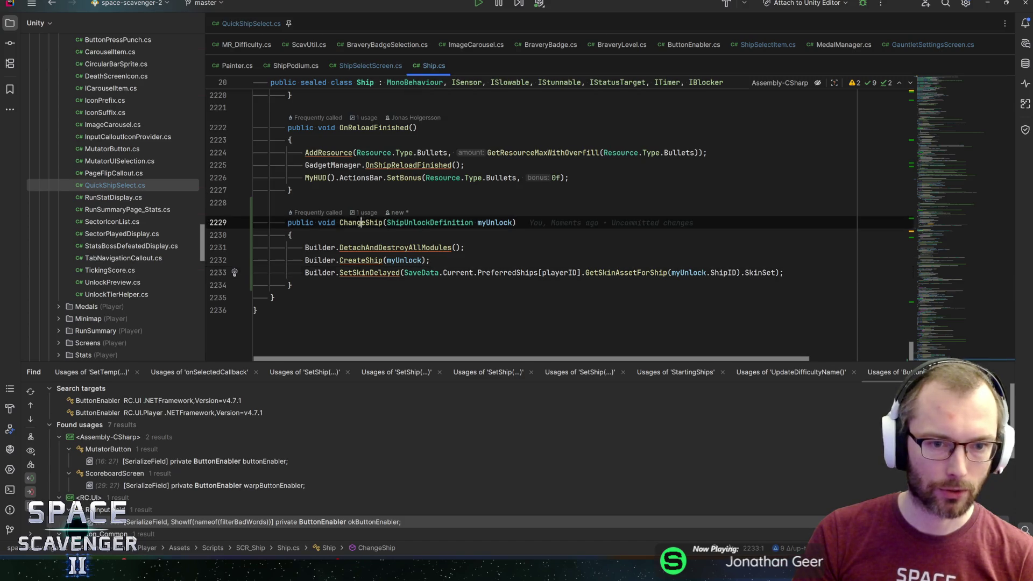
- Add a new line after the capsule update in QuickShipSelect's ShipSelected method
left_click(240, 24)
scroll(940, 146, "down", 3)
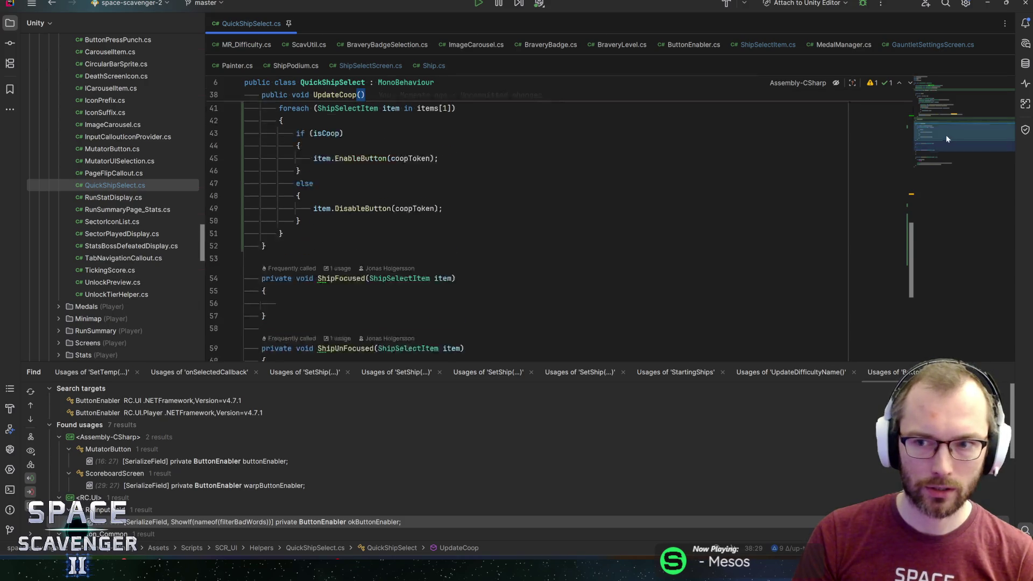
scroll(304, 258, "down", 3)
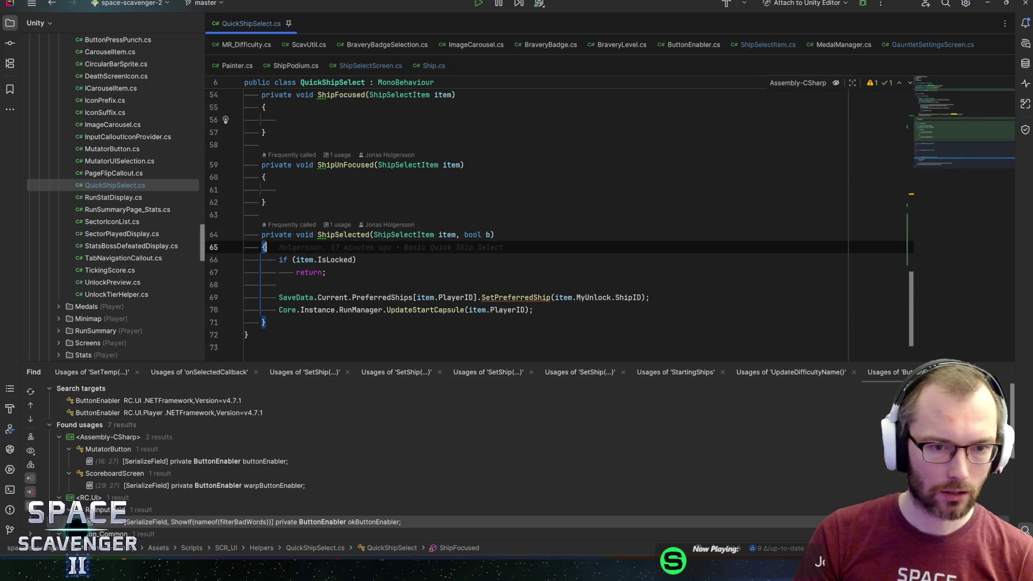
left_click(304, 259)
scroll(304, 258, "down", 1)
left_click(534, 272)
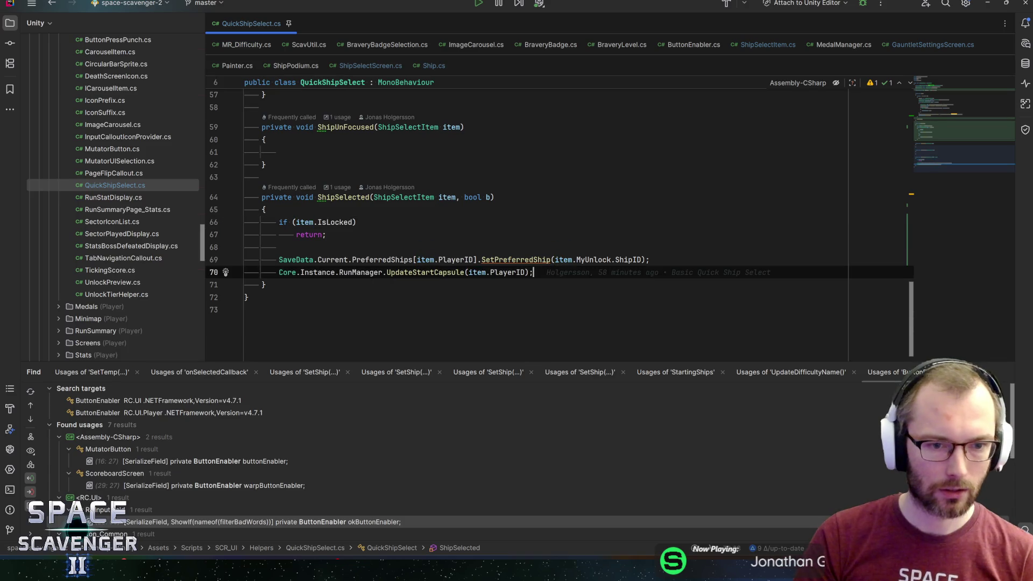
key("Return")
- Write Core.Instance.Players[item.PlayerID].Ship.ChangeShip(item.MyUnlock); and save the script
type("C")
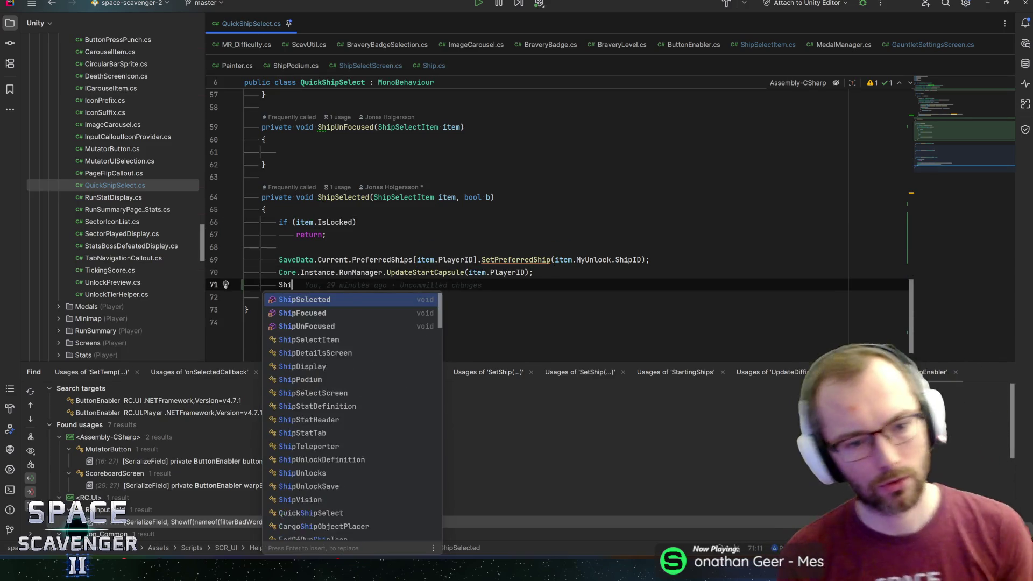
type("ores")
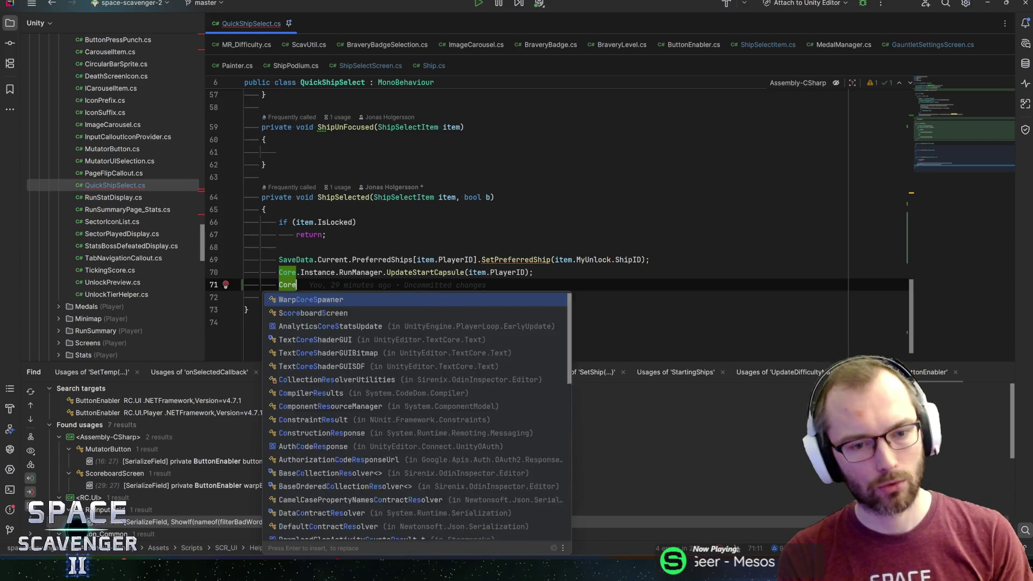
key("BackSpace")
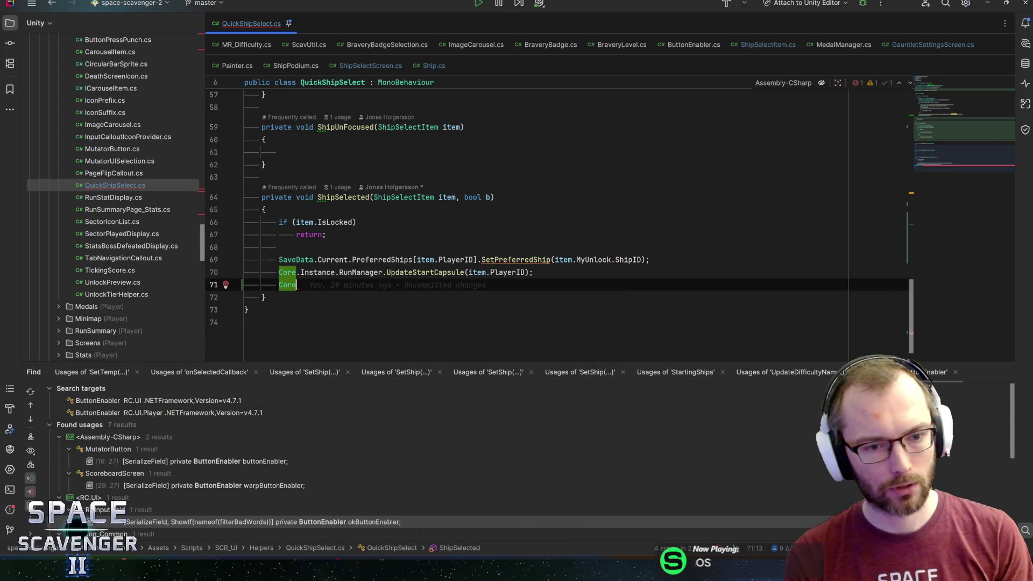
type(".Instance.sh")
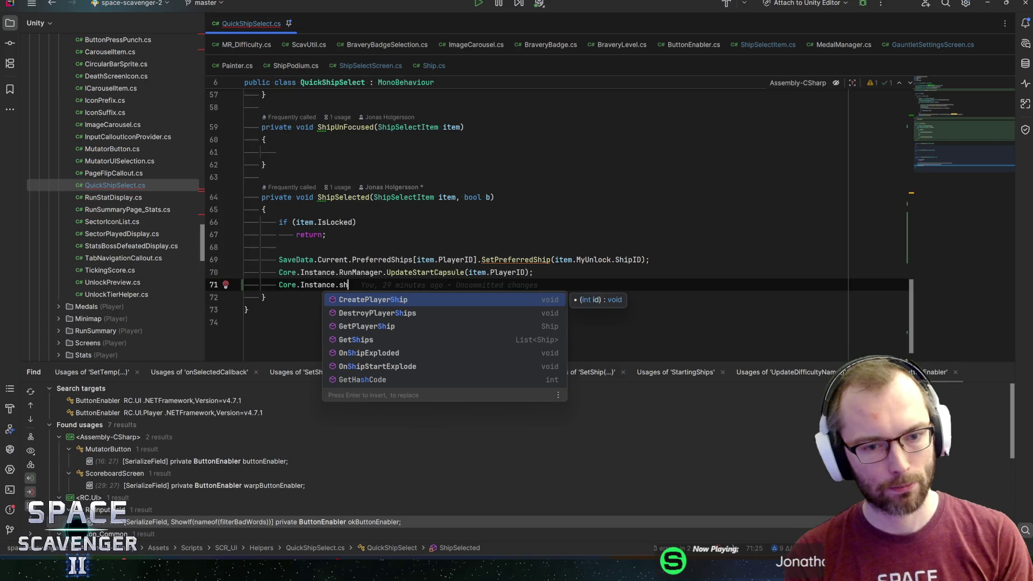
type("ip")
key("BackSpace")
key("BackSpace")
key("BackSpace")
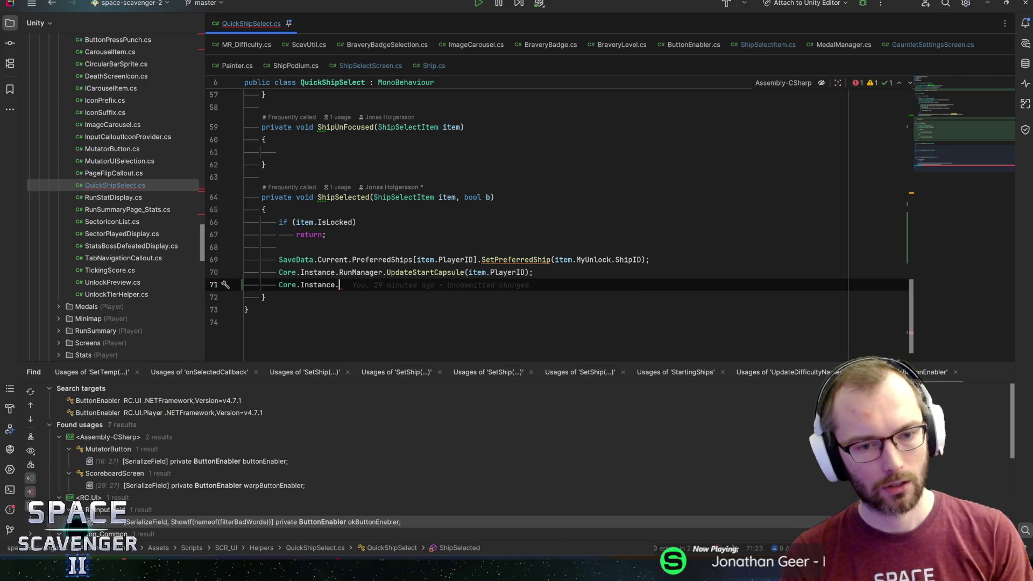
type("Pla")
key("Tab")
type("[")
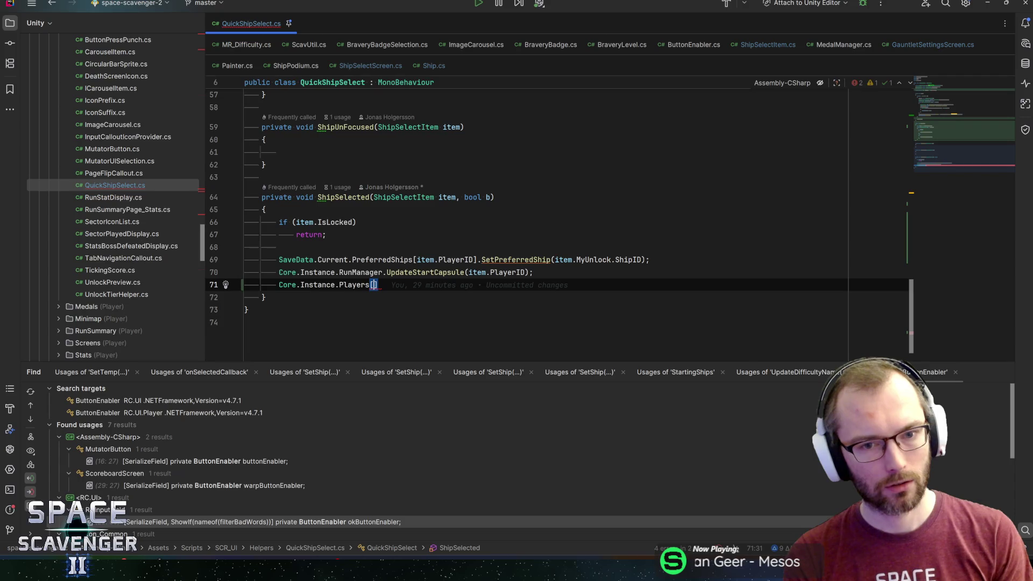
type("item.PlayerID")
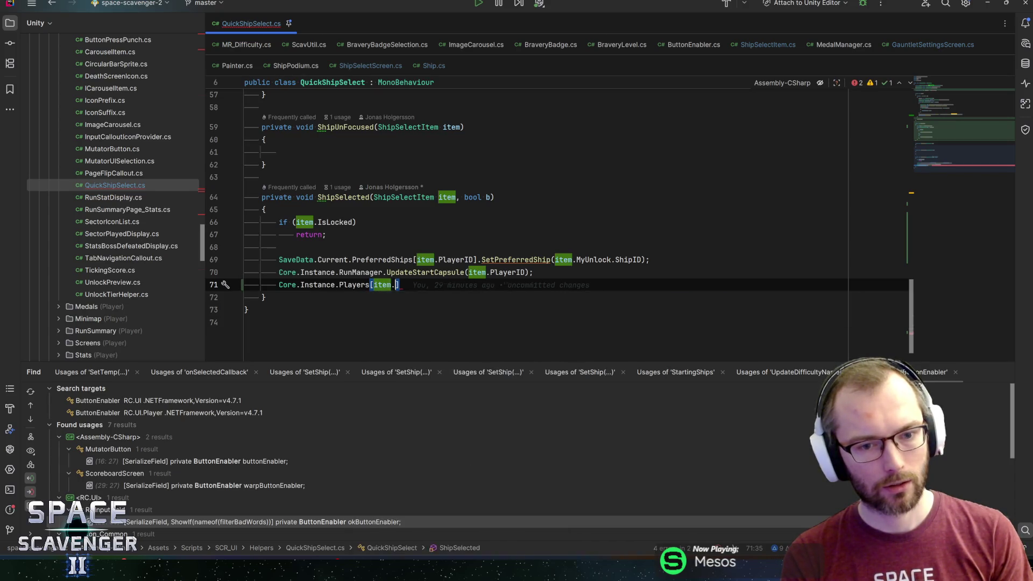
type(".")
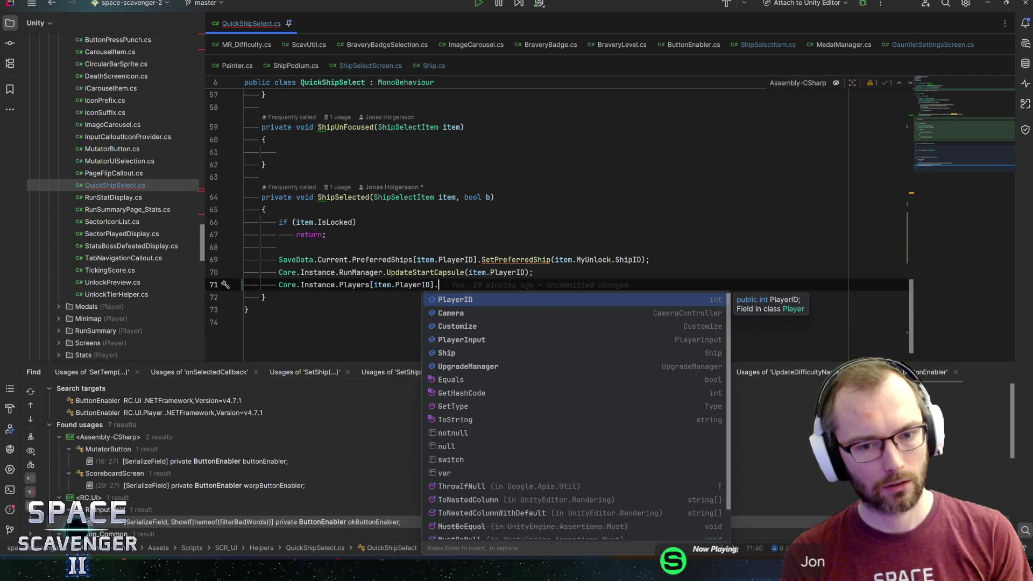
type("ChaShip.Cha")
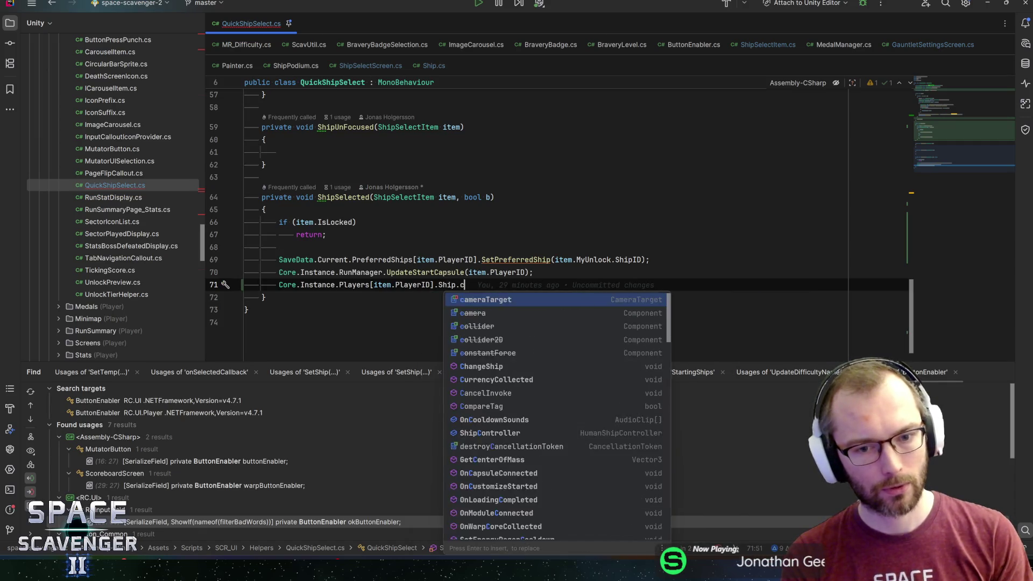
key("Tab")
type("item.MyUnlock")
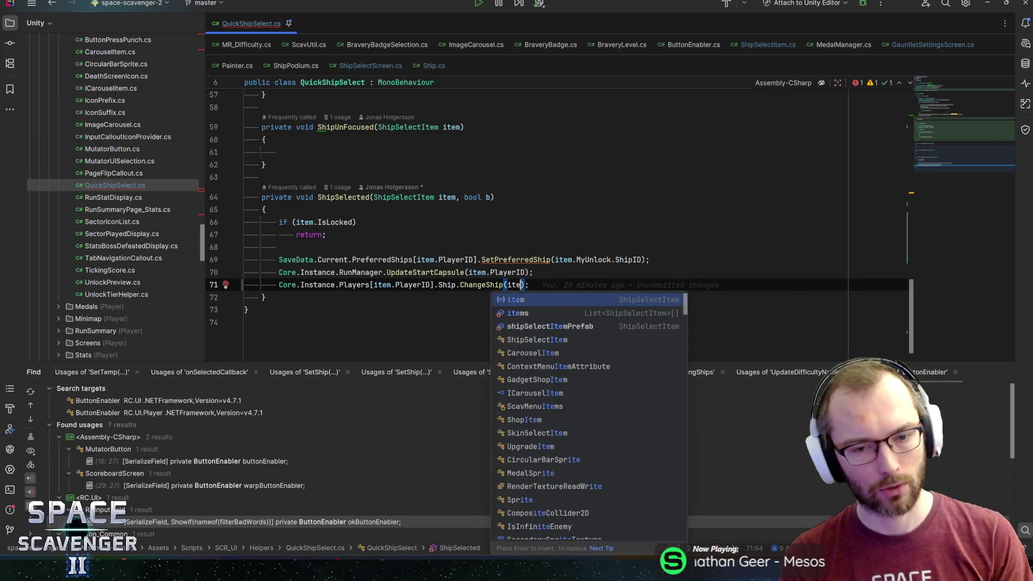
key("Right")
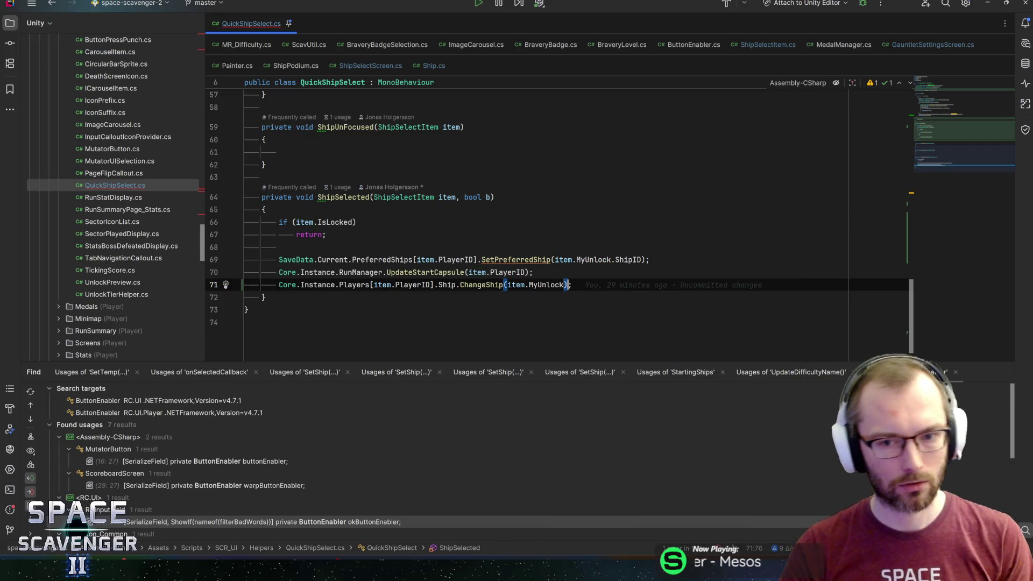
key("ctrl+s")
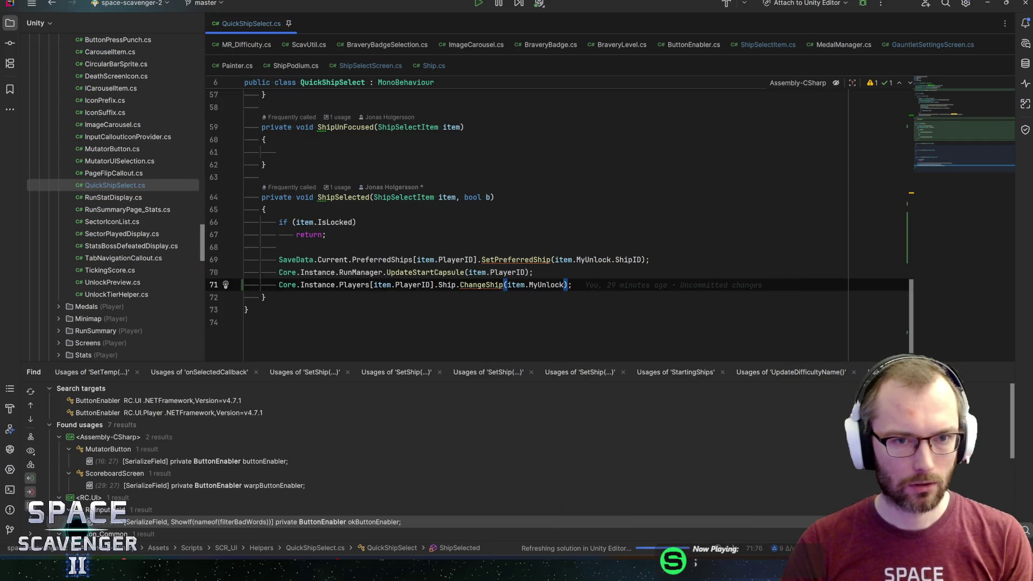
left_click(118, 554)
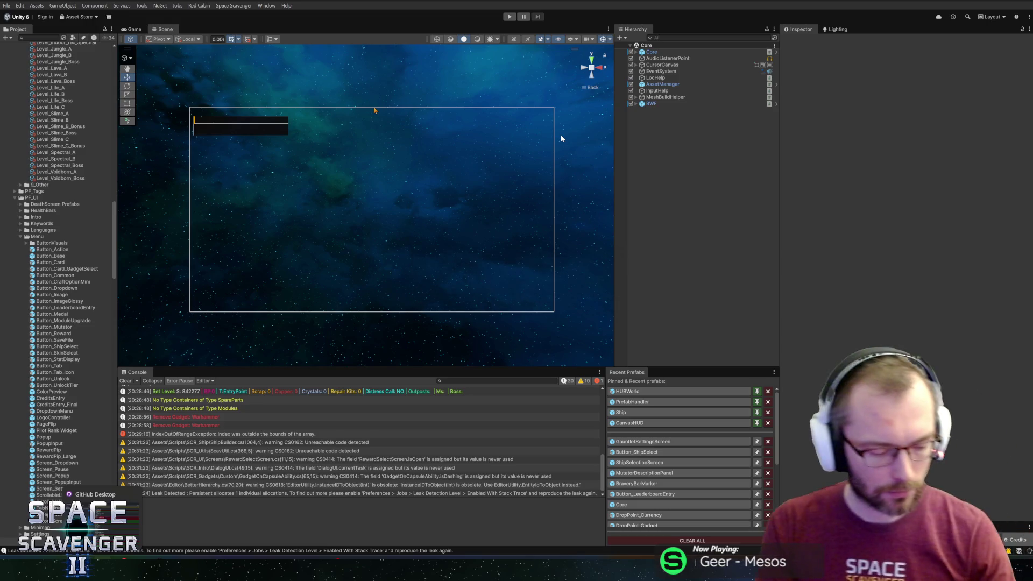
- Play the game, select the NullReferenceException in Console, and open QuickShipSelect.cs line 71
left_click(511, 16)
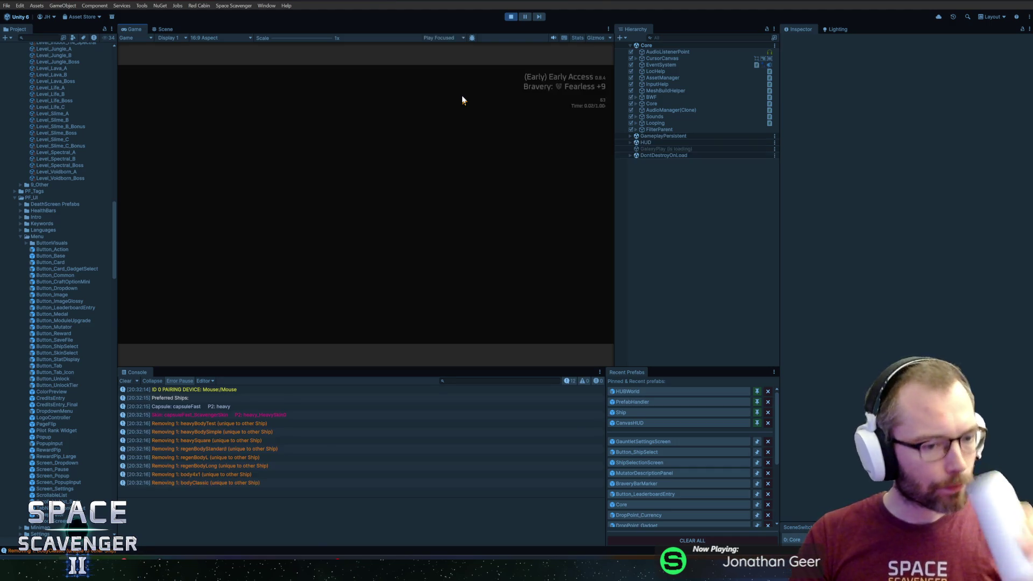
key("ctrl+1")
left_click(199, 442)
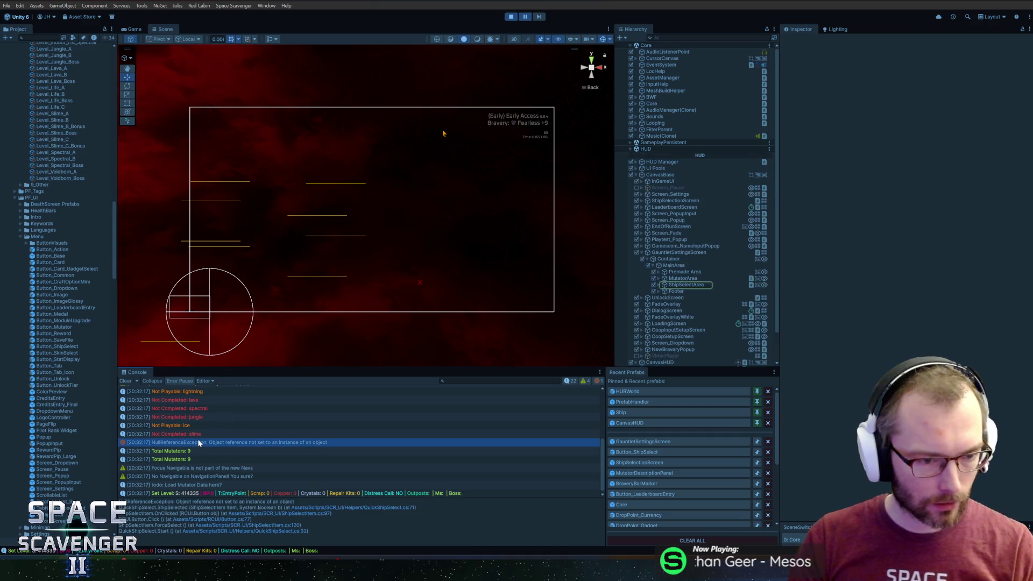
left_click(390, 507)
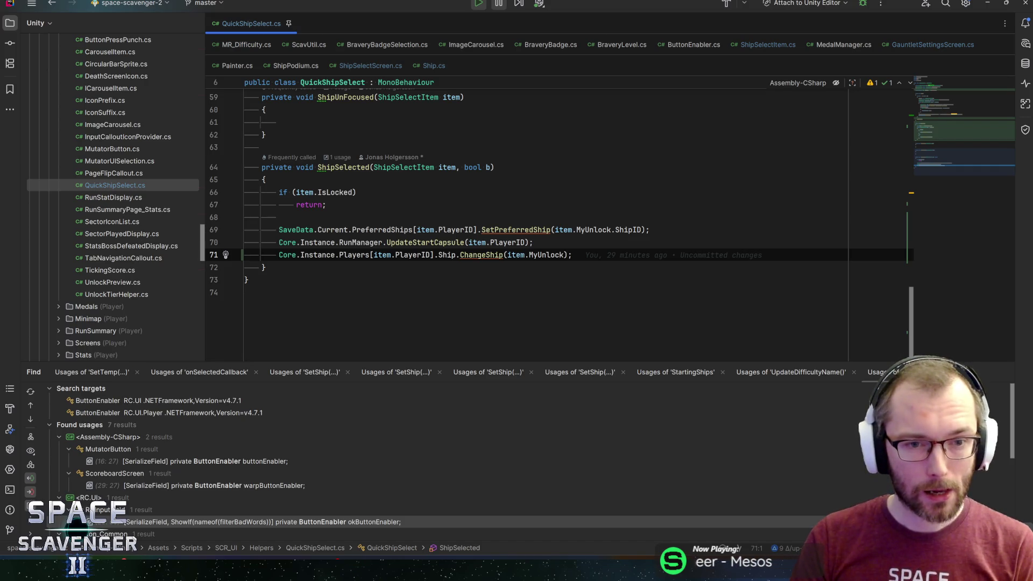
- Stop play mode in Unity and return to the ShipSelected script
left_click(533, 242)
key("alt+Tab")
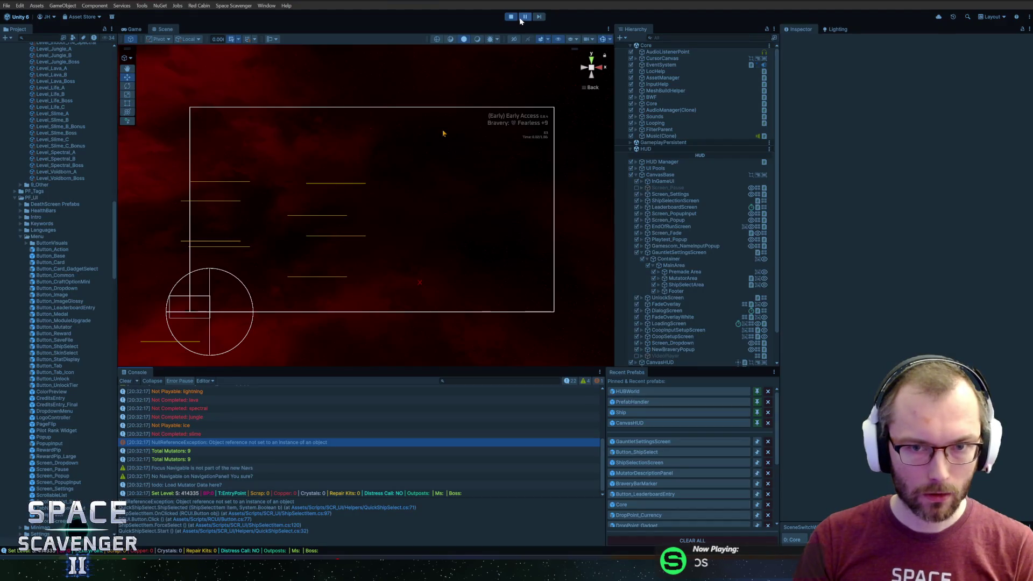
left_click(511, 16)
key("alt+Tab")
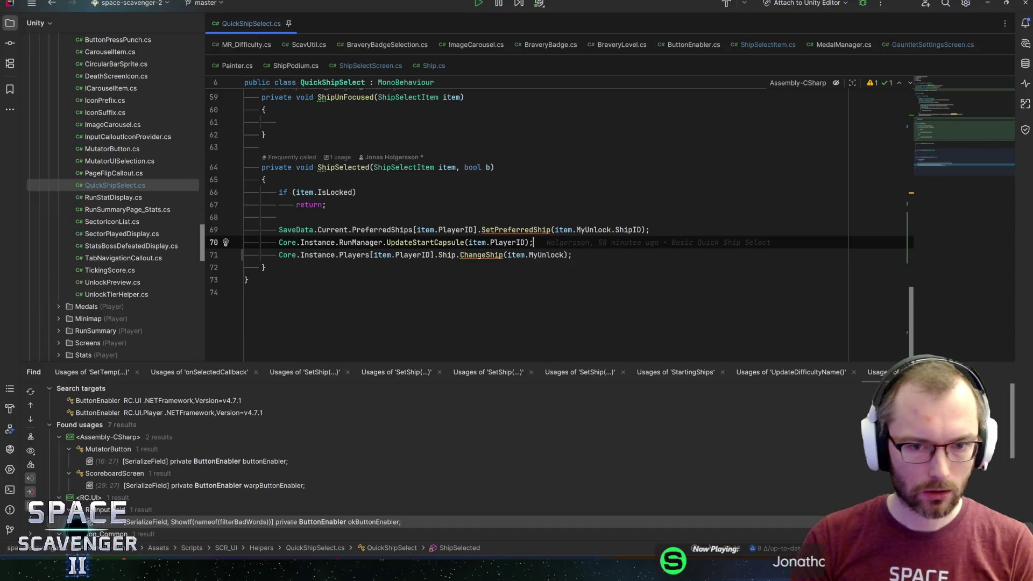
- Write if (Core.Instance.Players[item.PlayerID].Ship != null) { above the ChangeShip line
key("Return")
type("if (")
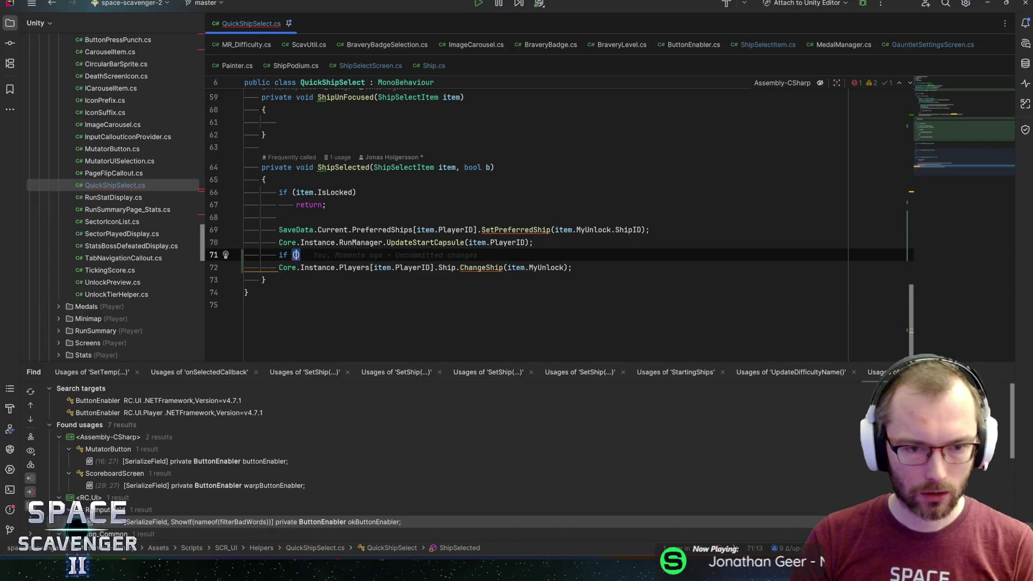
left_click(357, 268)
left_click(453, 267)
mouse_move(546, 267)
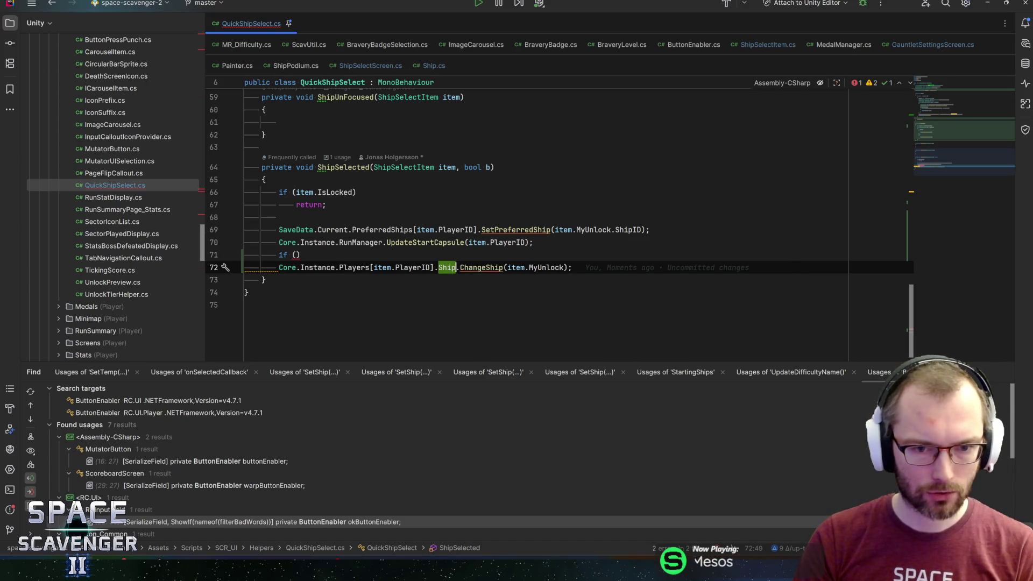
left_click(280, 254)
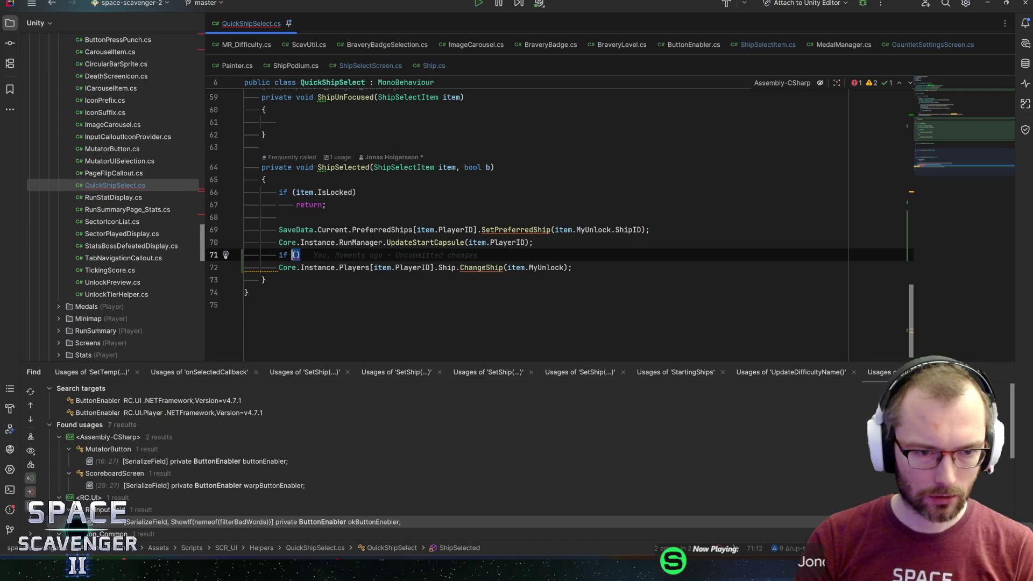
type("Core.Instance.Players[item.PlayerID].Ship")
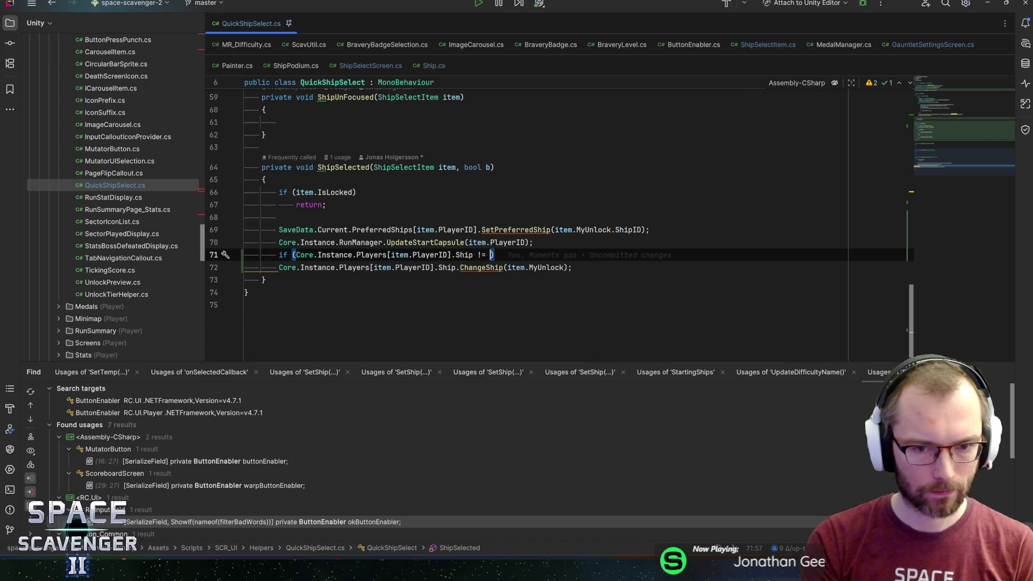
type("null")
key("End")
key("Return")
type("{")
key("Down")
key("Down")
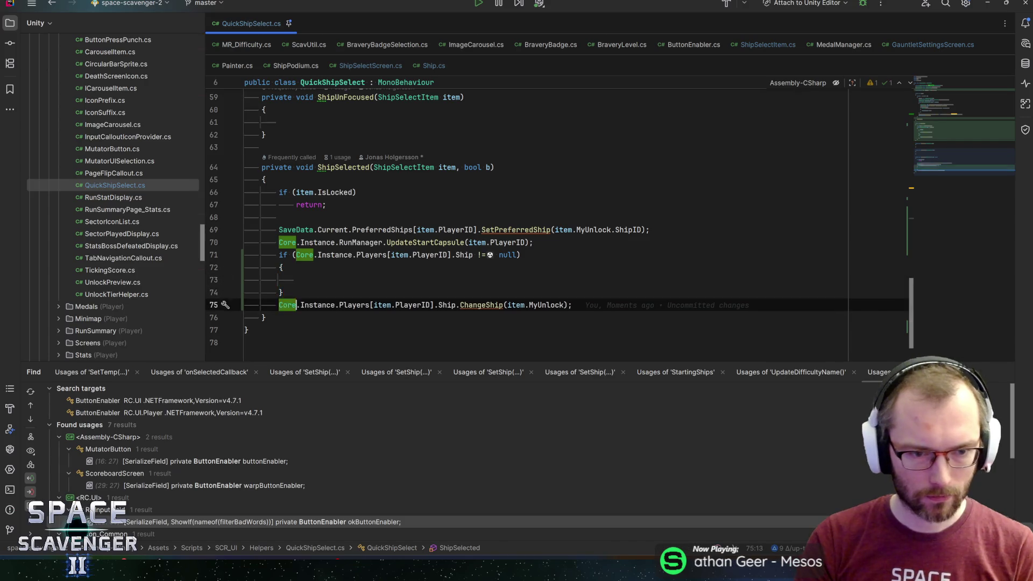
- Move the ChangeShip statement into the if block and remove the leftover blank line
key("alt+shift+Up")
key("alt+shift+Up")
key("alt+shift+Up")
key("alt+shift+Down")
key("Down")
key("Down")
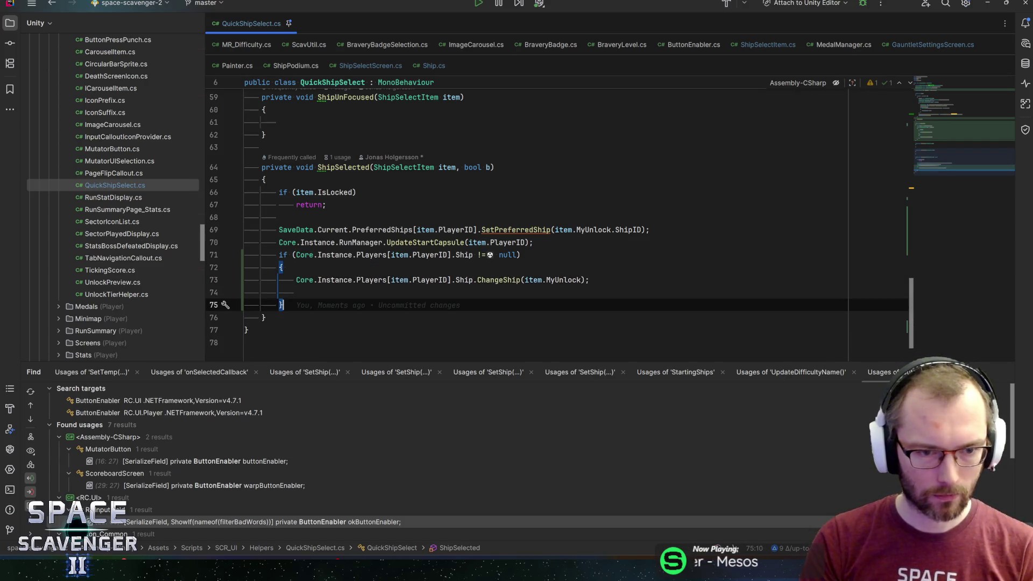
key("Up")
key("BackSpace")
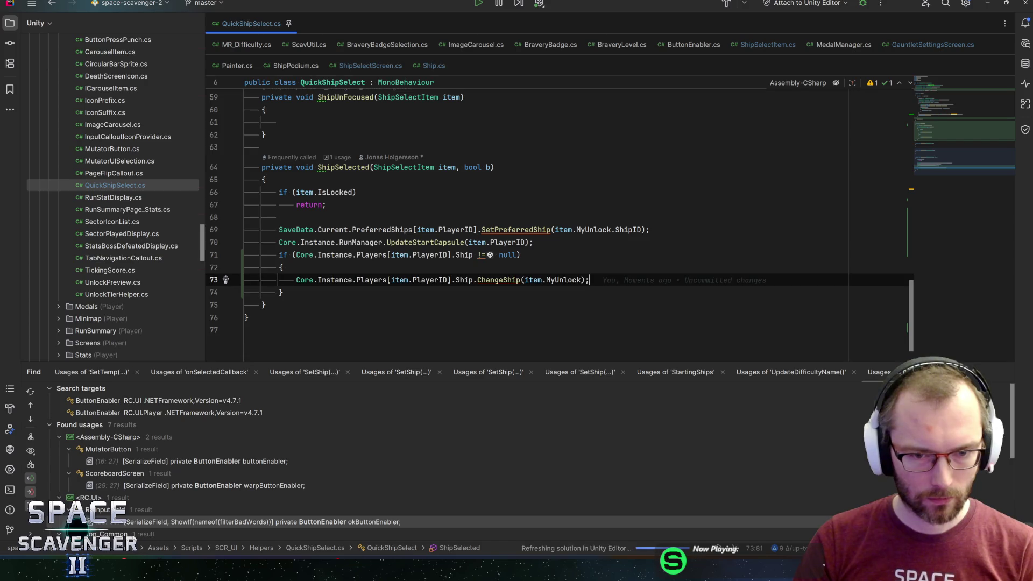
left_click(472, 255)
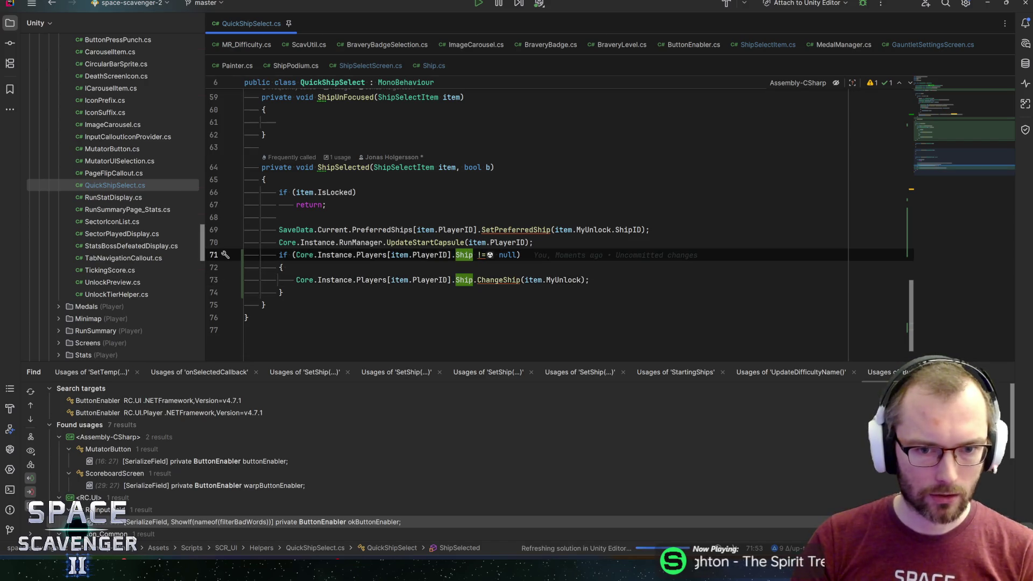
type("?")
key("BackSpace")
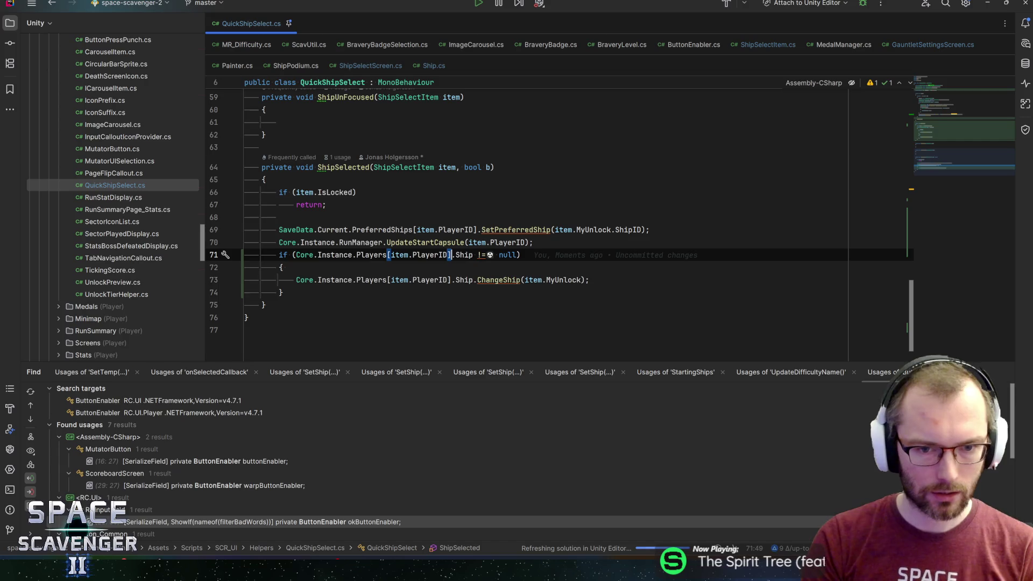
key("End")
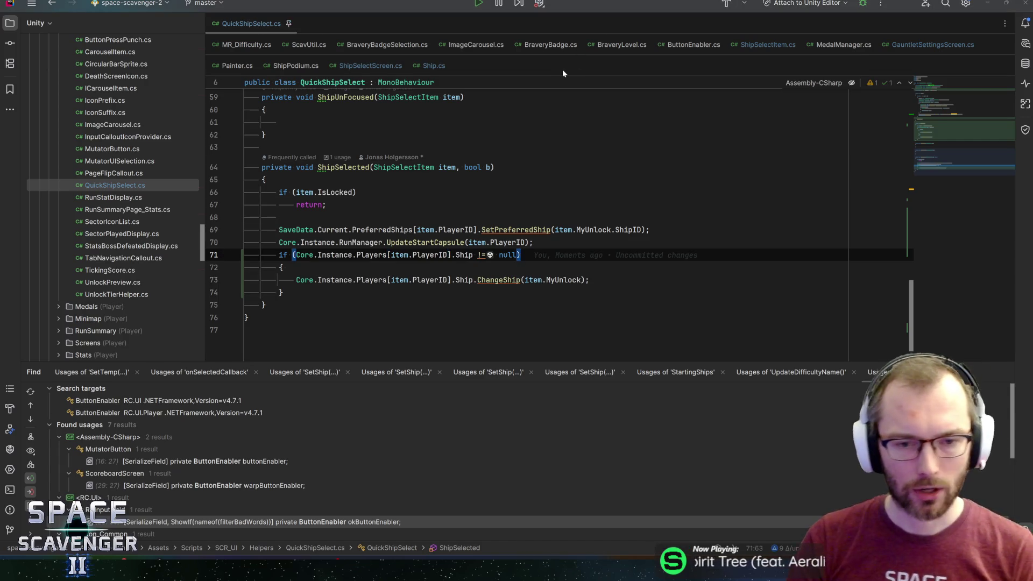
key("alt+Tab")
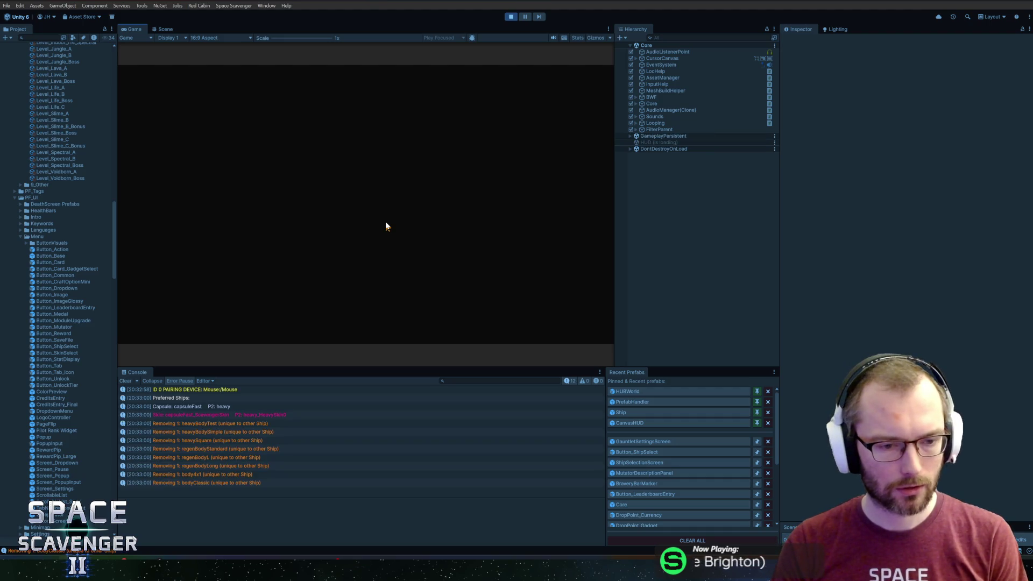
- Open the new error's source and change the check to Players[item.PlayerID]?.Ship, then stop Play
left_click(217, 468)
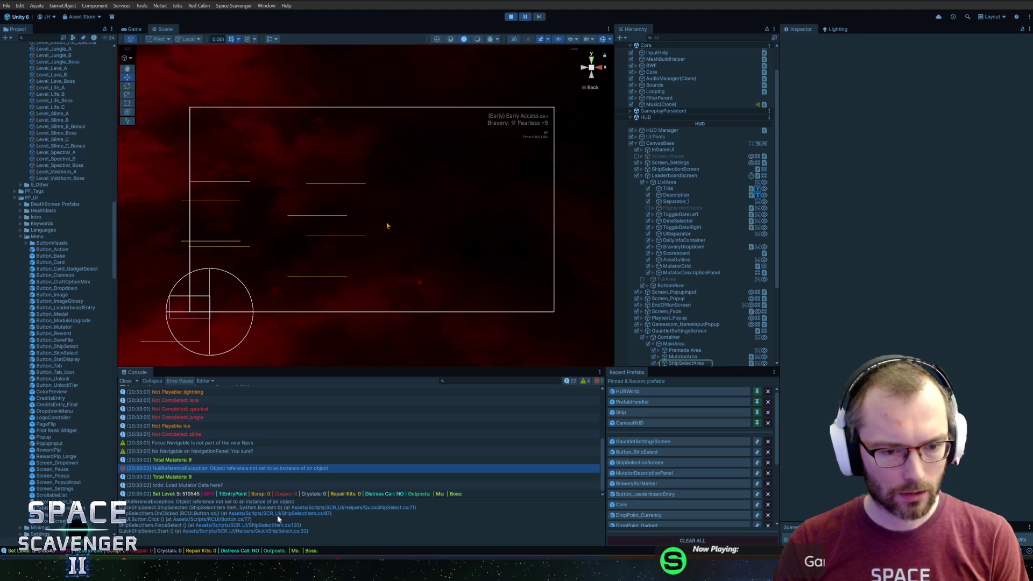
left_click(282, 531)
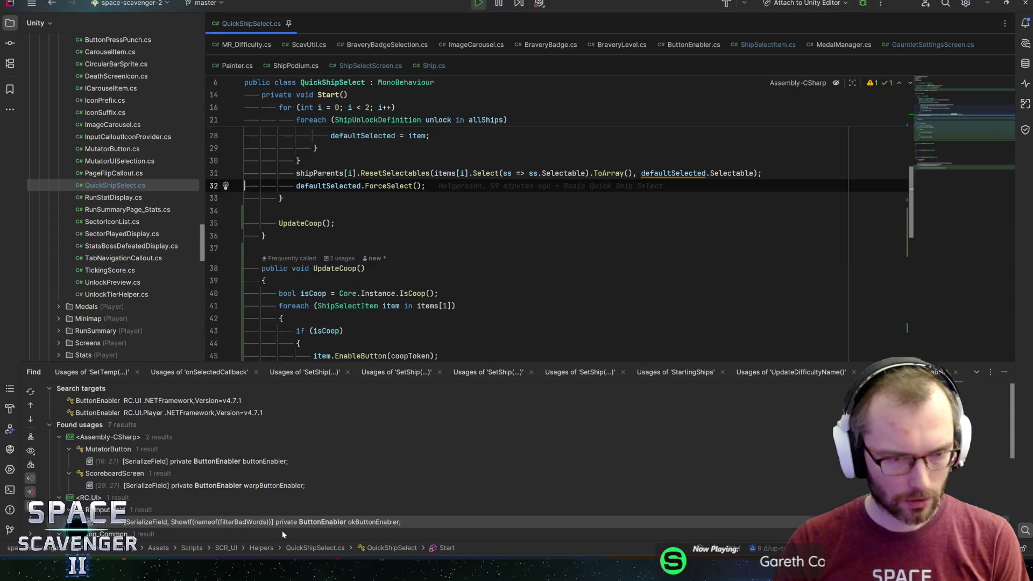
key("ctrl+shift+BackSpace")
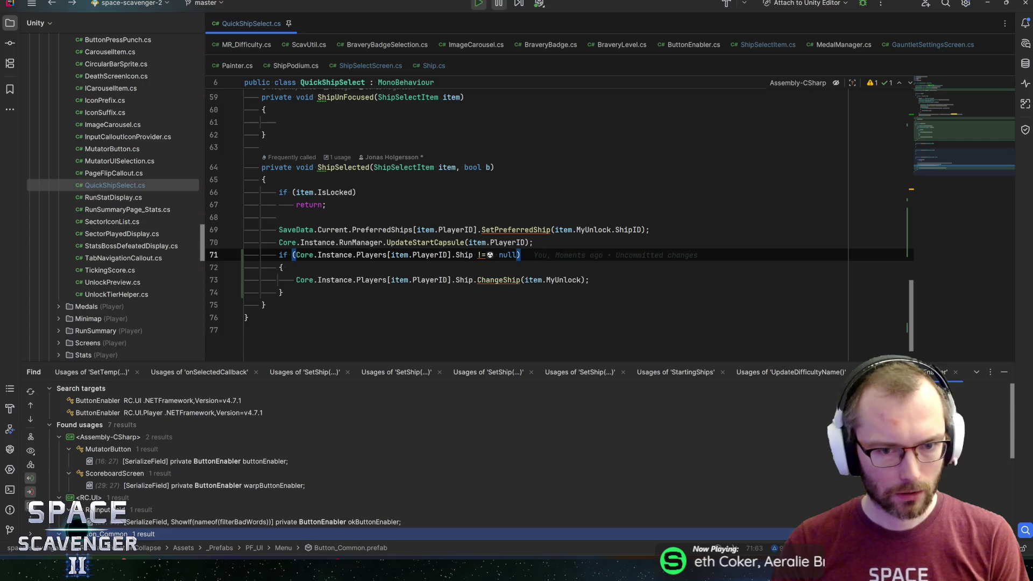
key("Left")
type("?")
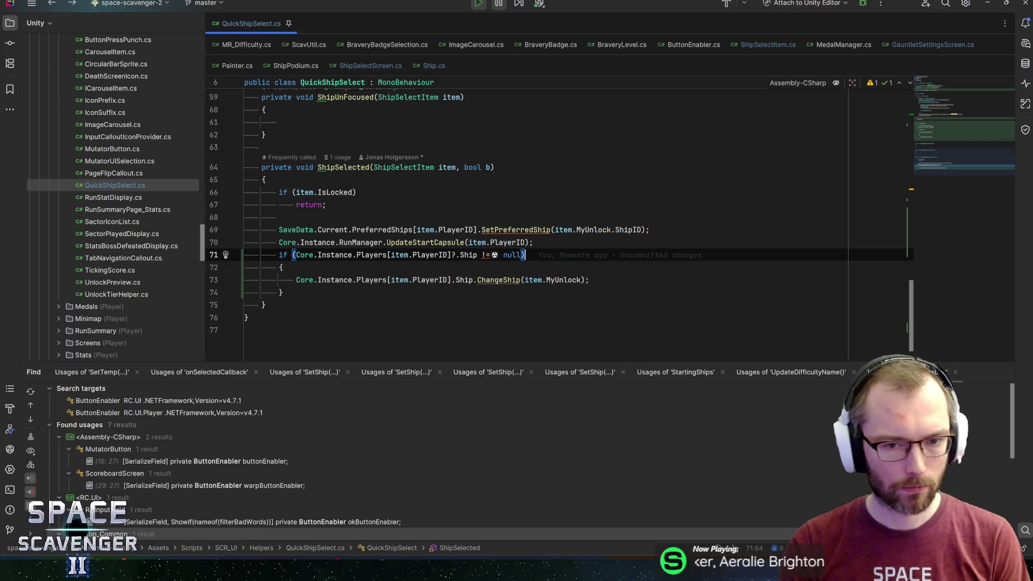
key("alt+Tab")
left_click(513, 18)
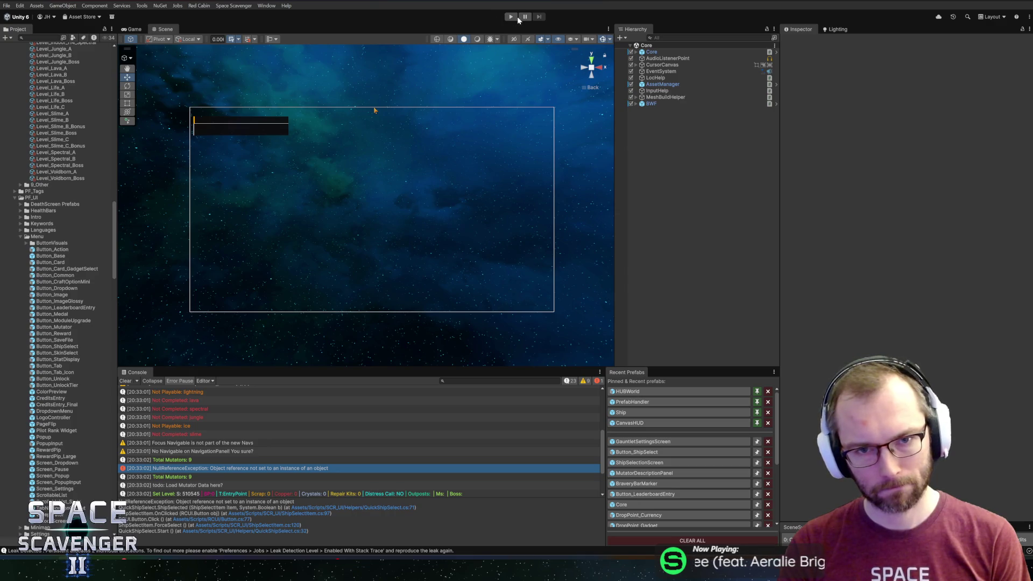
- Start the game and open and close the bravery menu a couple of times
left_click(517, 17)
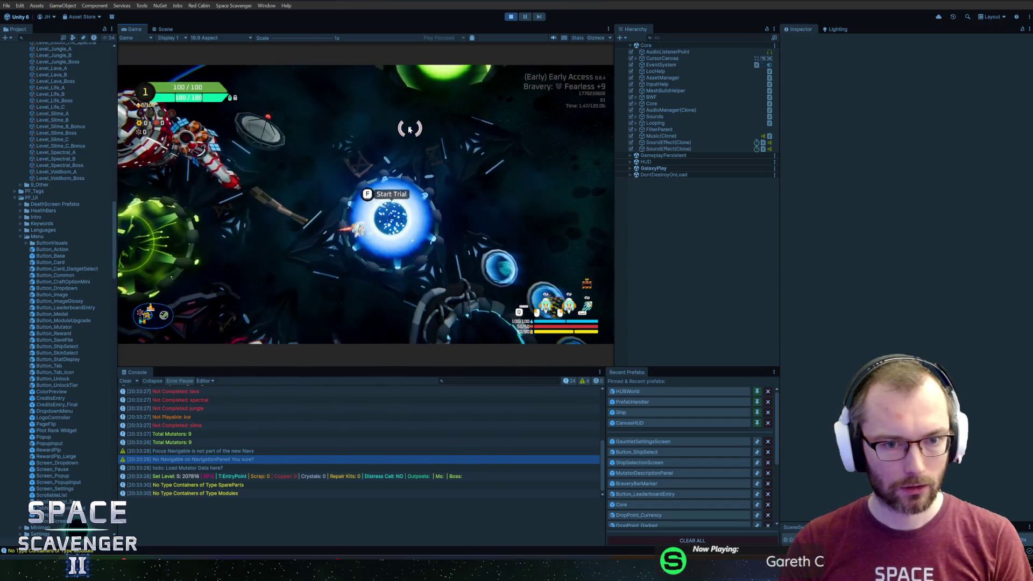
key("f")
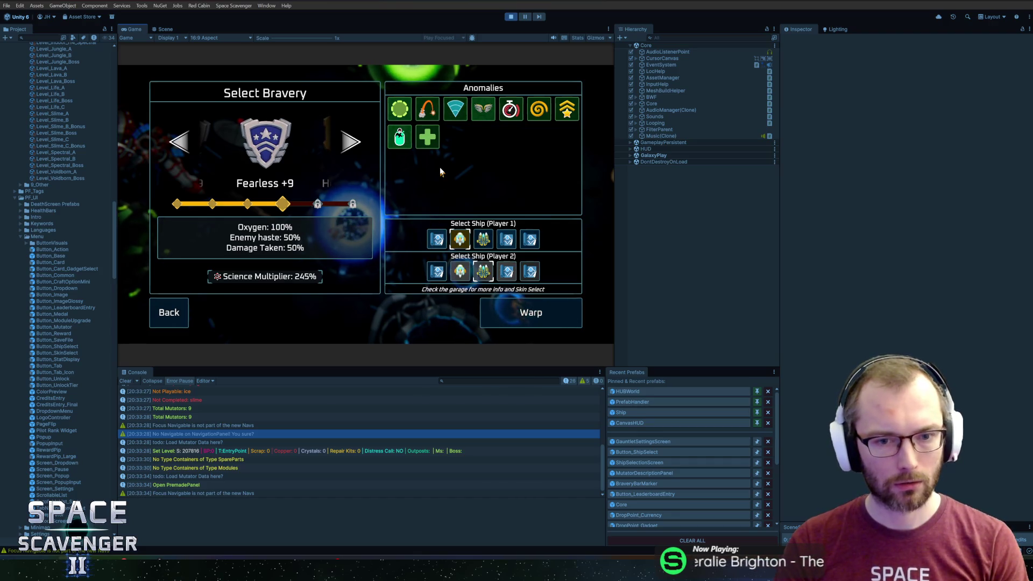
key("Return")
key("f")
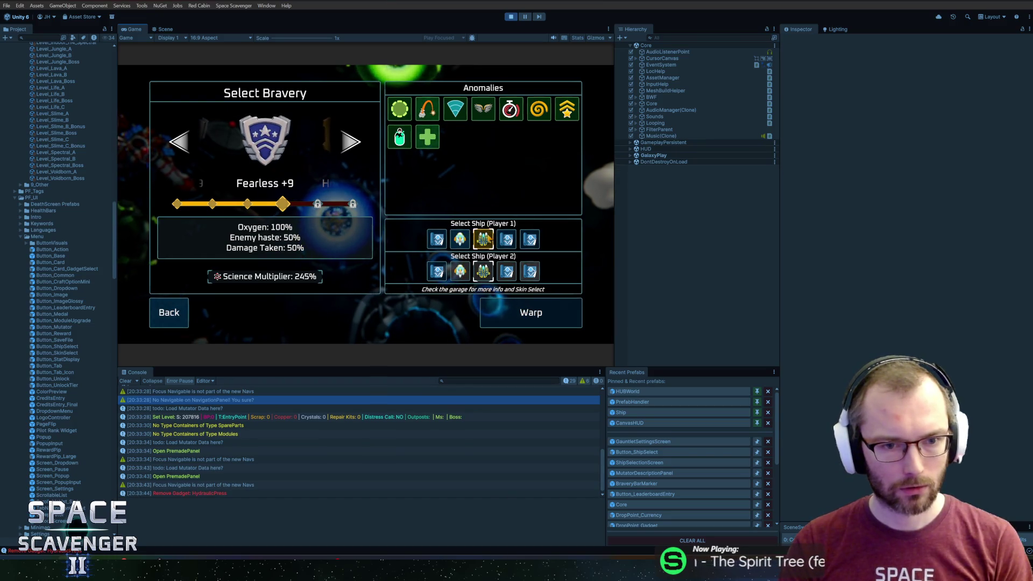
key("Escape")
- In the bravery menu, pick the second then third ship for Player 1, then close it
key("f")
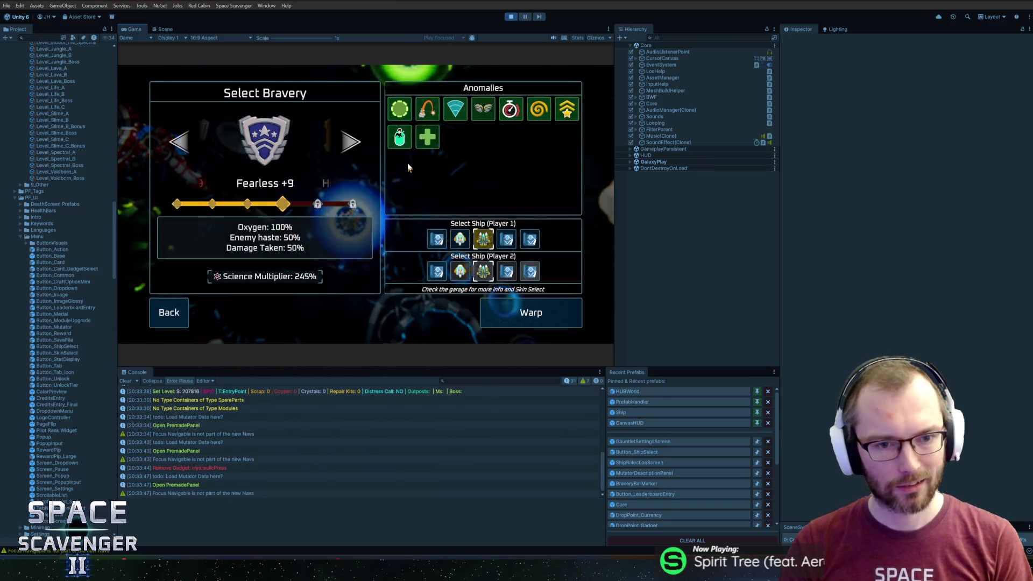
left_click(460, 240)
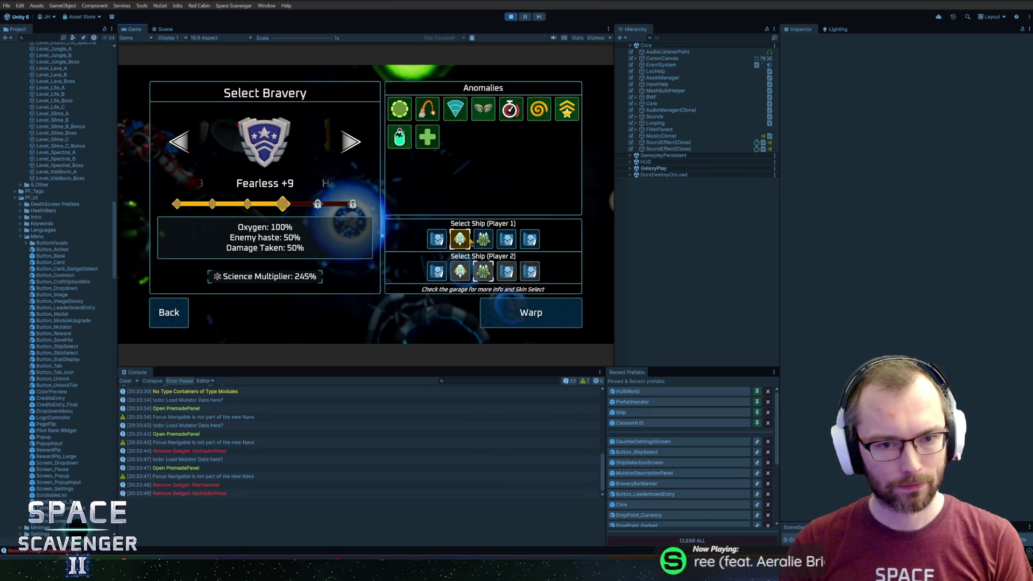
left_click(474, 246)
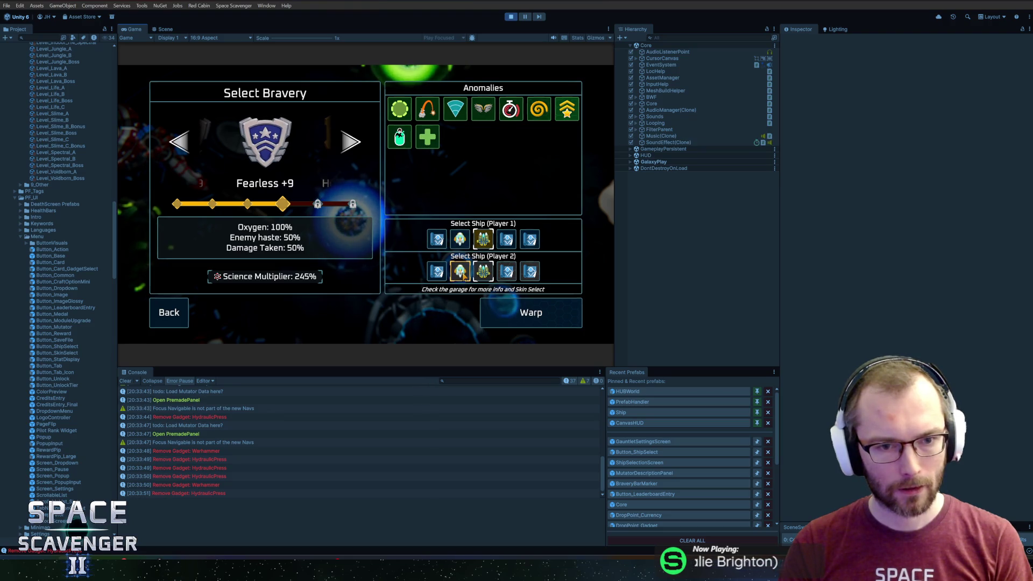
key("Escape")
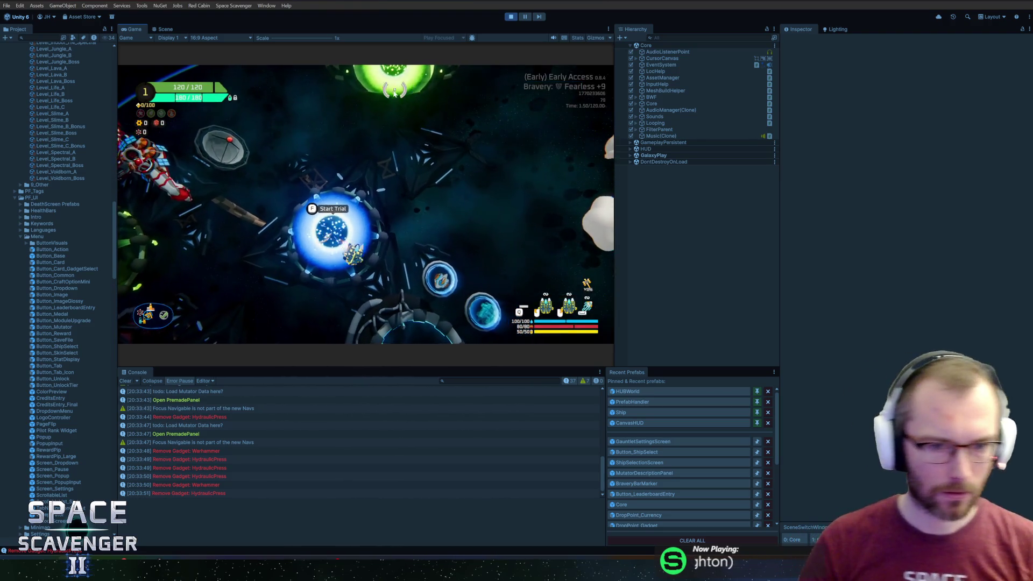
- Switch the game to two-player co-op at the Co-op station and confirm
key("f")
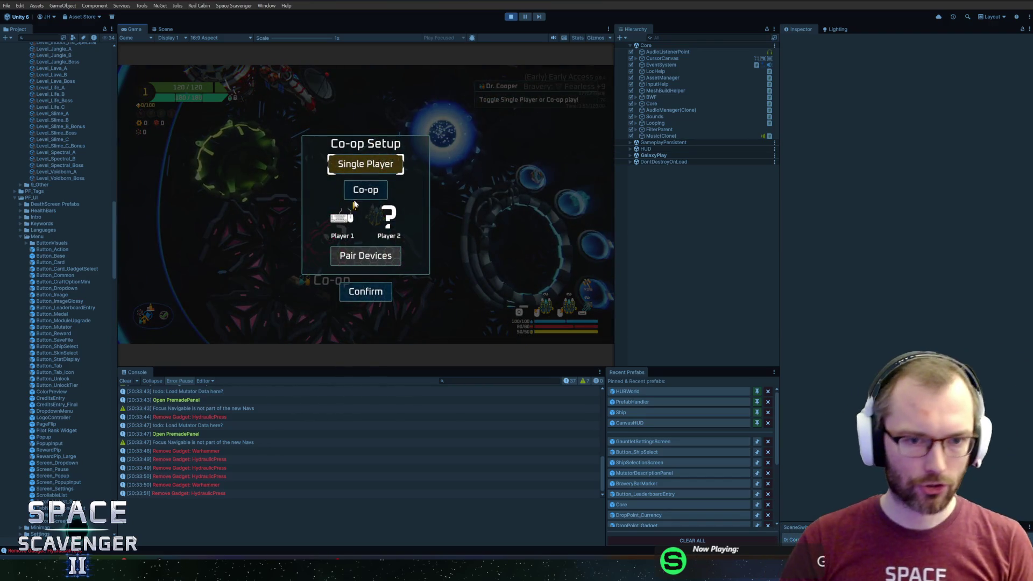
left_click(354, 204)
key("Down")
key("Return")
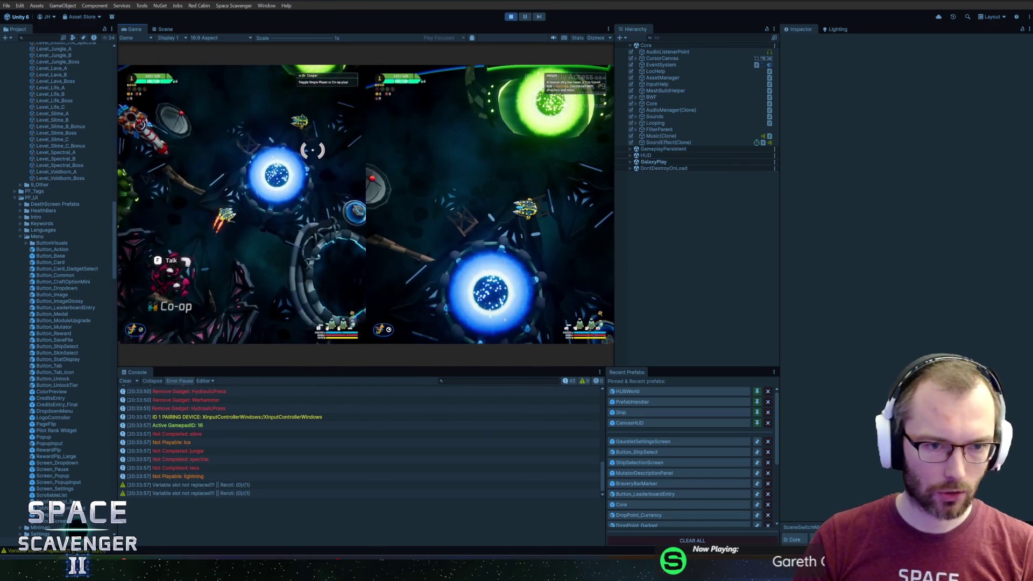
- Give Player 2 the second ship, warp into a level, then stop play mode
key("f")
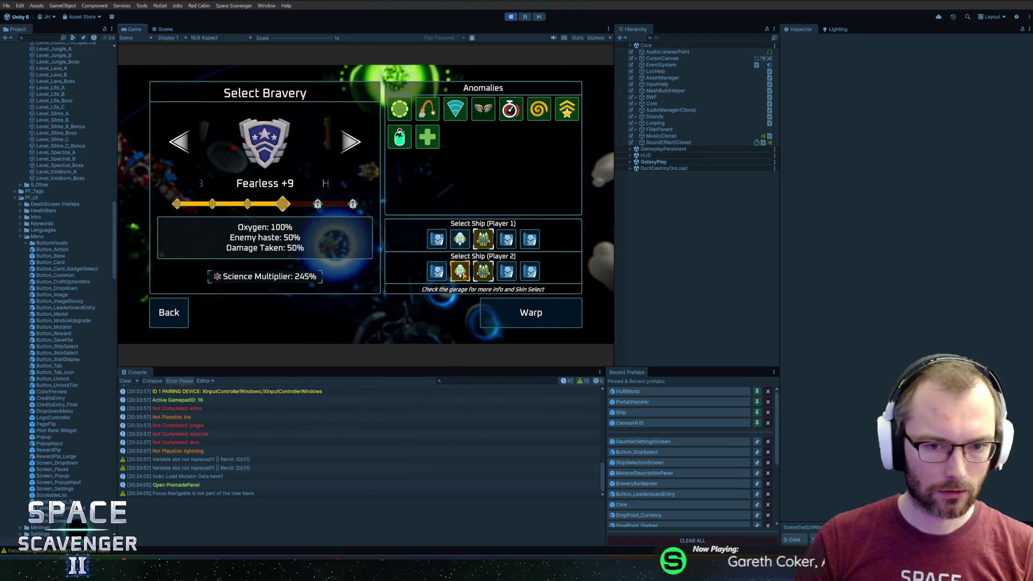
left_click(462, 273)
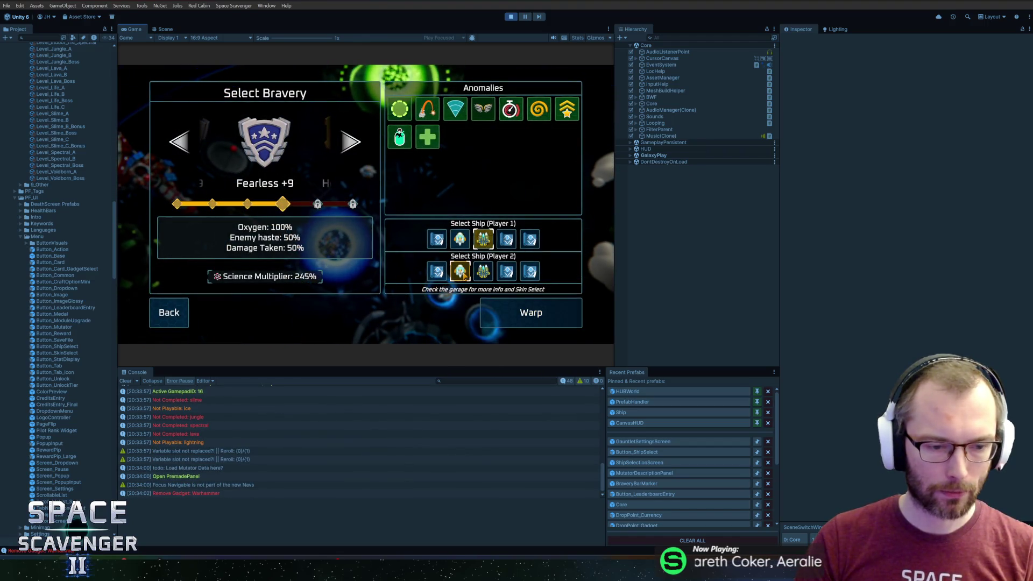
left_click(497, 315)
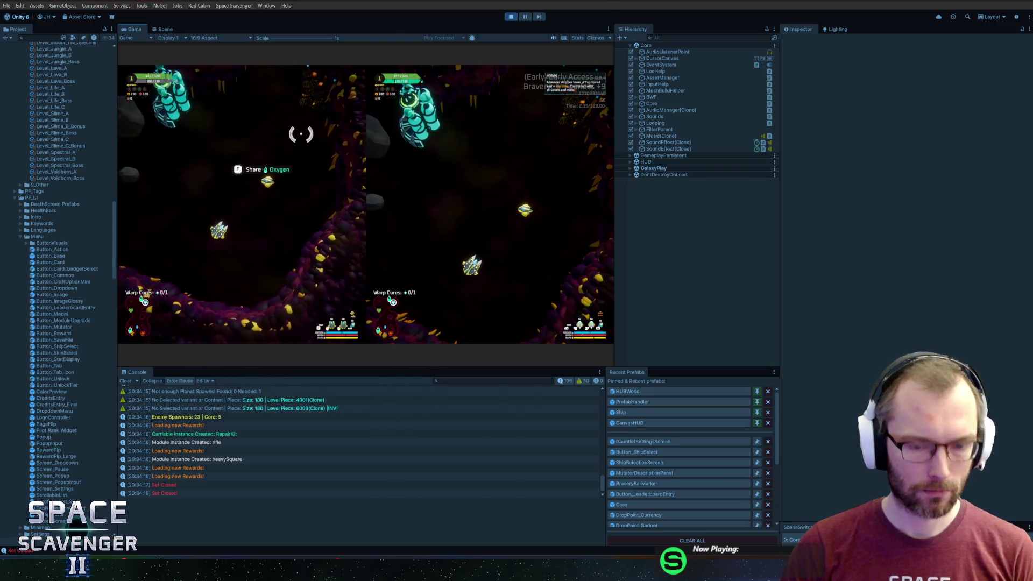
key("ctrl+p")
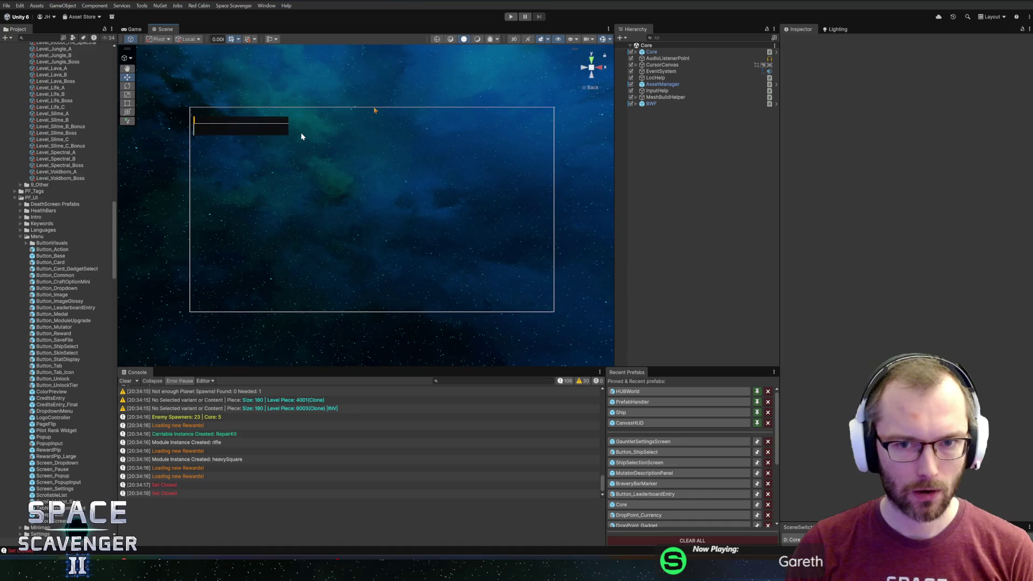
- Run the game, set Player 1 and Player 2 to the first ship in Select Bravery, then stop
left_click(512, 18)
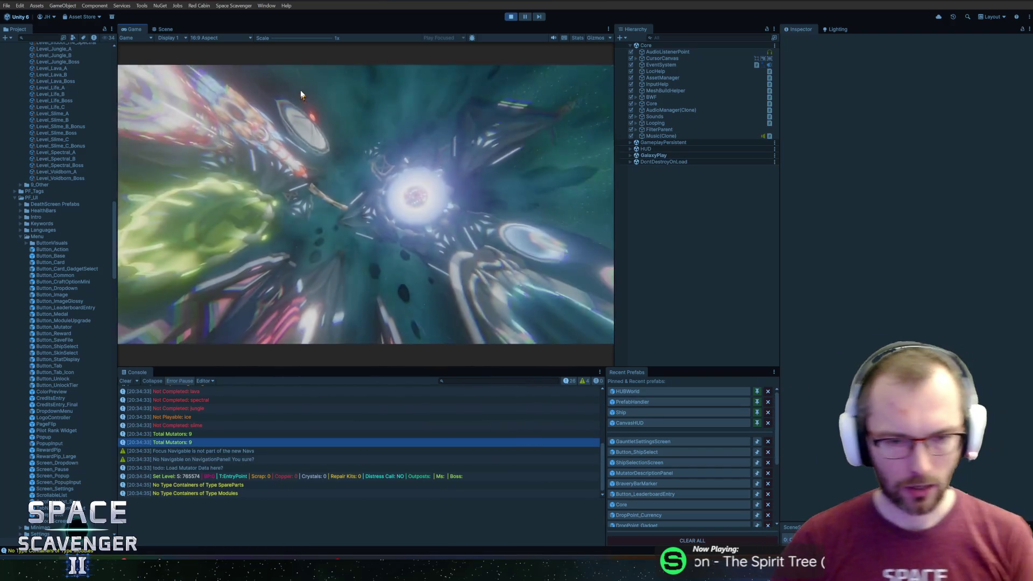
key("e")
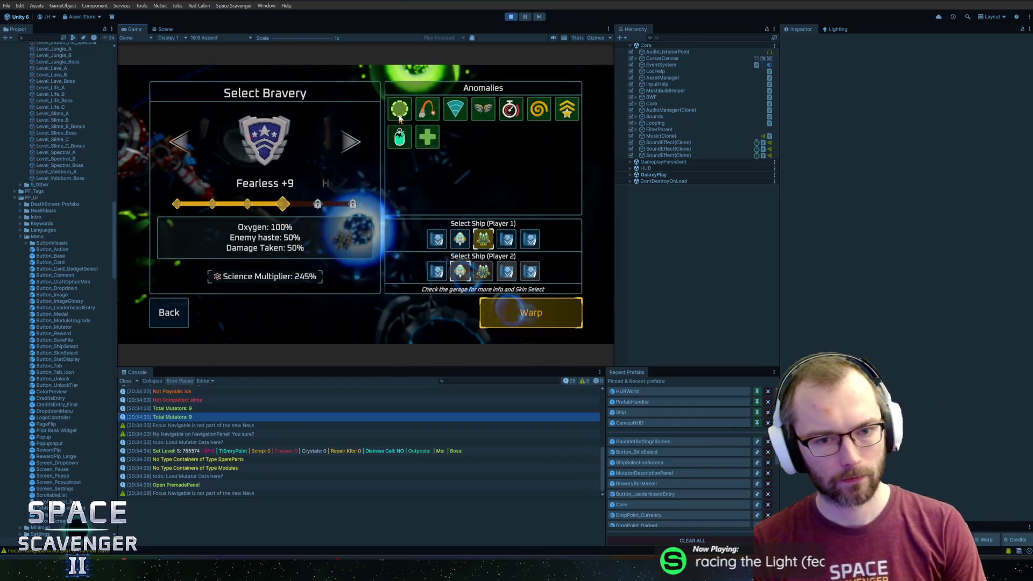
left_click(437, 240)
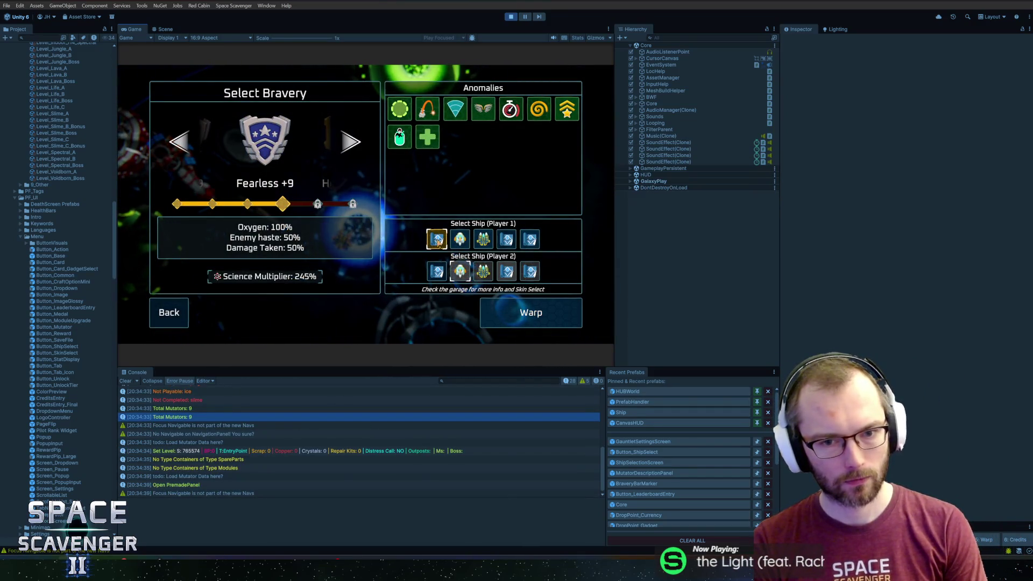
key("Left")
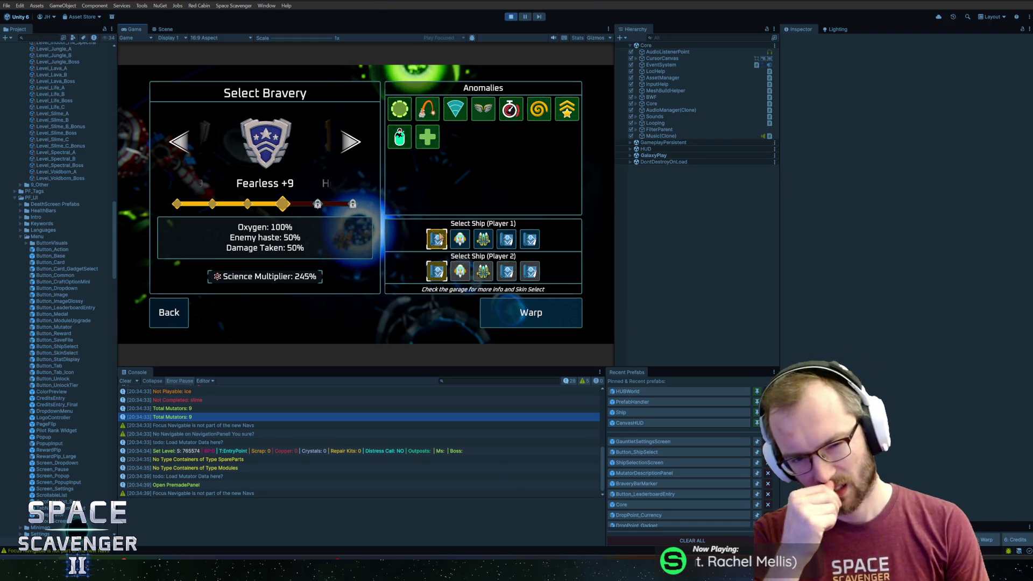
key("ctrl+p")
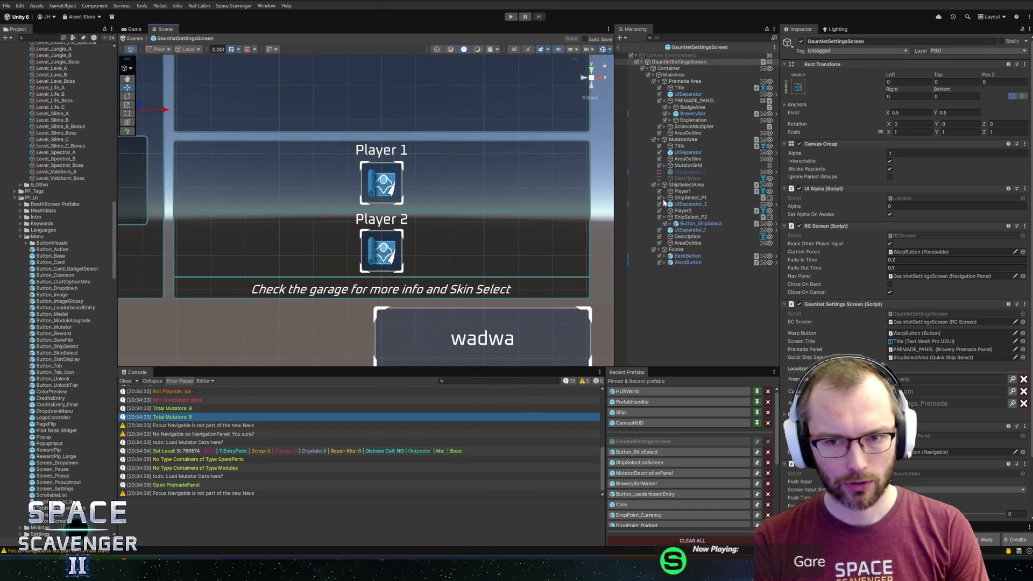
- Delete Button_ShipSelect under ShipSelect_P1 and ShipSelect_P2, then go back to the Core scene
left_click(694, 205)
left_click(690, 198)
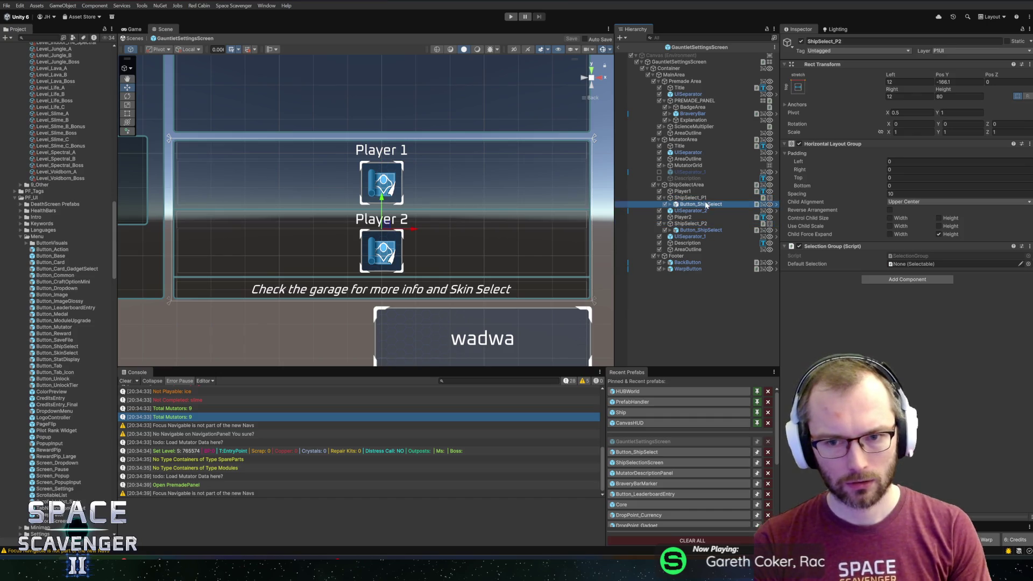
left_click(705, 230, "ctrl")
key("Delete")
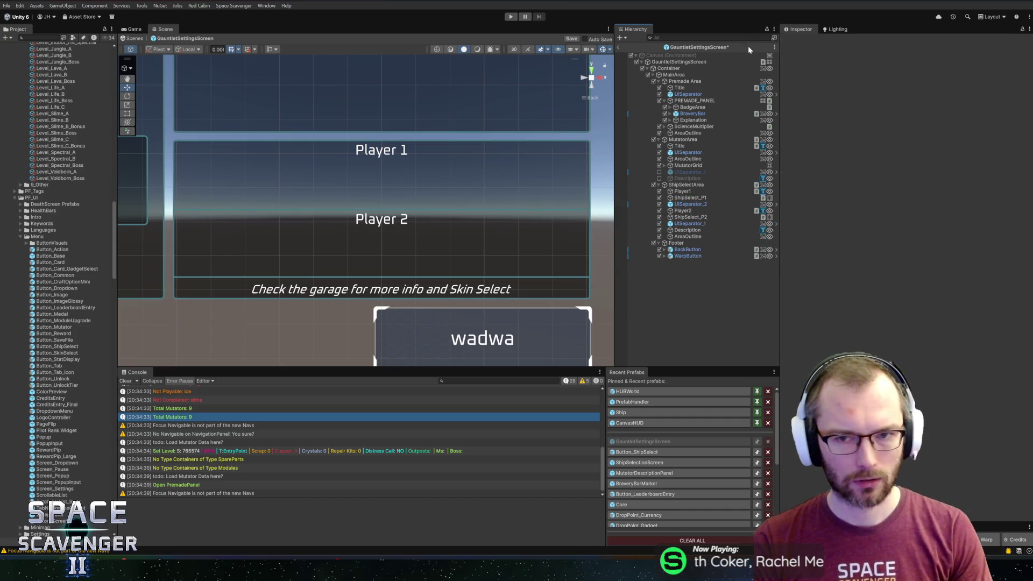
left_click(617, 45)
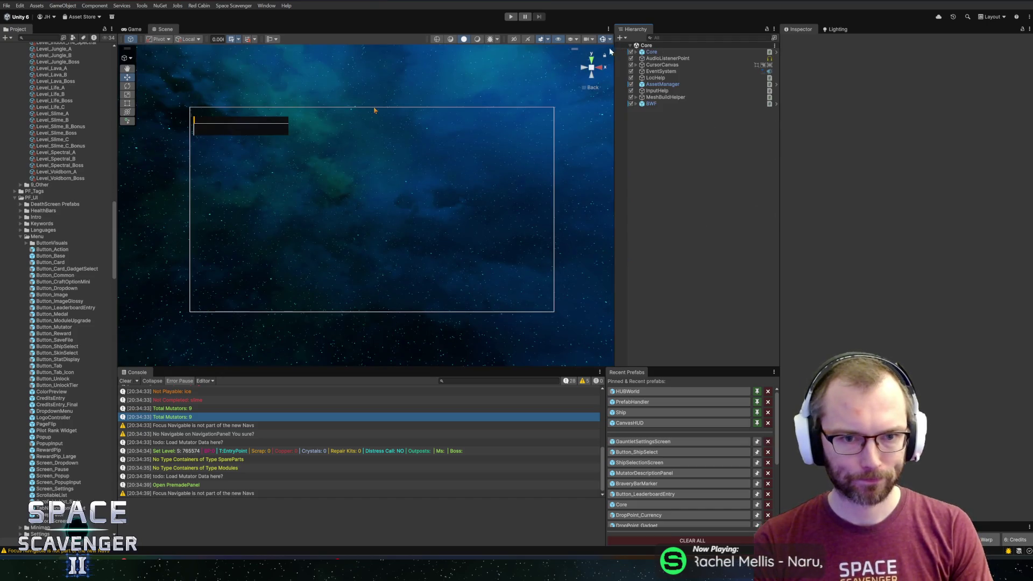
- Start play mode in a maximized Game view and check the Daily Challenge and Start Trial menus
left_click(512, 18)
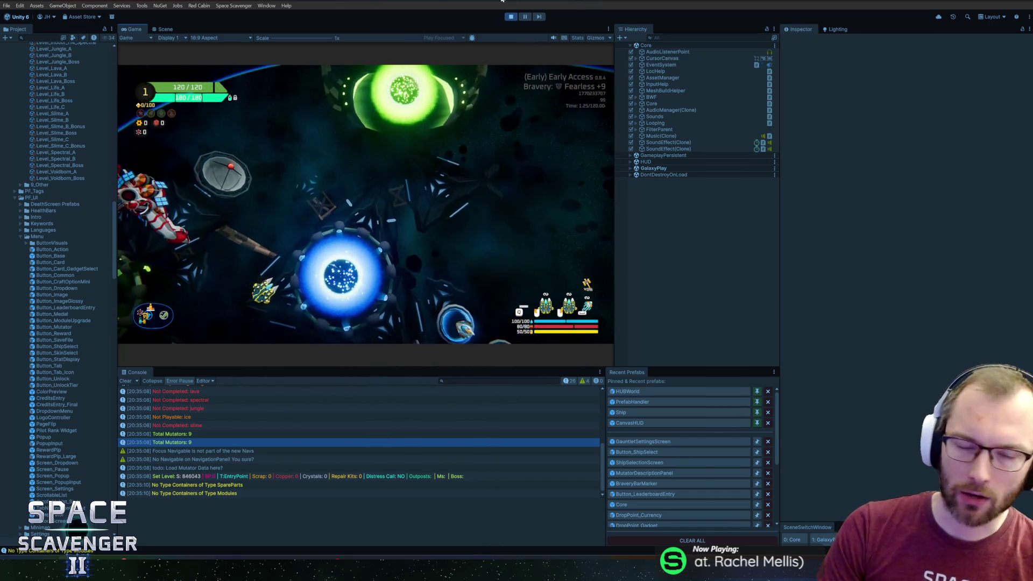
double_click(132, 28)
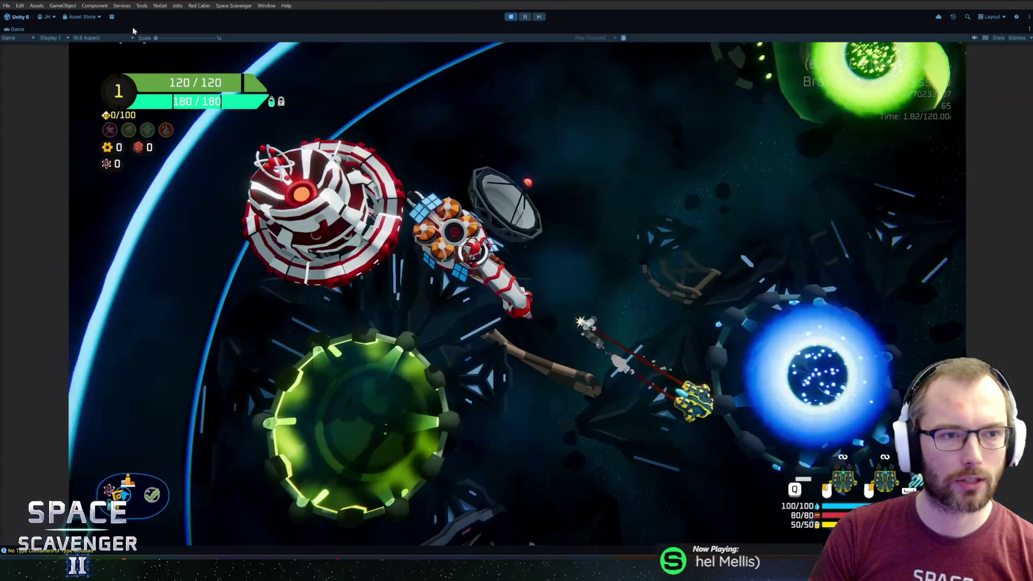
key("w")
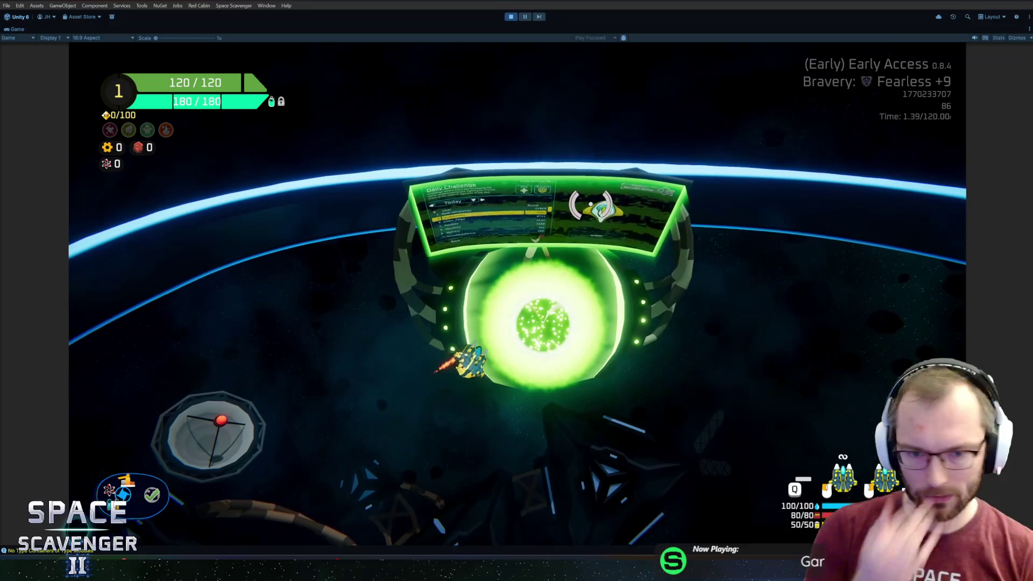
key("e")
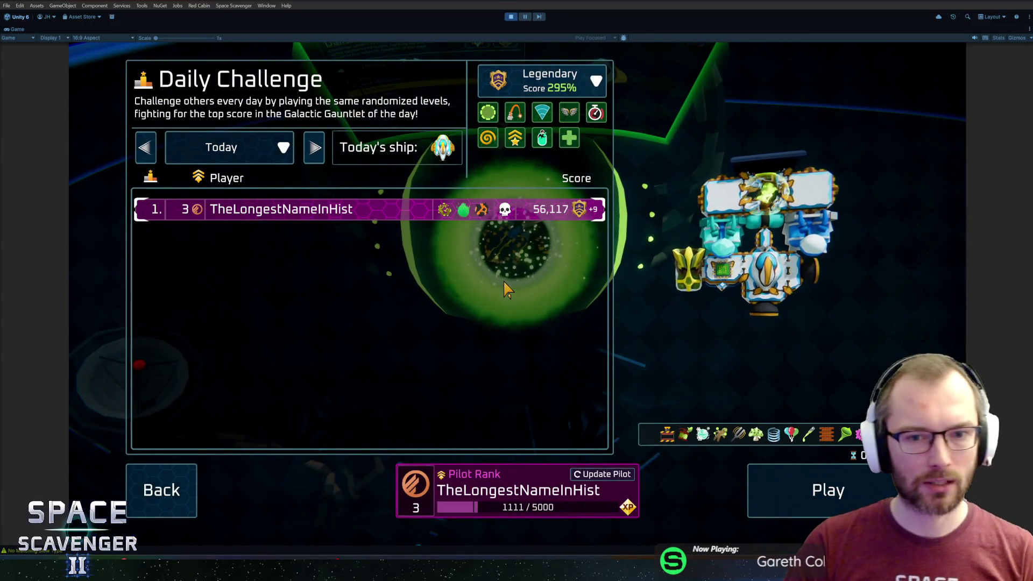
key("Escape")
key("s")
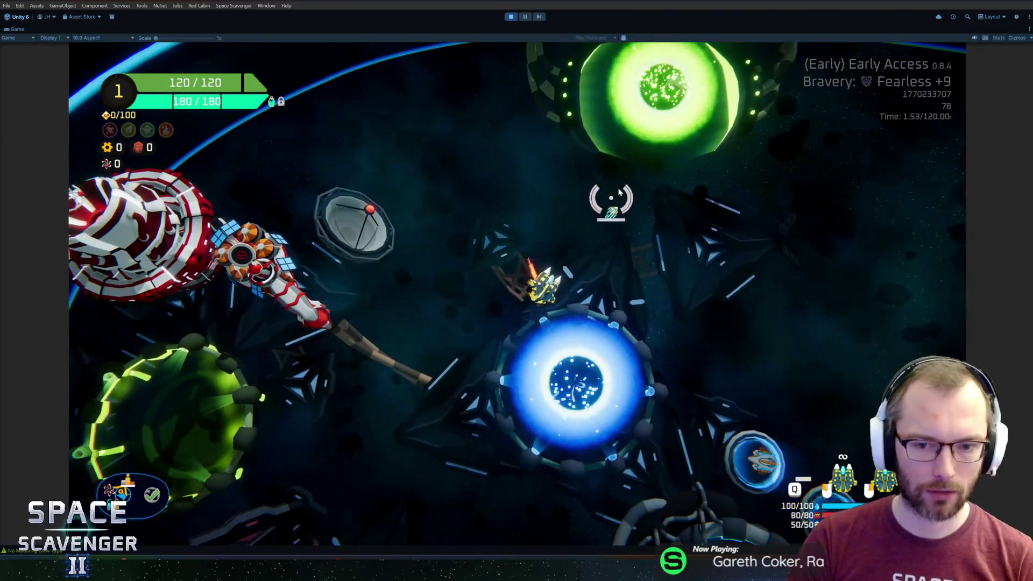
key("f")
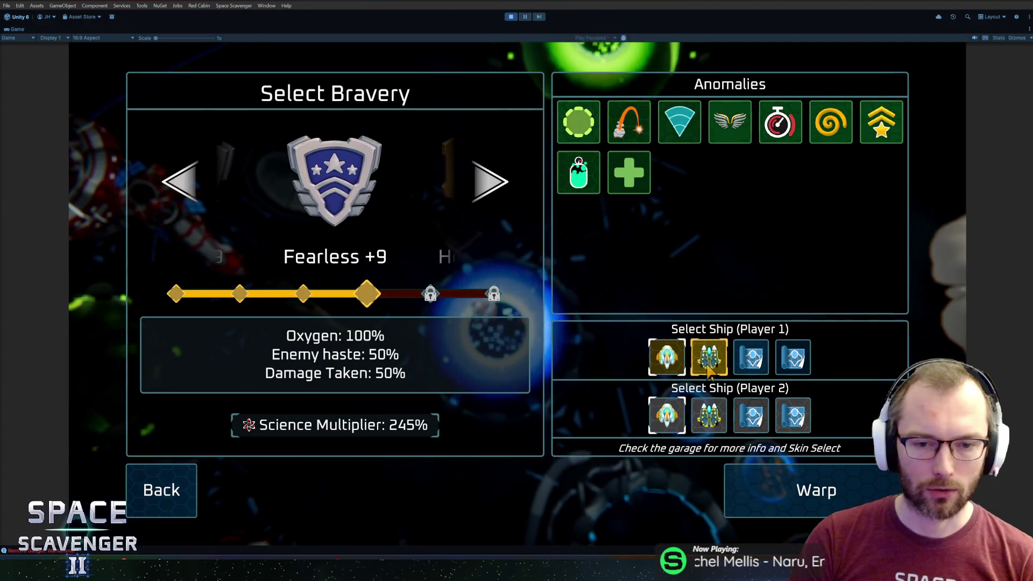
key("Escape")
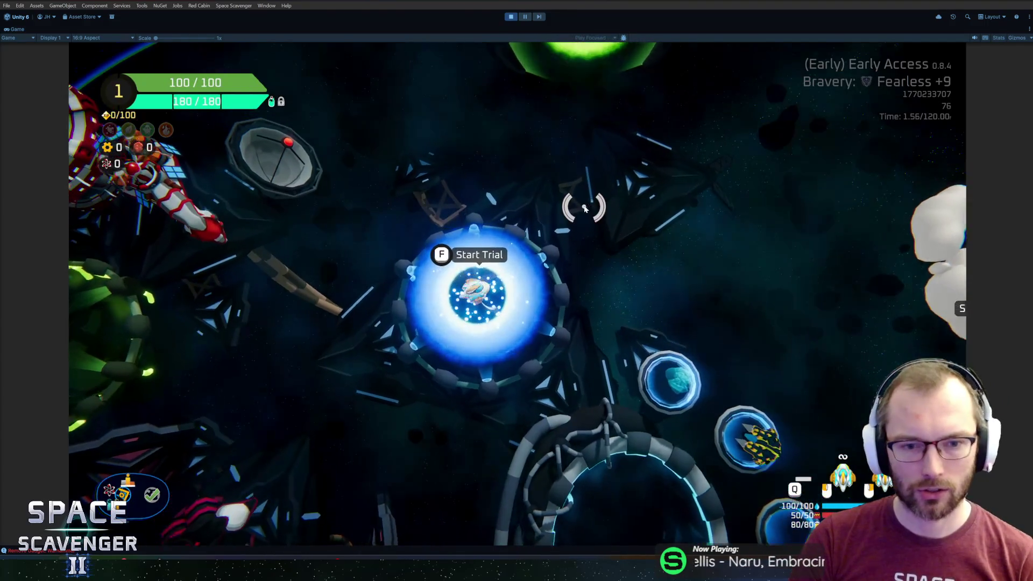
- Browse the Customize Ship skin list, then reopen and close the Start Trial bravery setup
key("s")
key("f")
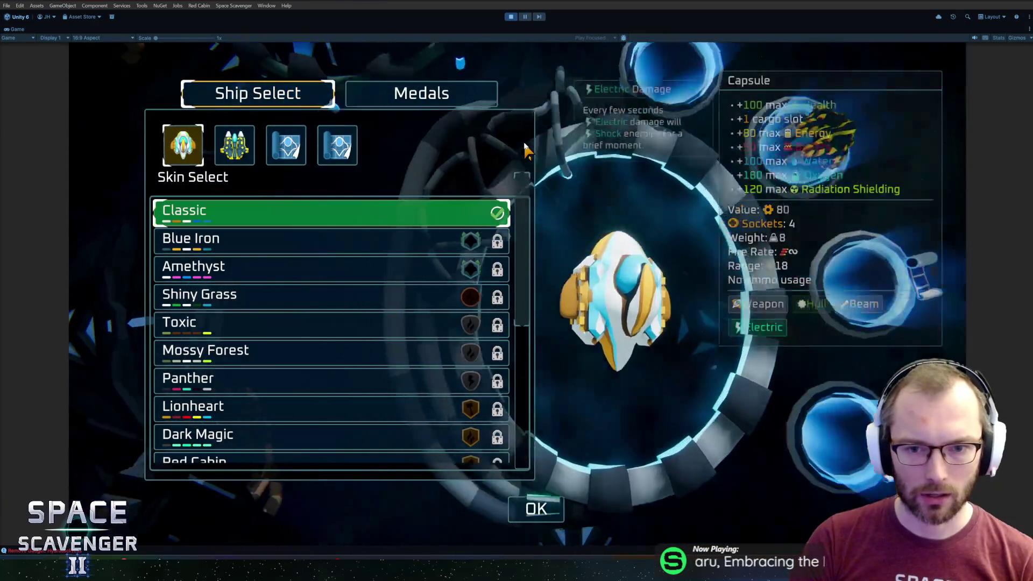
scroll(325, 305, "down", 5)
scroll(325, 305, "down", 3)
scroll(323, 309, "up", 8)
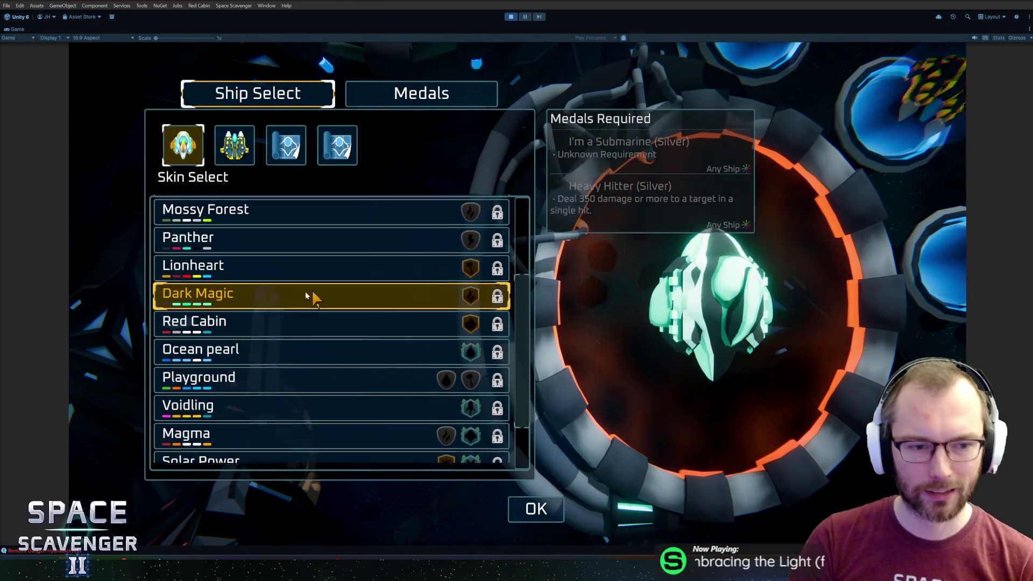
key("Escape")
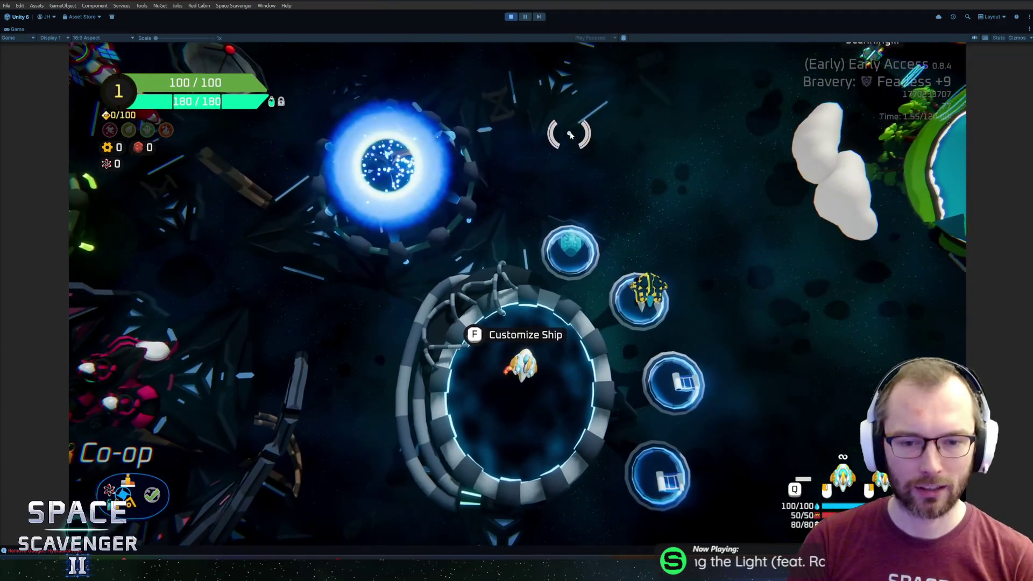
key("a")
key("w")
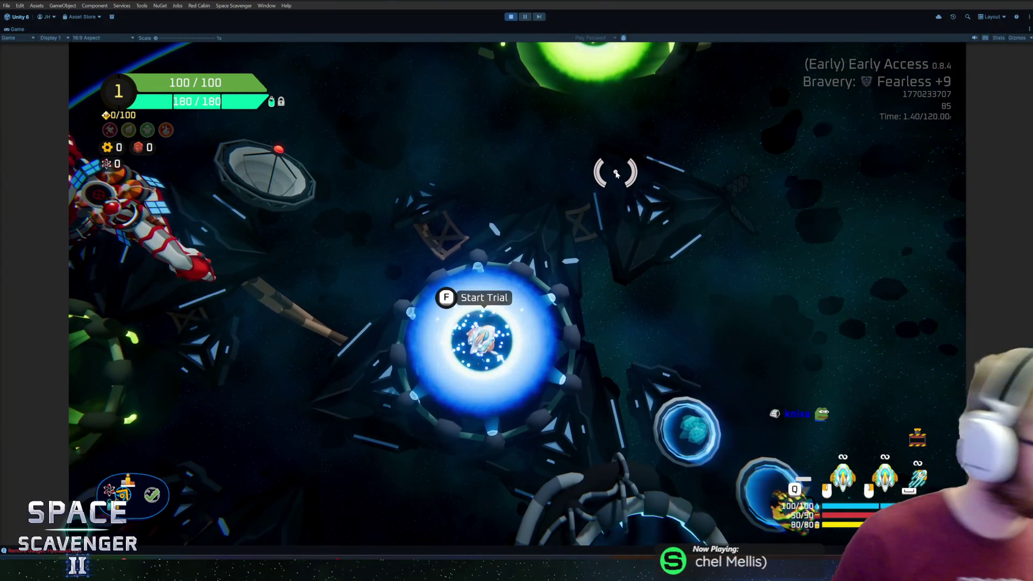
key("f")
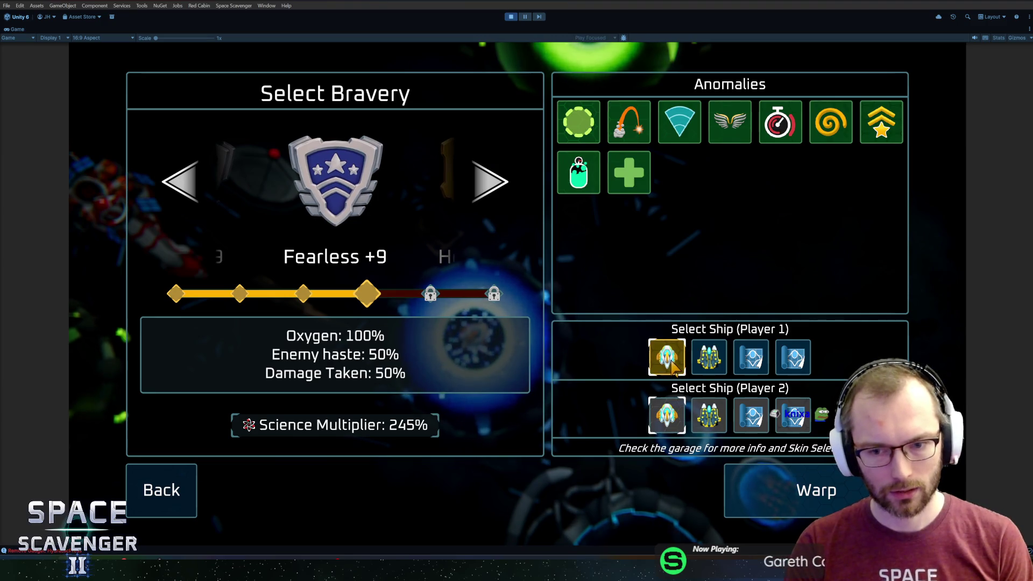
key("Escape")
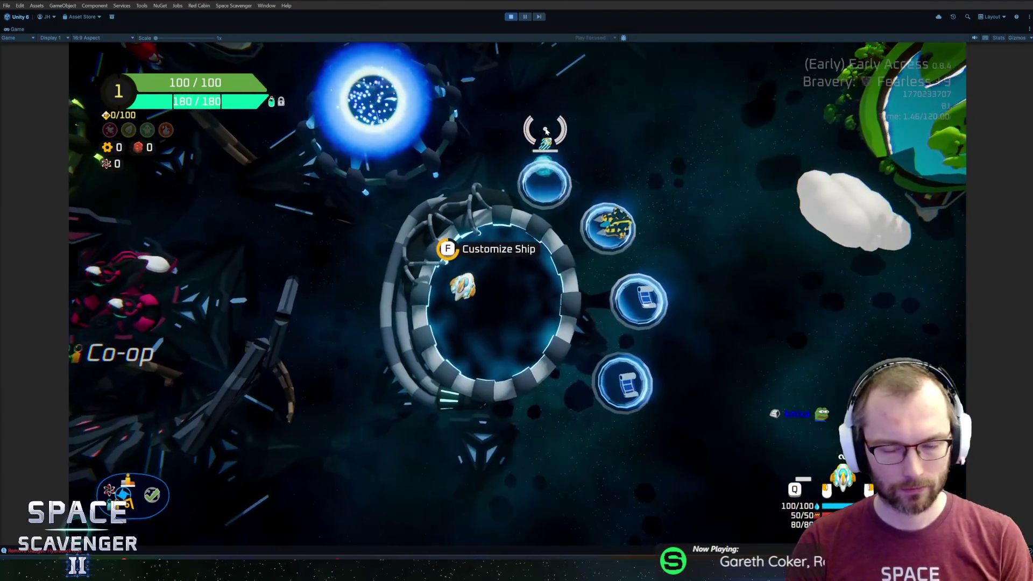
- Pick the second ship with Blue Iron skin, visit Daily Challenge, then open the trial setup
key("f")
left_click(239, 159)
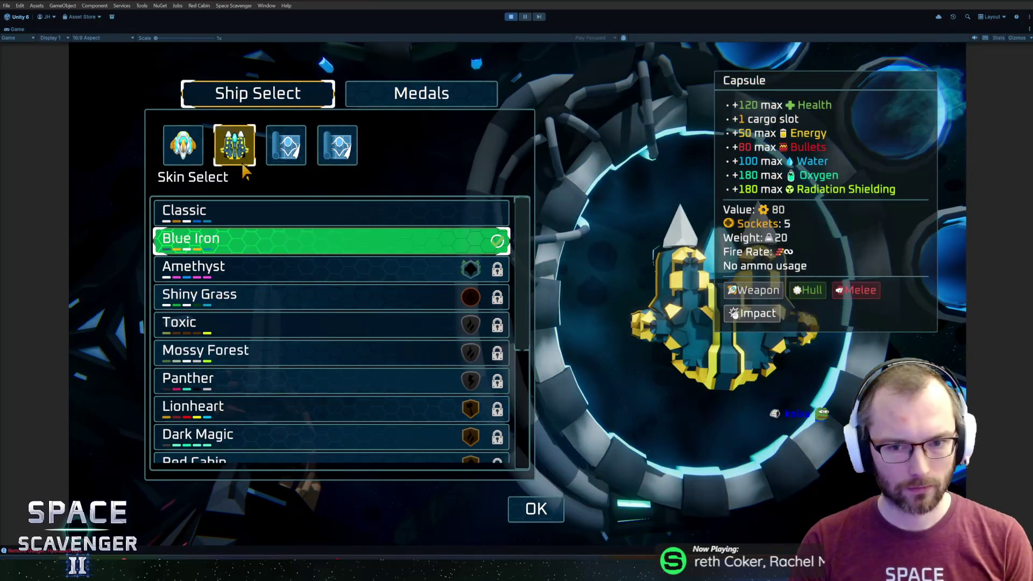
key("Escape")
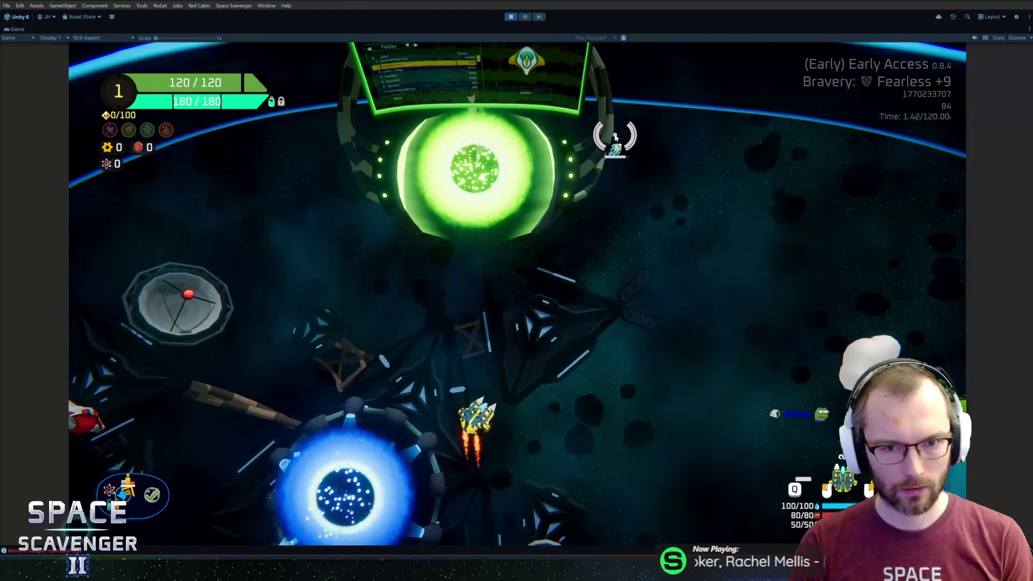
key("f")
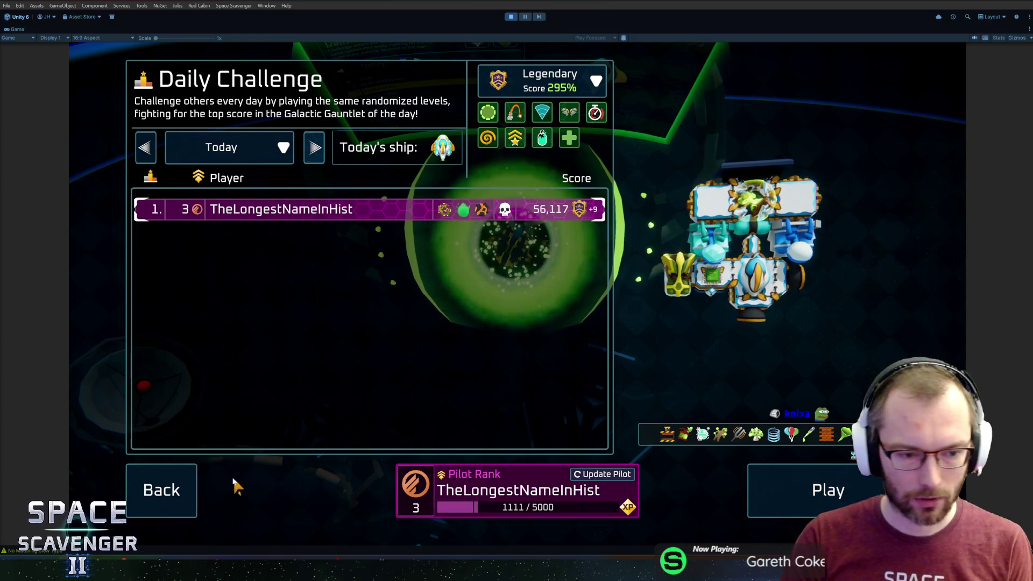
left_click(182, 497)
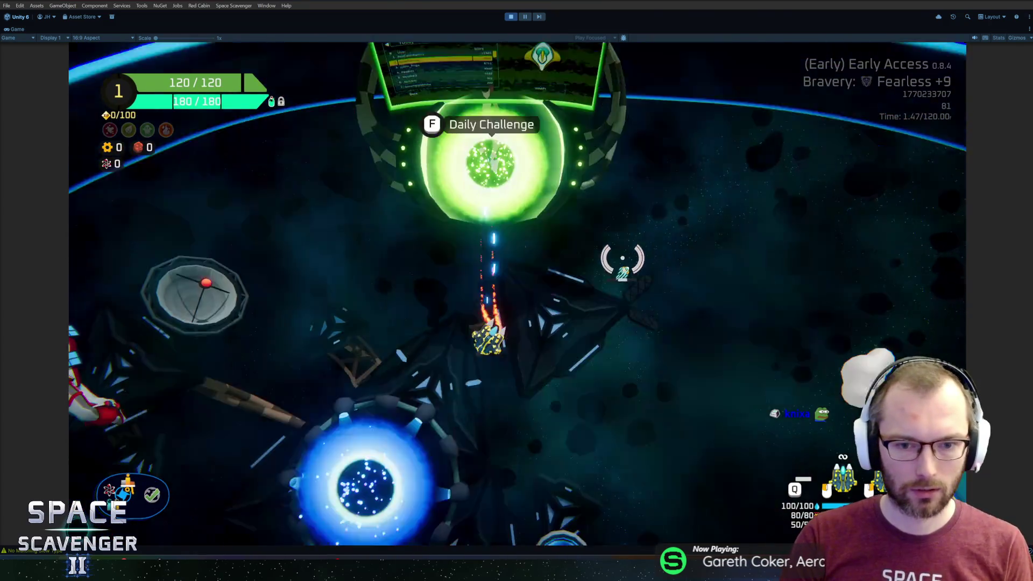
key("f")
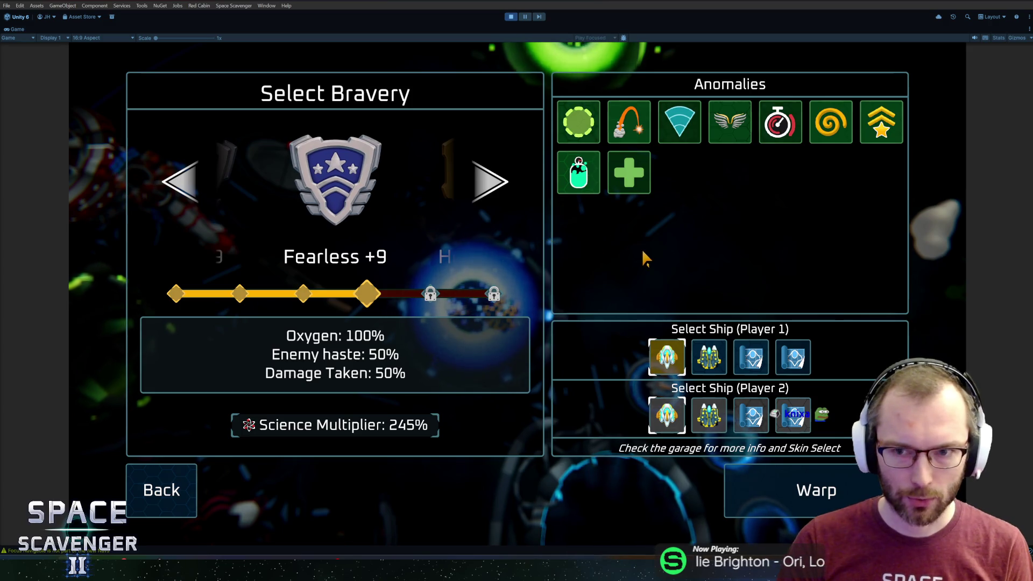
- Step bravery down twice and back up to Fearless +9, then close the trial setup
left_click(180, 185)
left_click(179, 184)
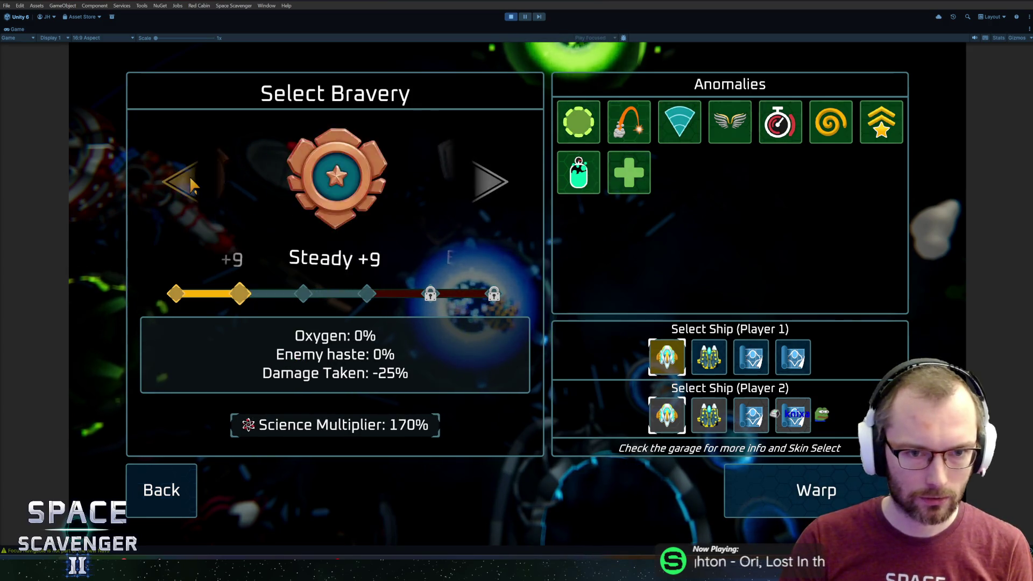
left_click(180, 184)
left_click(481, 175)
left_click(482, 175)
left_click(480, 177)
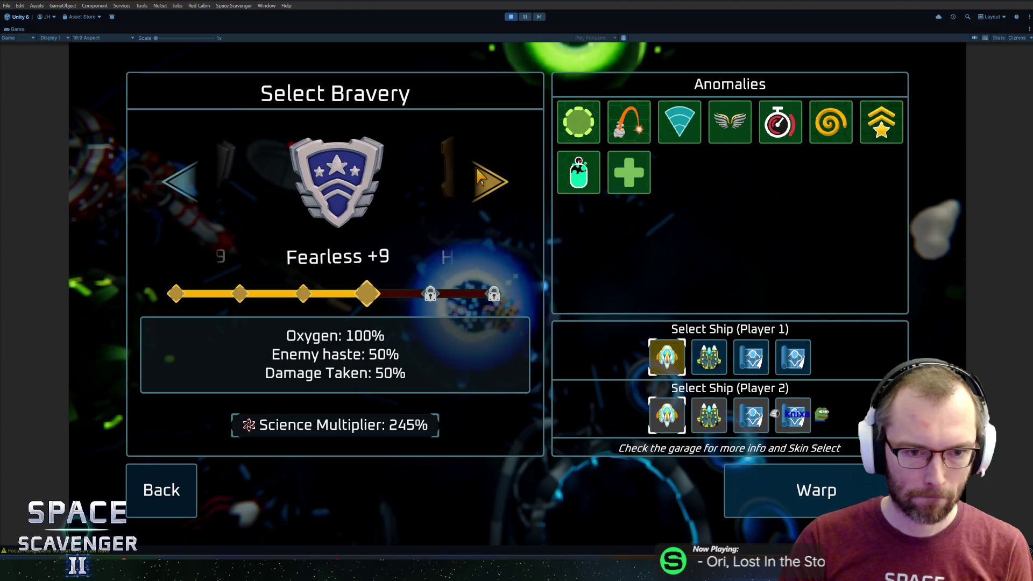
left_click(162, 489)
- Choose the Capsule ship with Classic skin, then toggle Player 1 between second and first ships
key("f")
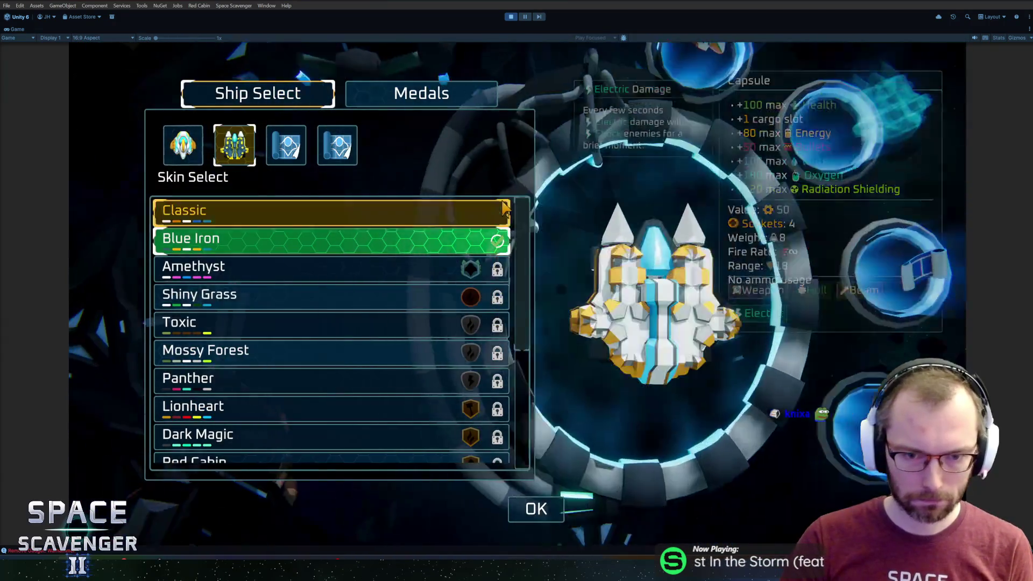
left_click(183, 145)
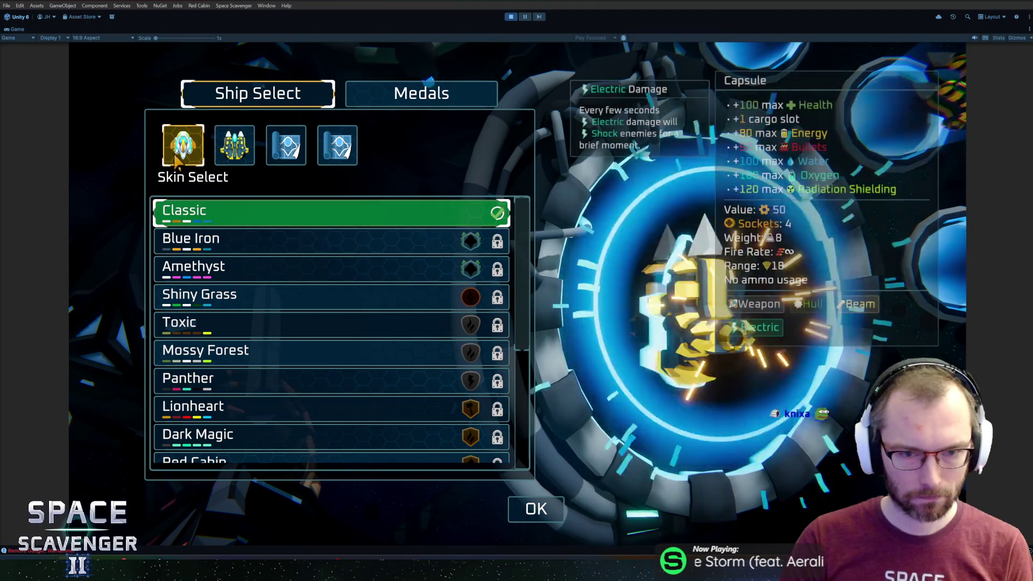
key("Escape")
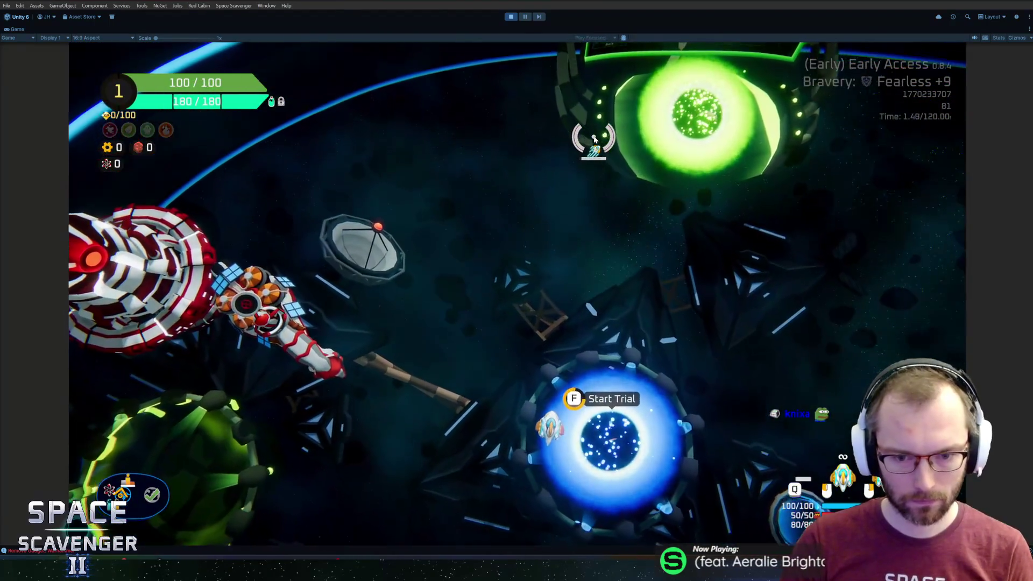
key("f")
left_click(695, 350)
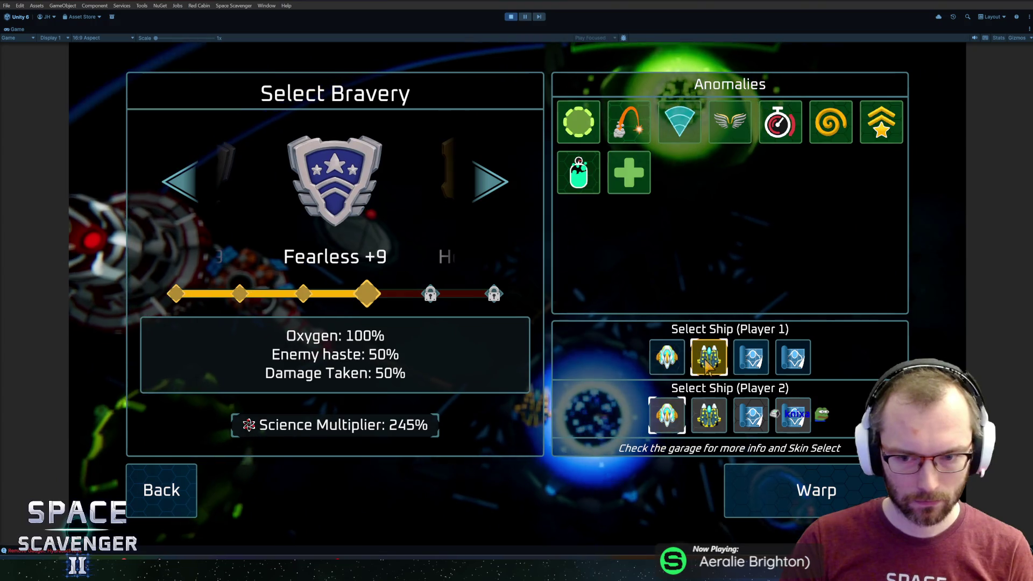
left_click(676, 370)
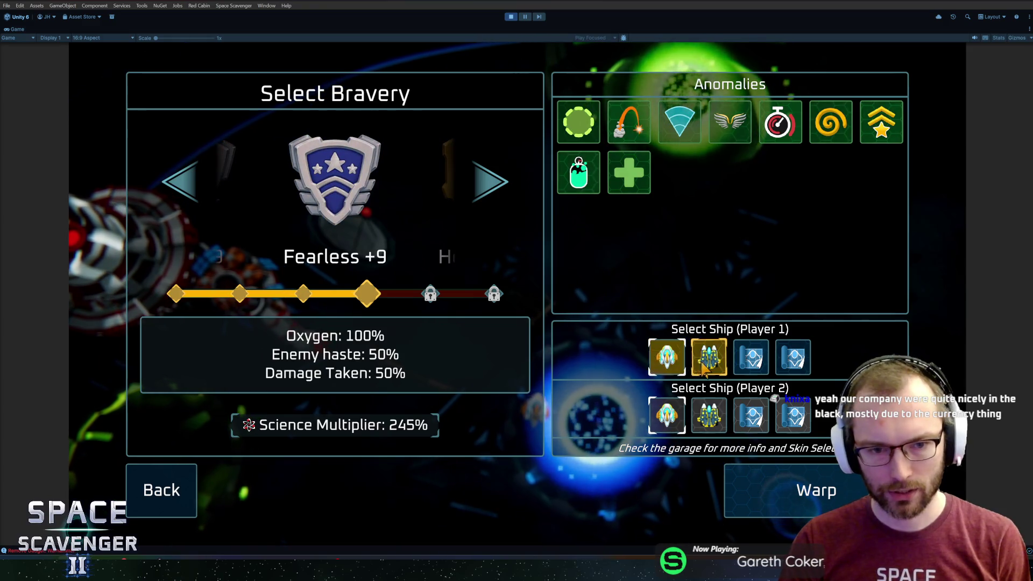
- Raise bravery to Heroic +9 and the locked Legendary +9, then return to Fearless +9
key("Return")
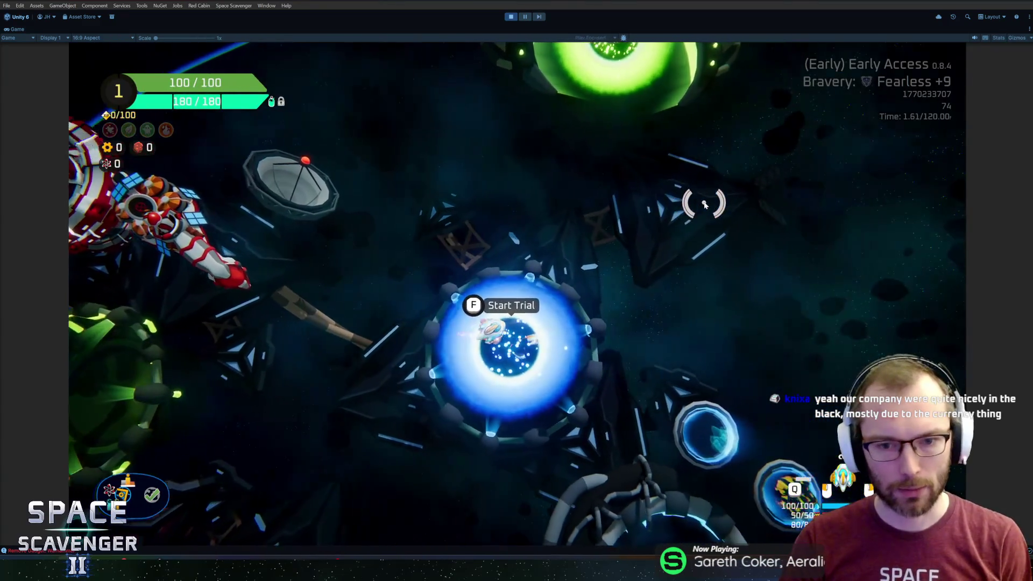
key("w")
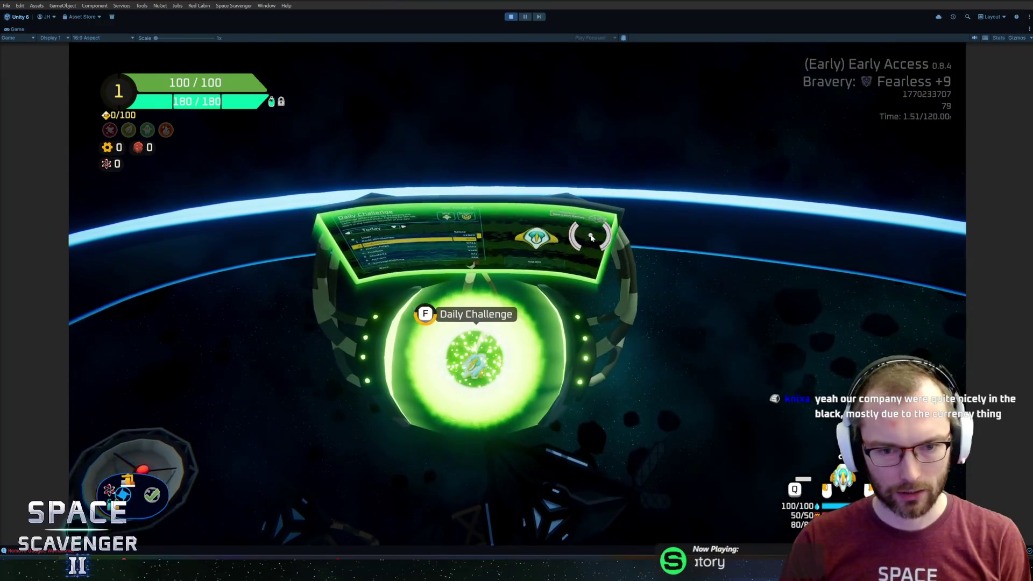
key("f")
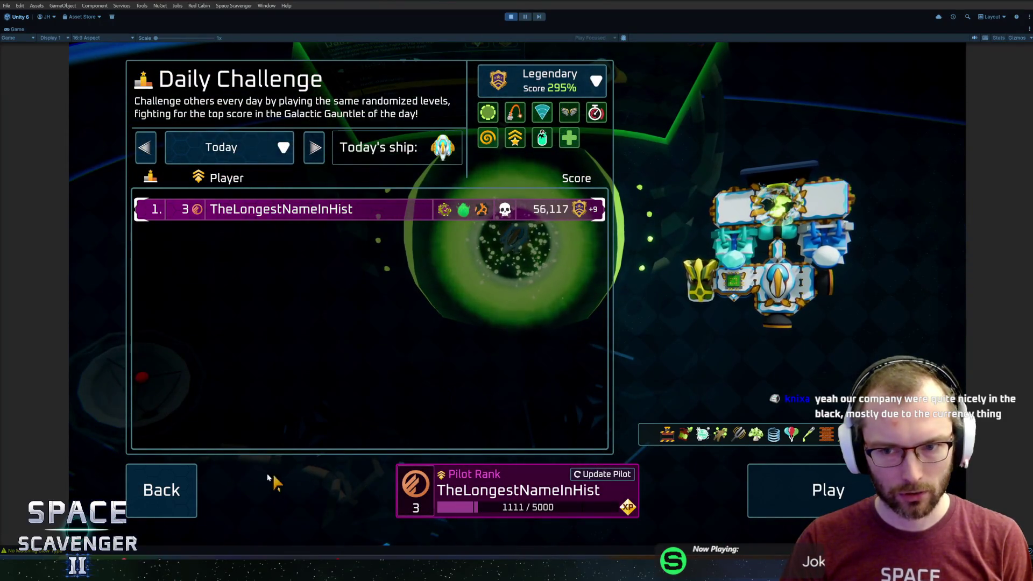
key("Escape")
key("s")
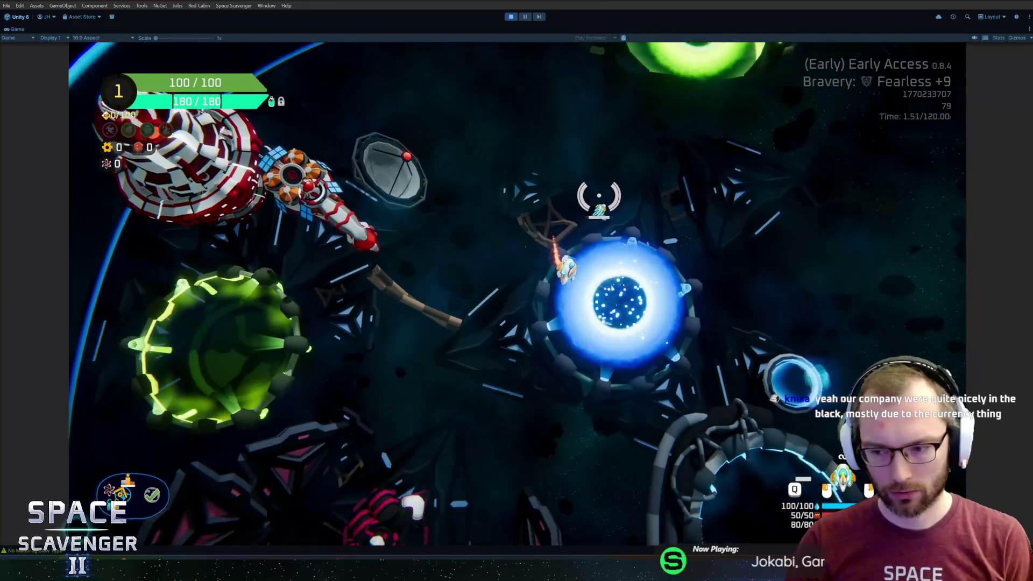
key("f")
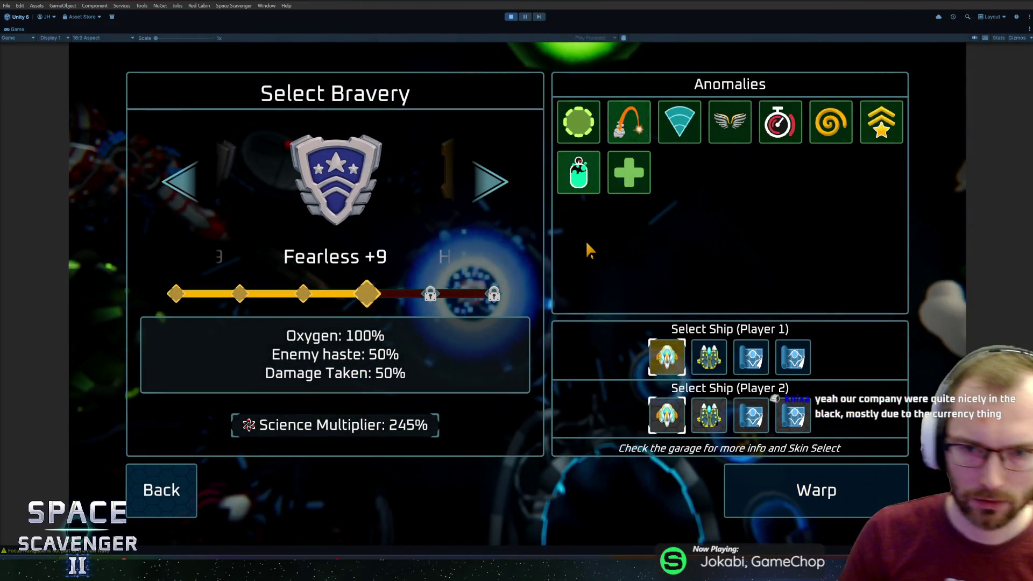
left_click(490, 186)
left_click(489, 186)
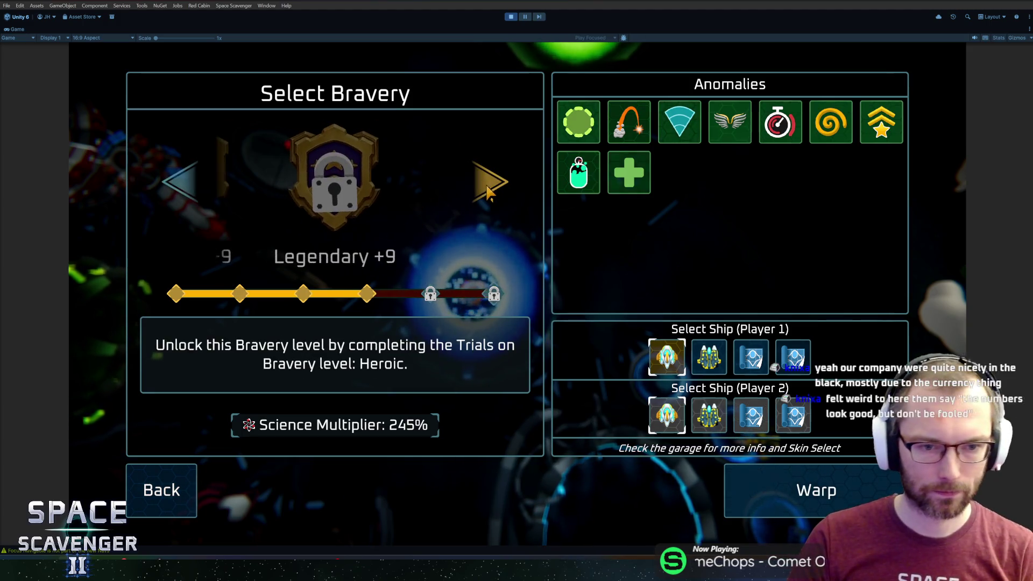
left_click(211, 169)
left_click(211, 169)
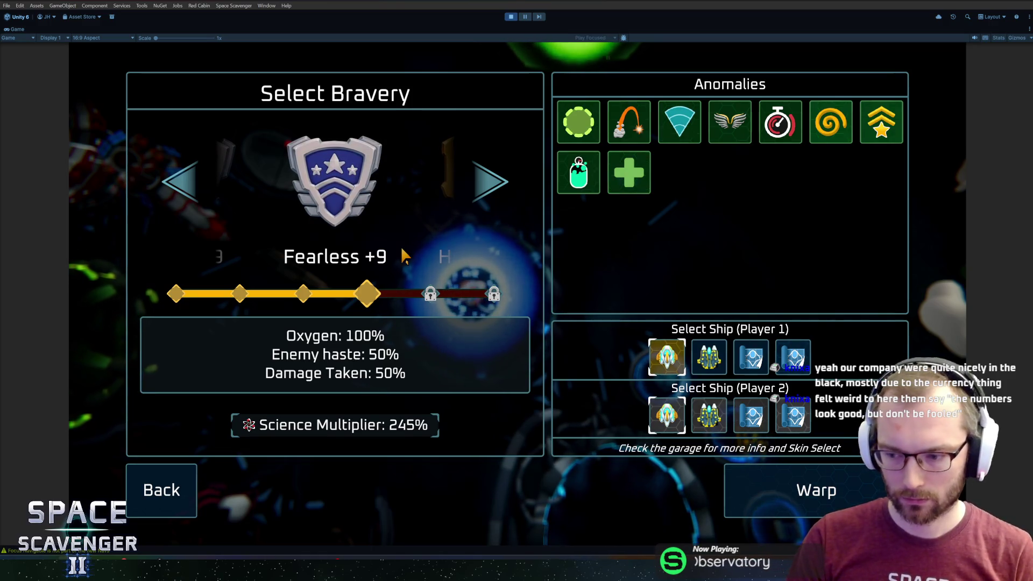
key("Return")
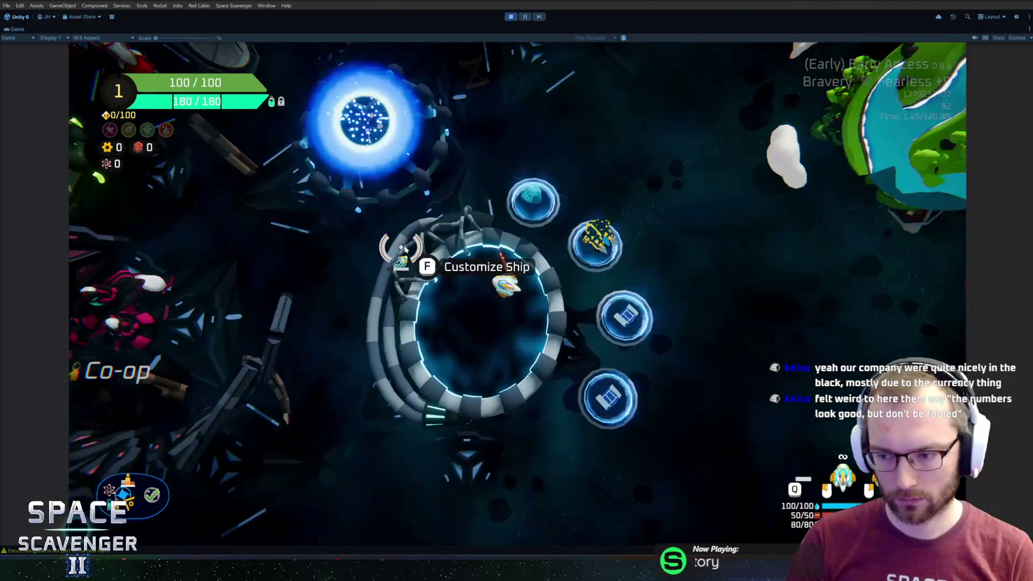
- Switch to the second ship with Blue Iron skin, then back to the first with Classic skin
key("f")
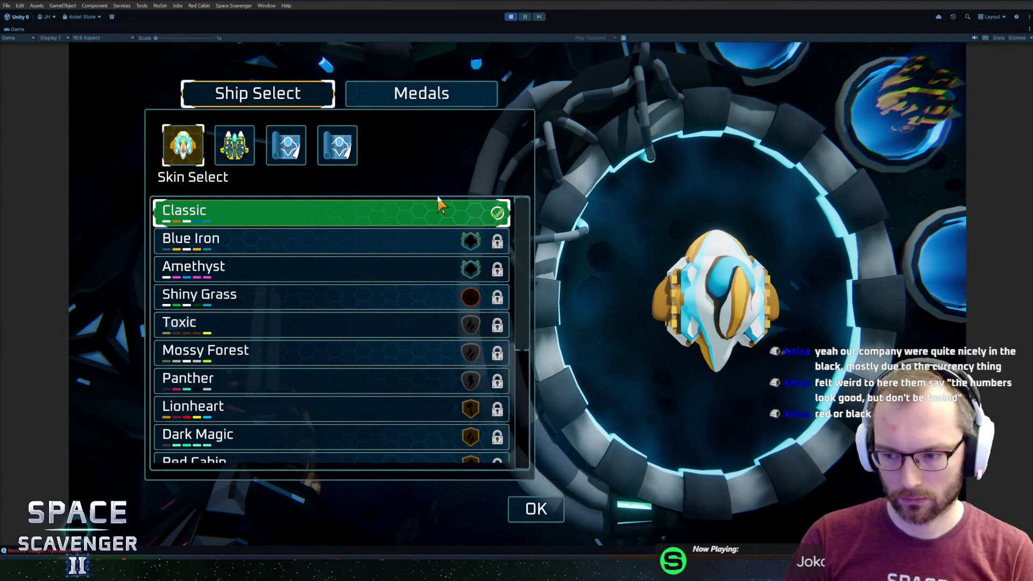
scroll(409, 242, "down", 3)
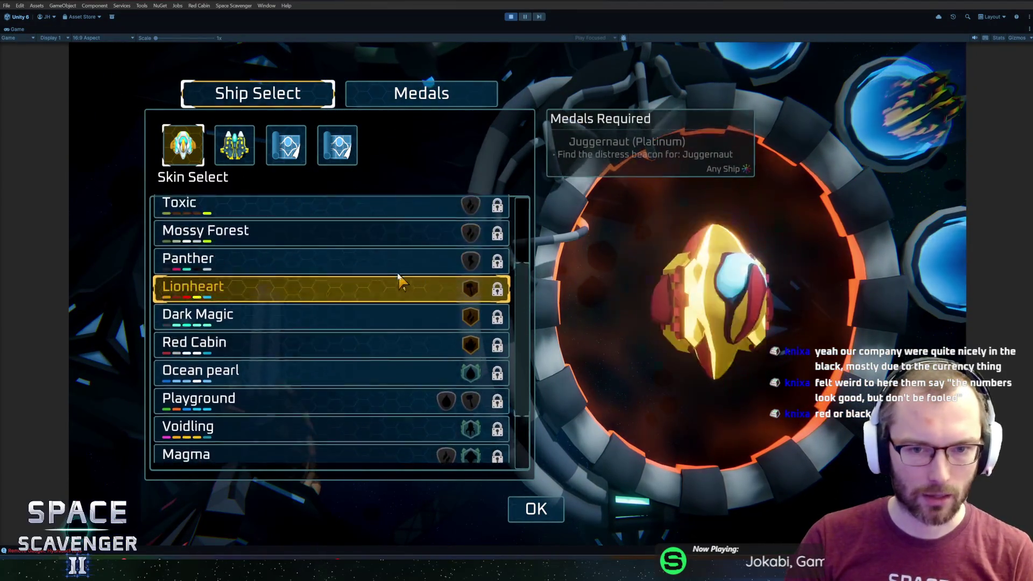
scroll(401, 281, "down", 4)
scroll(364, 277, "up", 7)
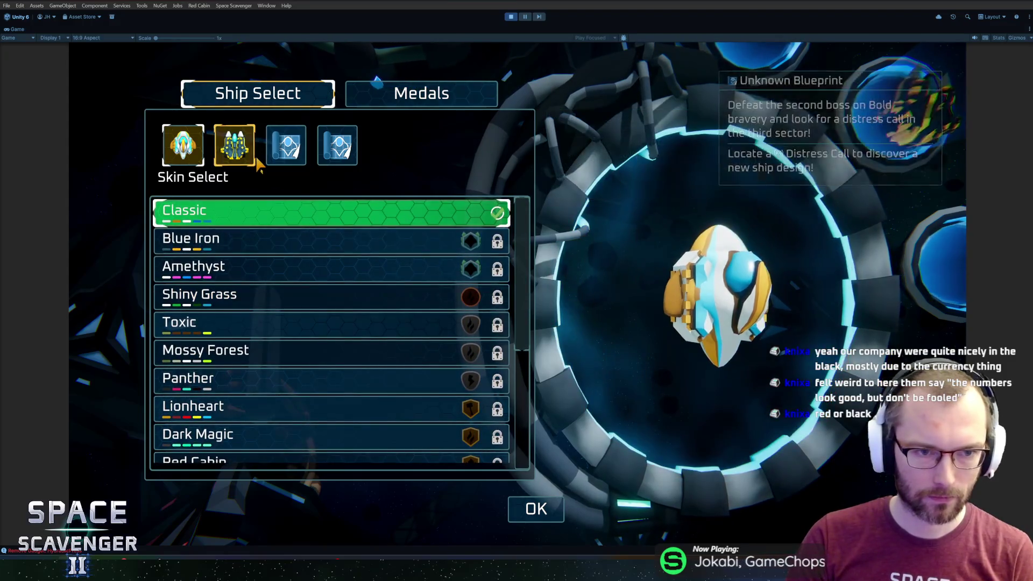
left_click(253, 156)
key("Escape")
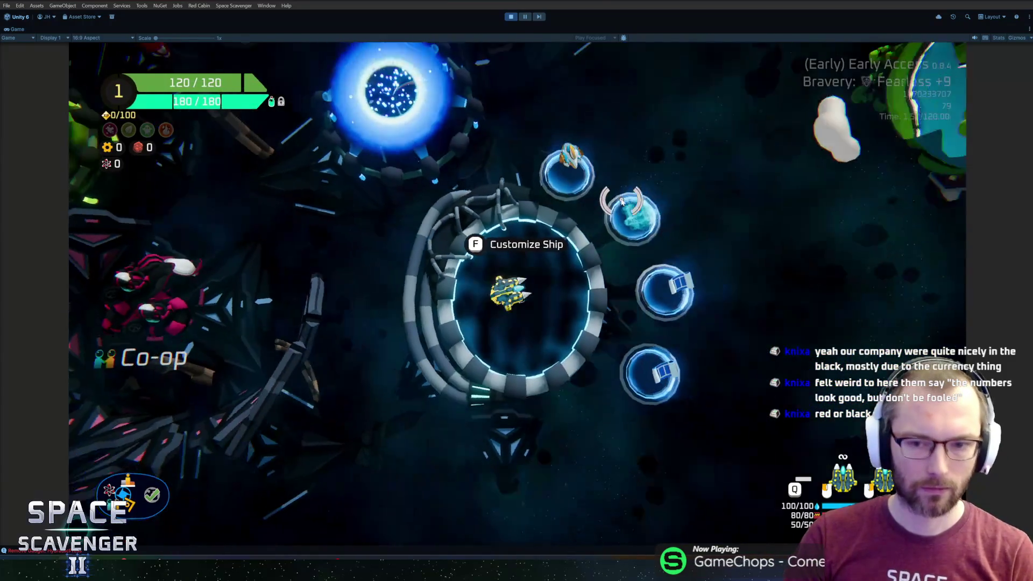
key("f")
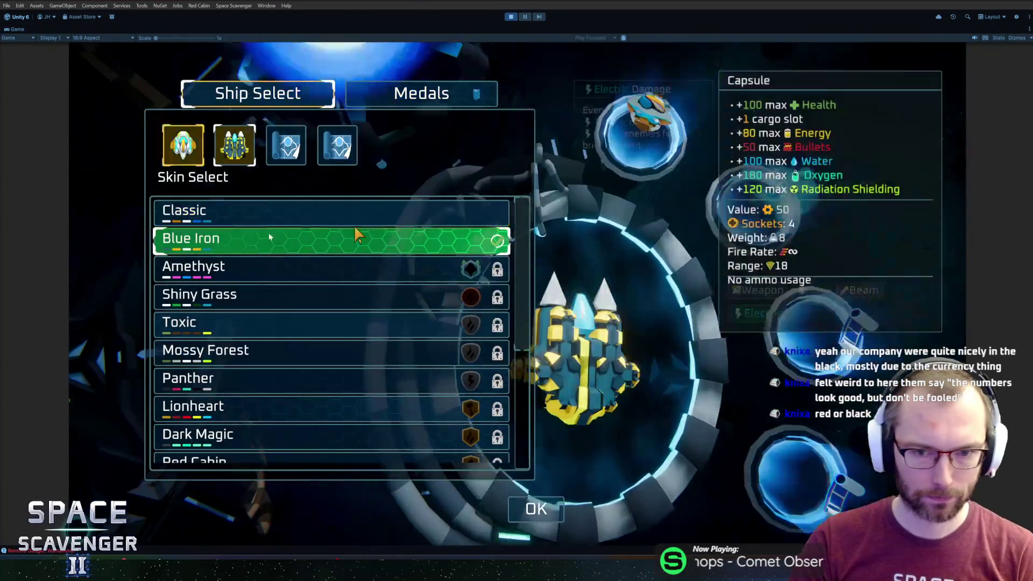
left_click(183, 146)
key("Escape")
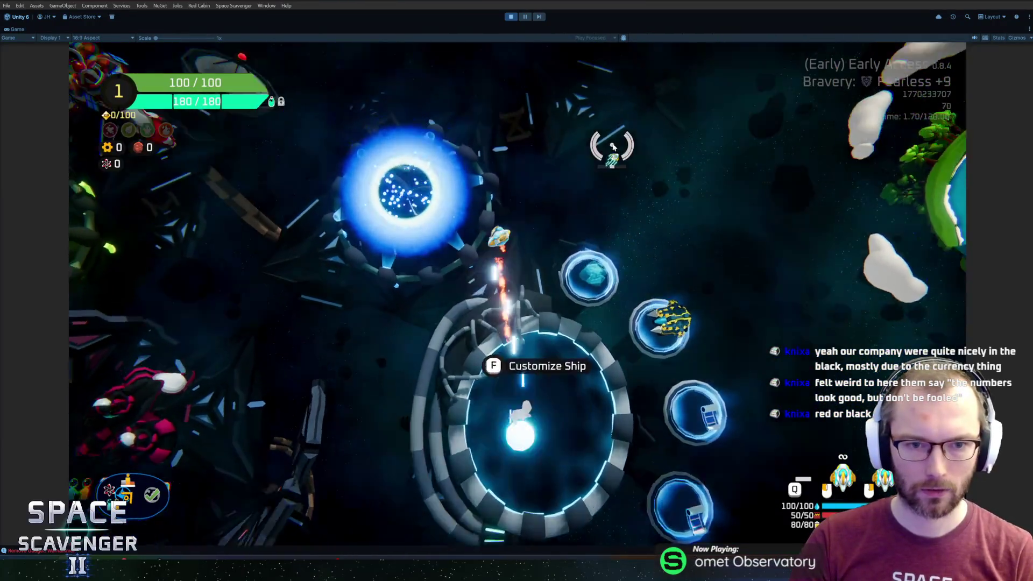
key("w")
key("f")
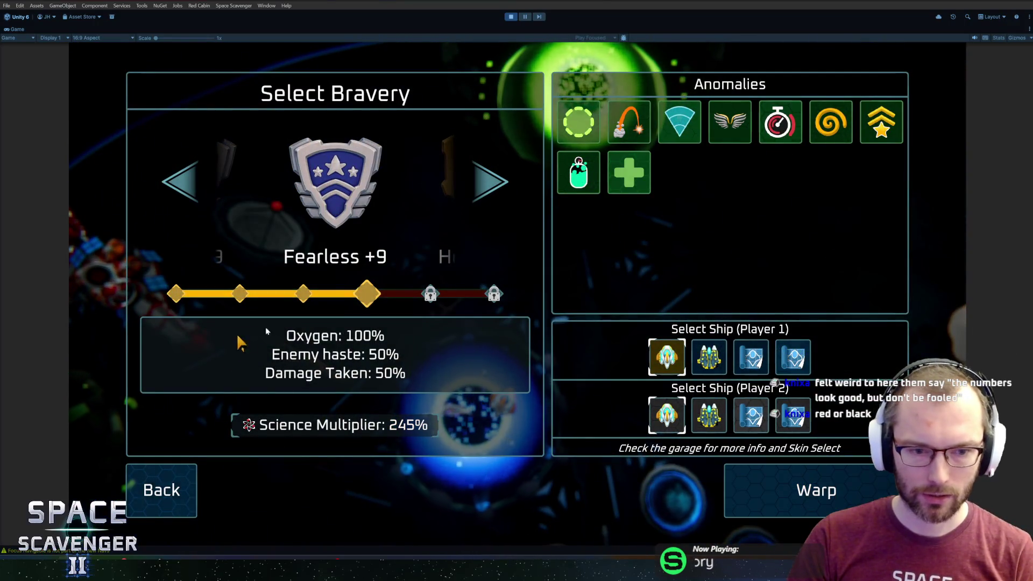
key("Escape")
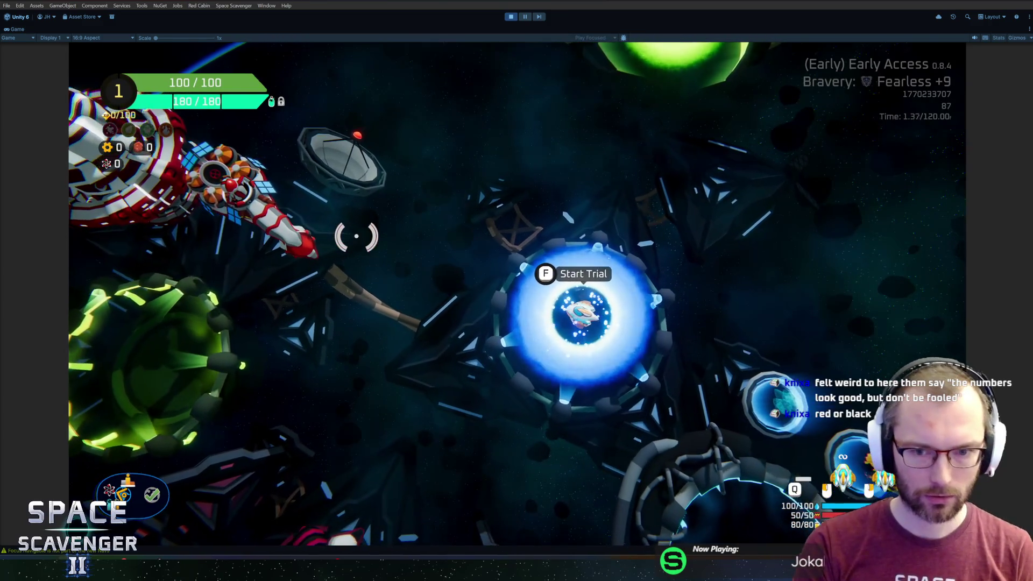
- Scroll the ship skin list, inspect the out-of-range Console error, and stop the game
key("s")
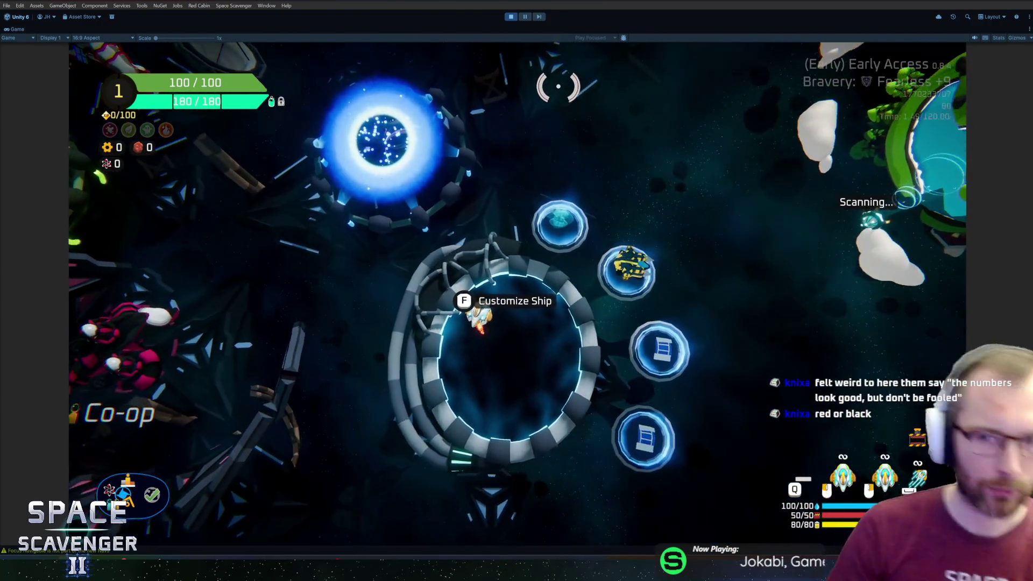
key("w")
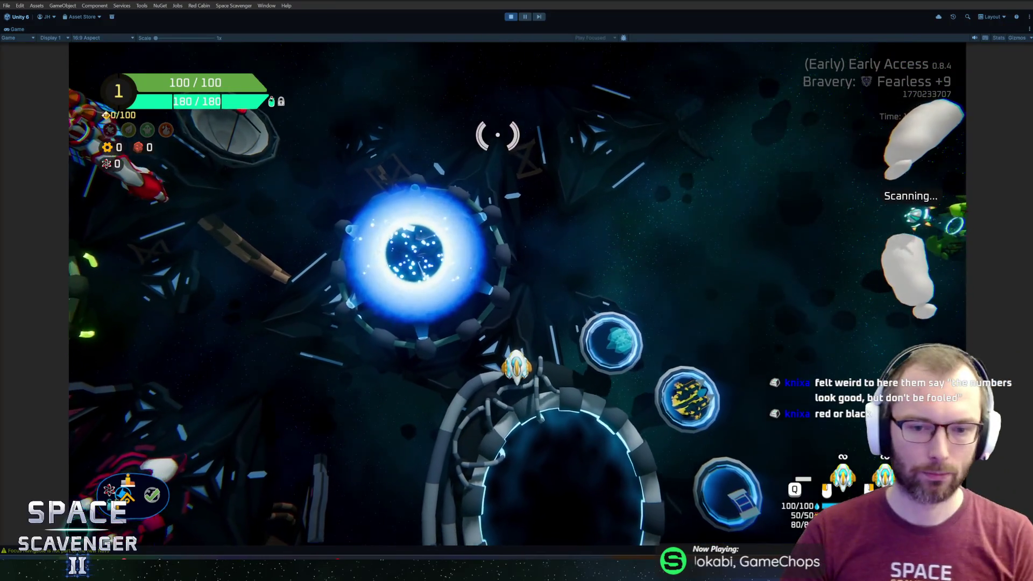
key("s")
key("e")
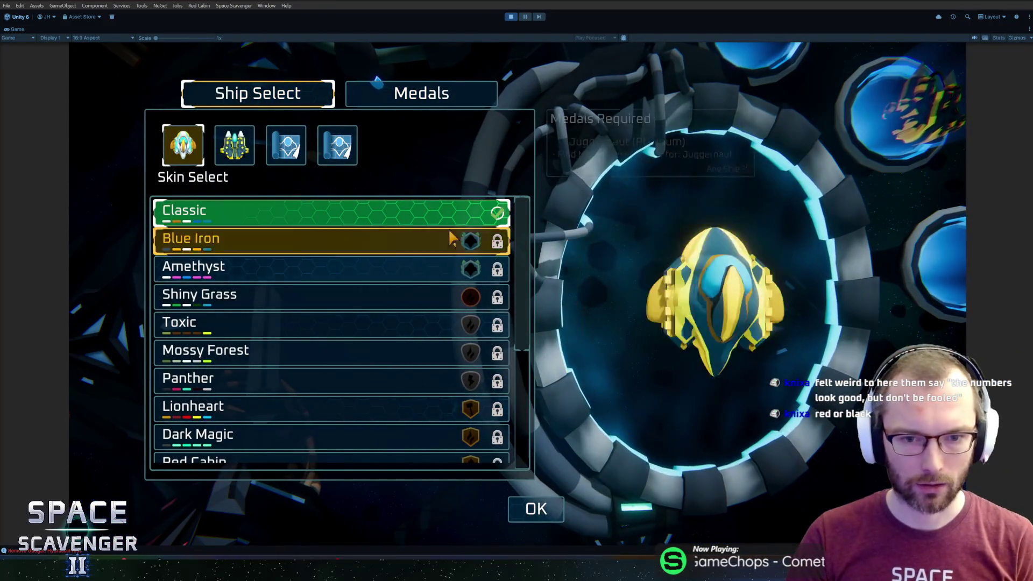
scroll(358, 366, "down", 3)
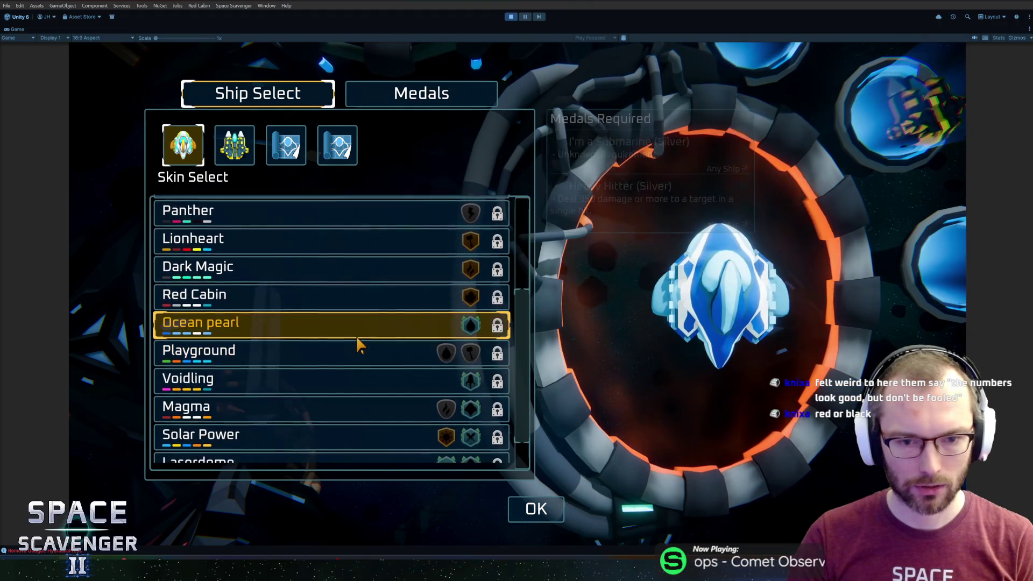
key("shift+space")
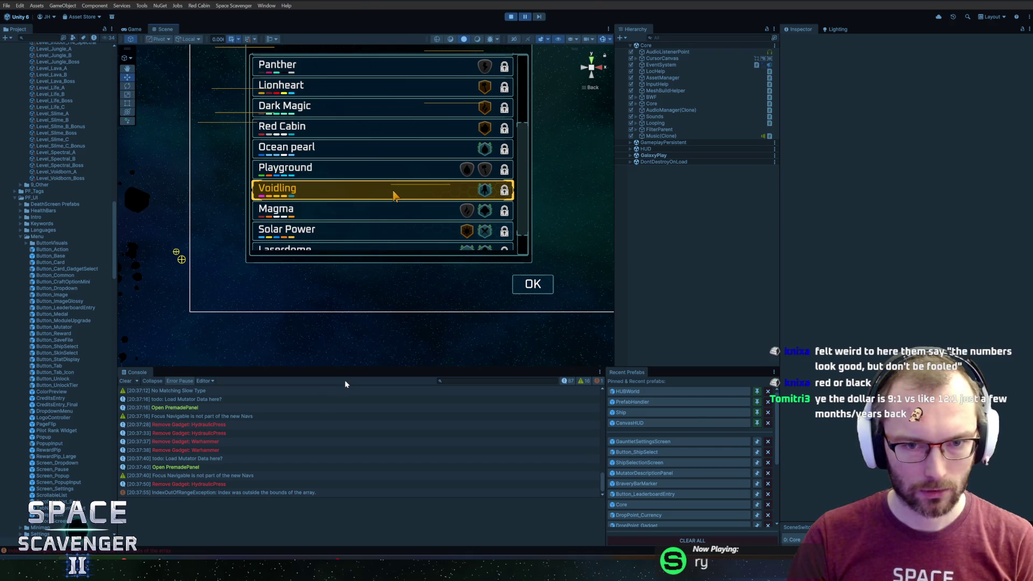
left_click(188, 492)
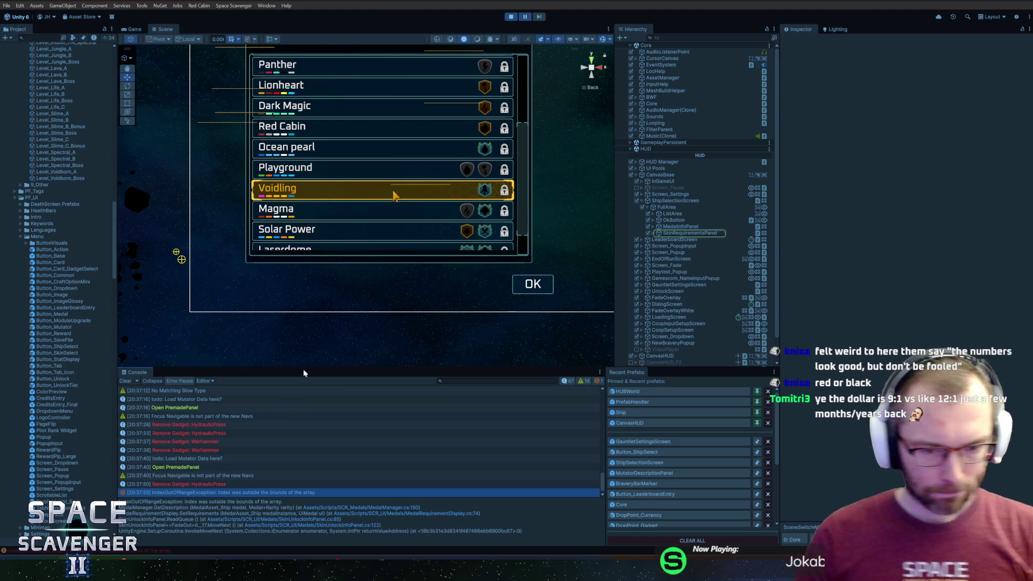
left_click(510, 16)
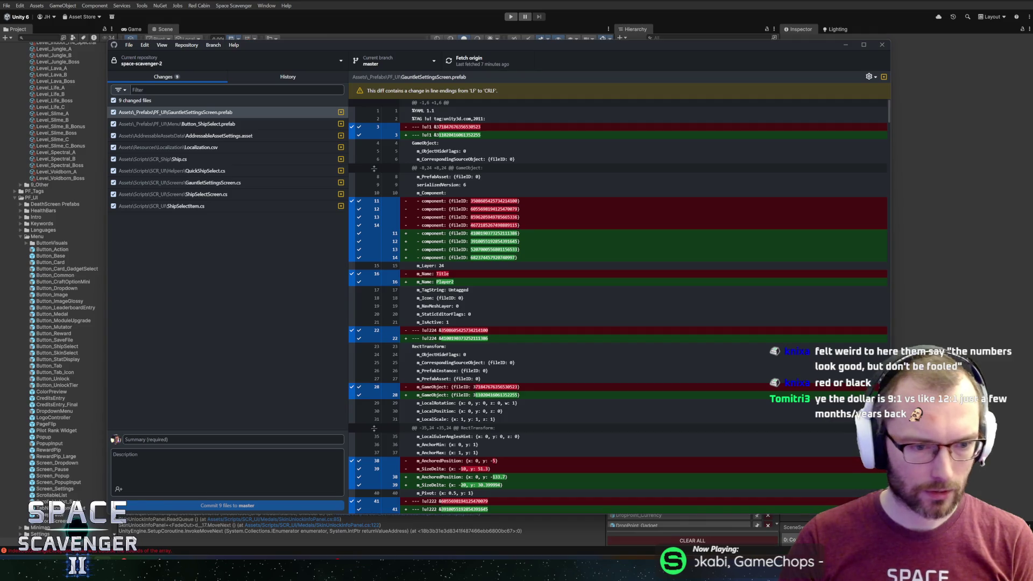
- Enter the commit summary 'Quick Ship Select added', glance at History, and reopen GauntletSettingsScreen in Unity
type("Quick S")
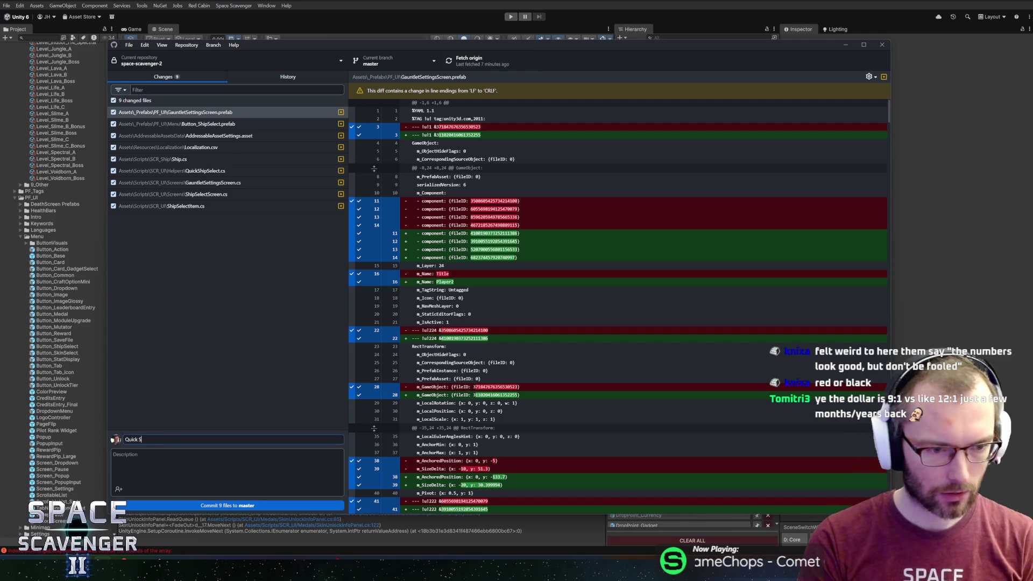
type("hip Select added")
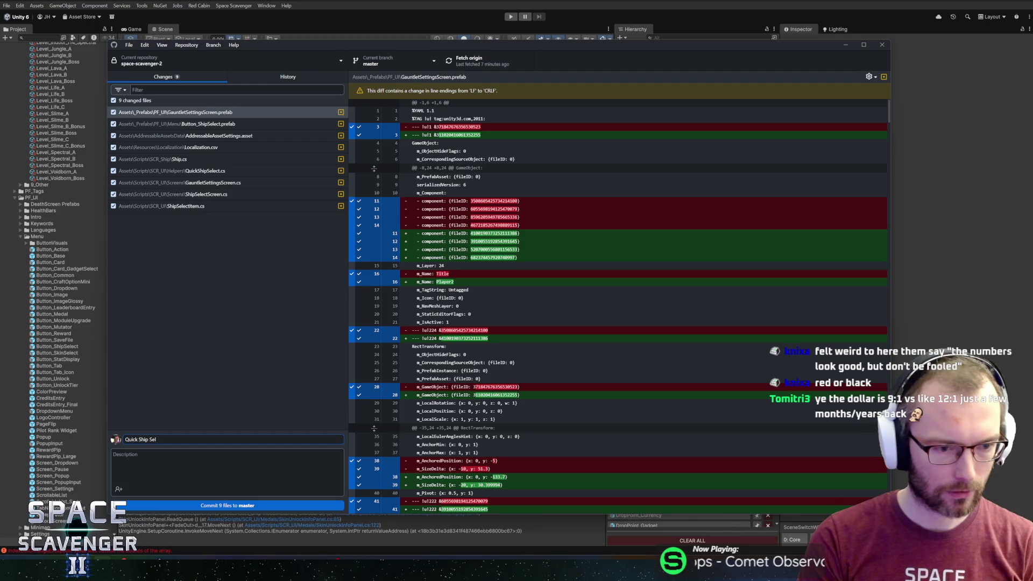
left_click(249, 77)
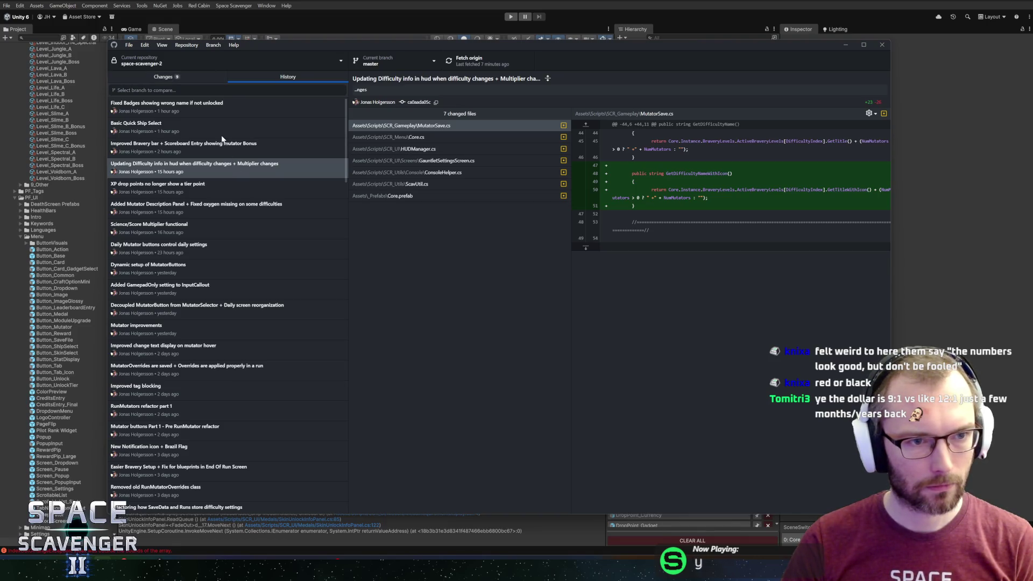
left_click(192, 79)
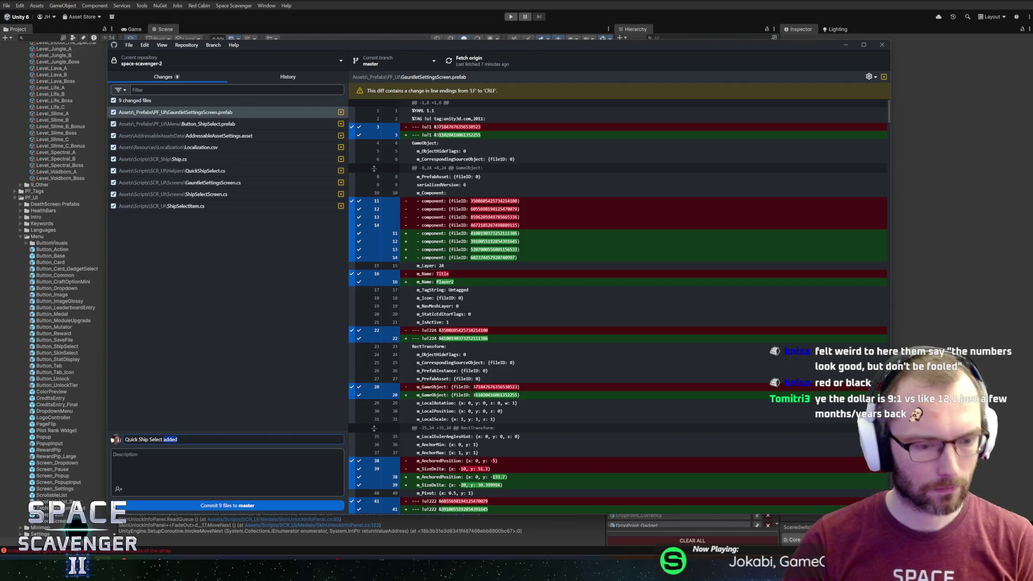
key("alt+Tab")
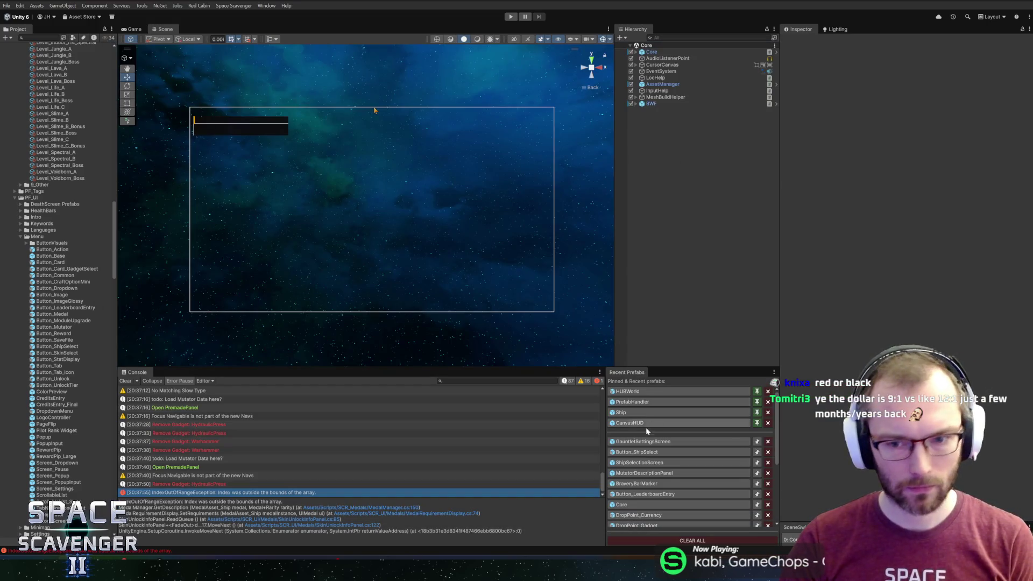
left_click(644, 441)
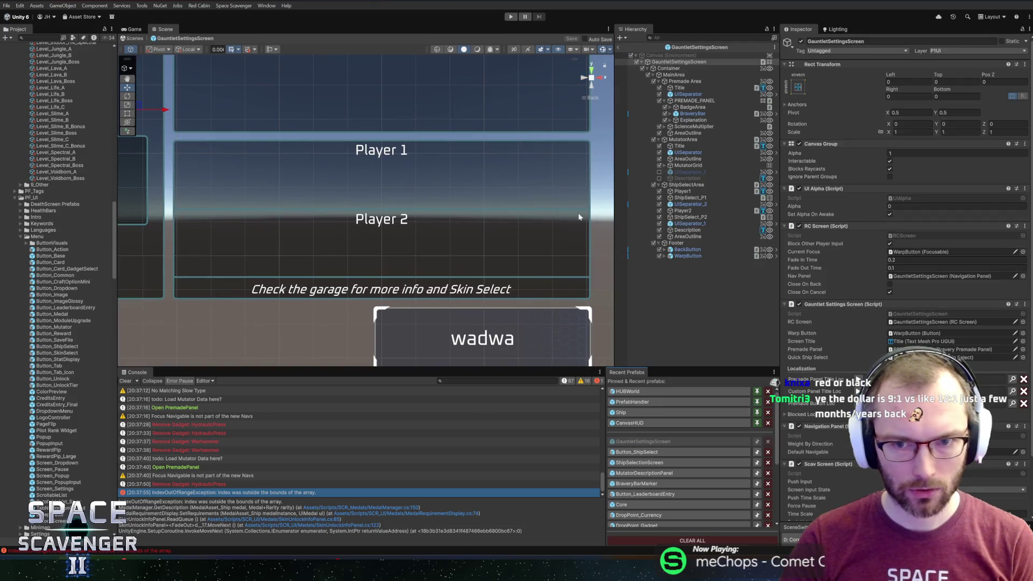
- Select the Player1 label and open the Localization Editor from its Loc String search button
left_click(690, 198)
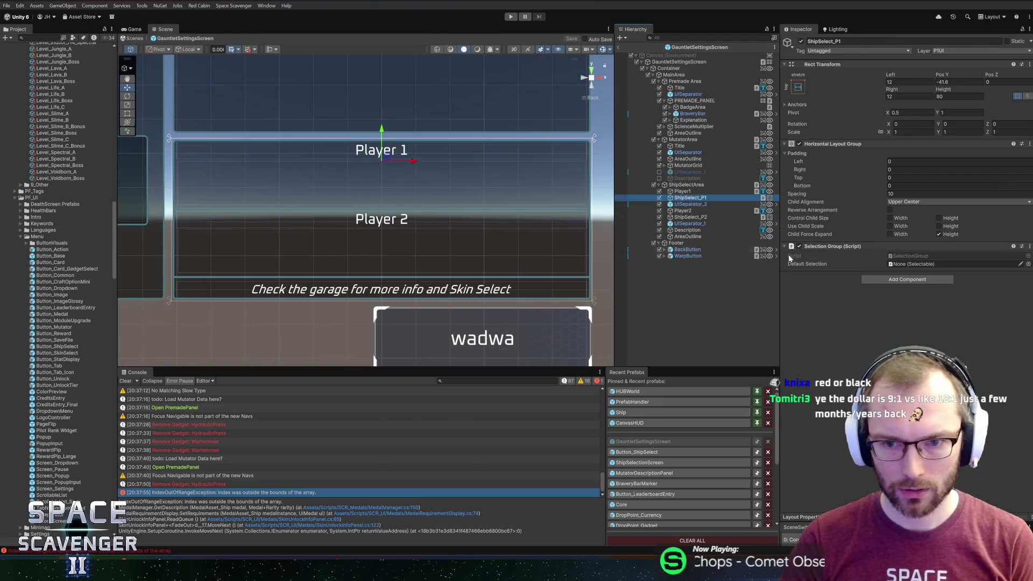
left_click(684, 210)
left_click(685, 191)
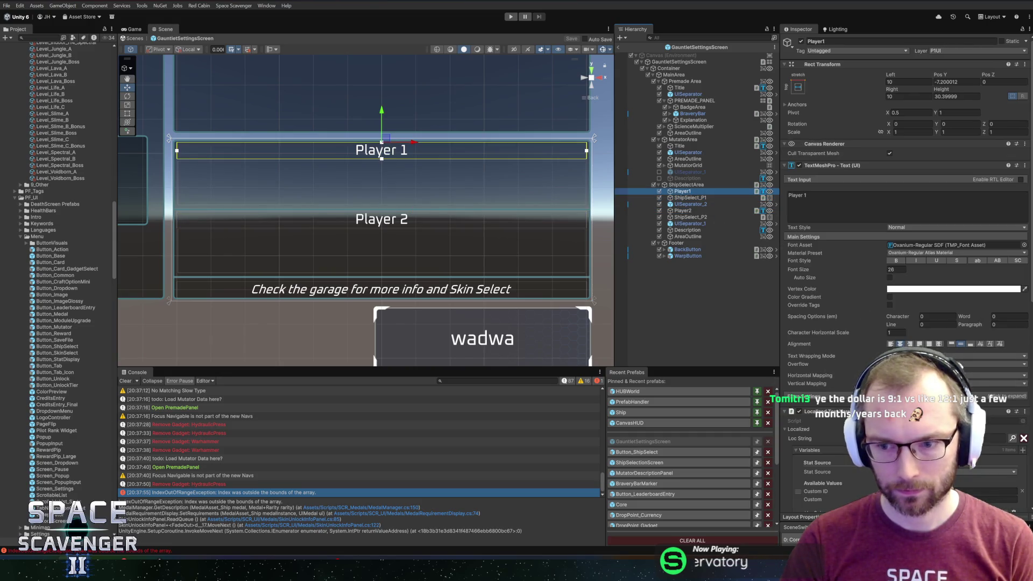
scroll(1011, 350, "down", 3)
left_click(1012, 331)
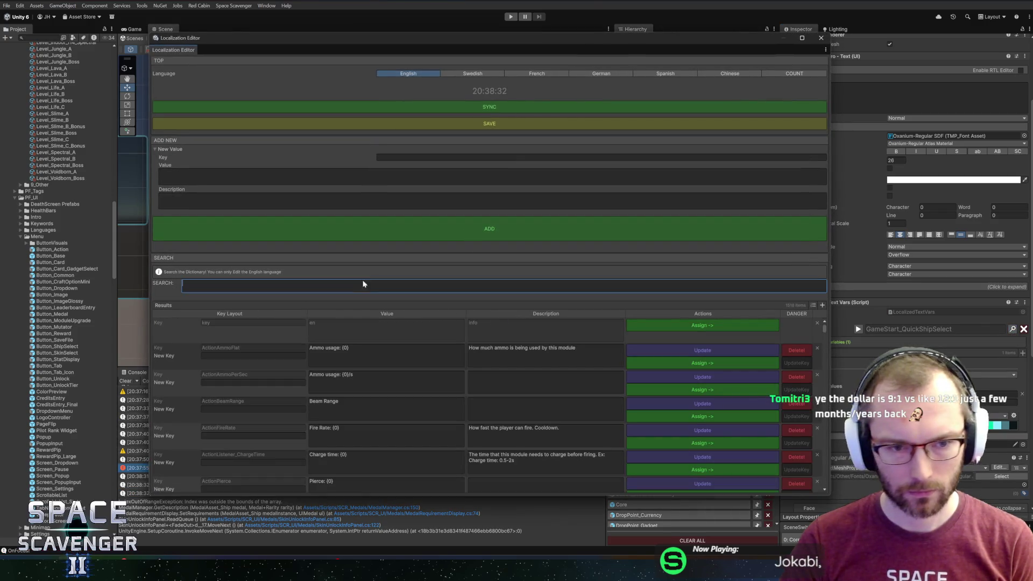
- Search 'quickship' and change GameStart_QuickShipSelect's value to 'Quick ship select - Player {0}'
type("quickship")
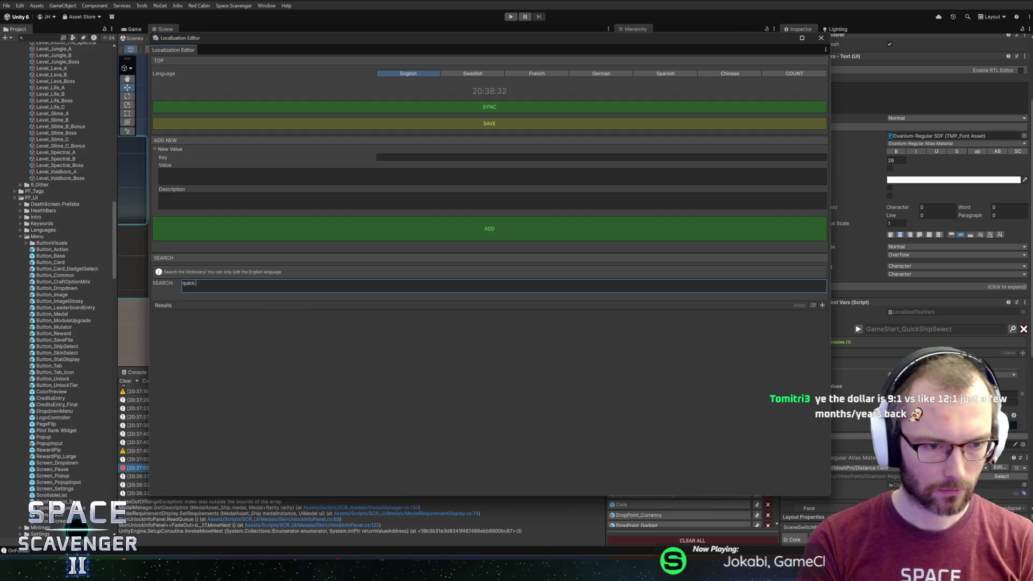
left_click(376, 326)
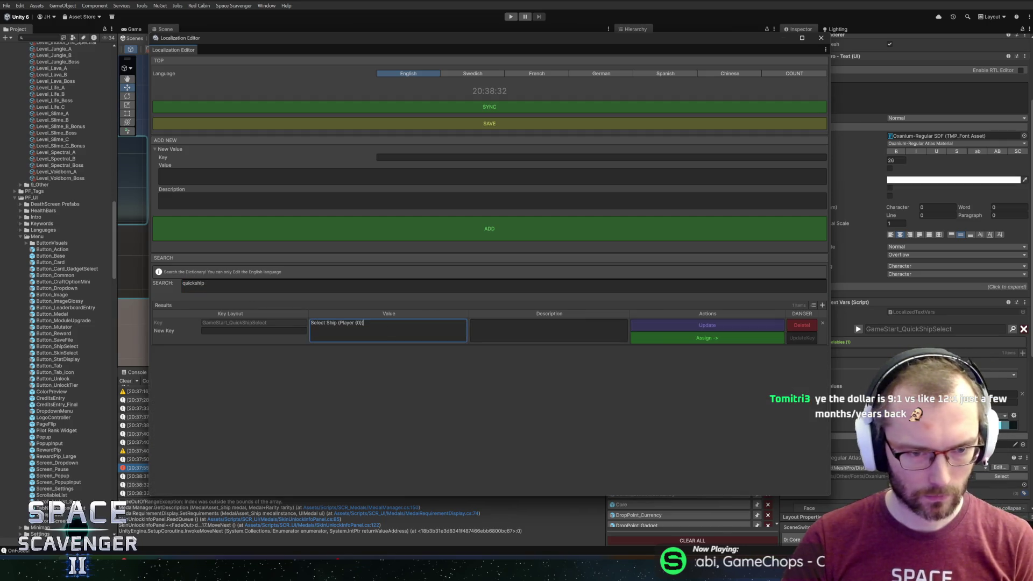
double_click(317, 322)
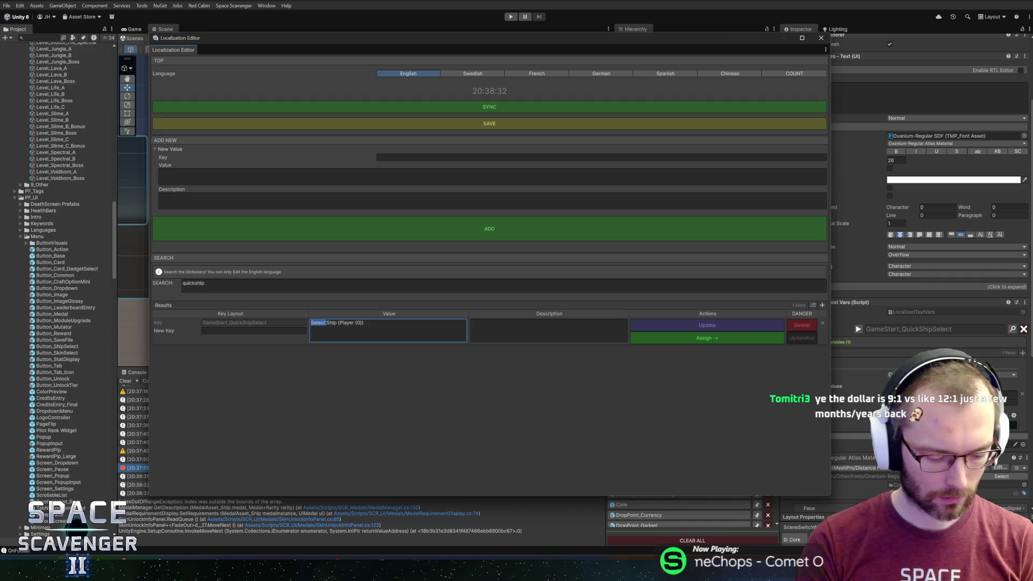
type("Quick ")
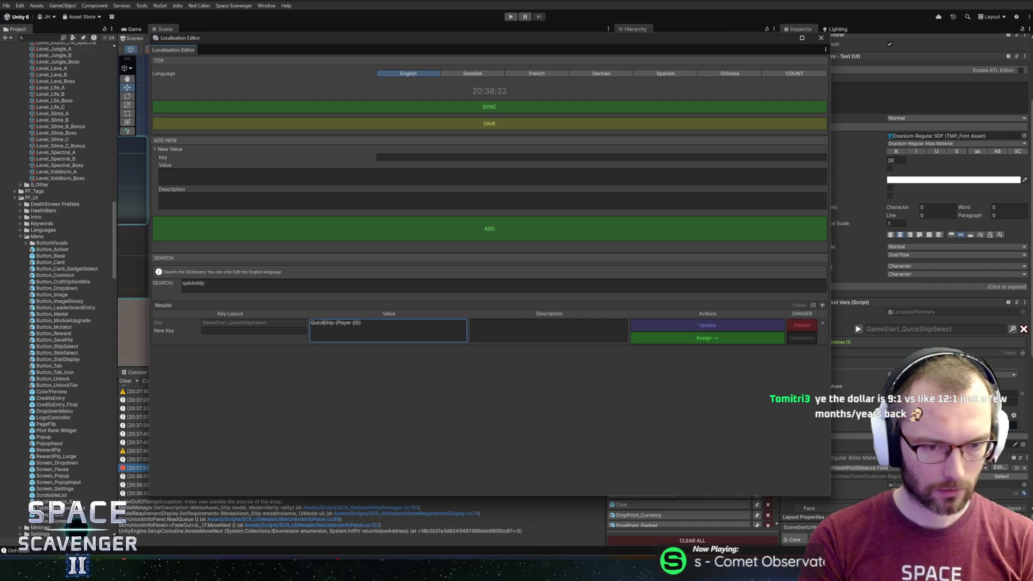
type("Ship Select")
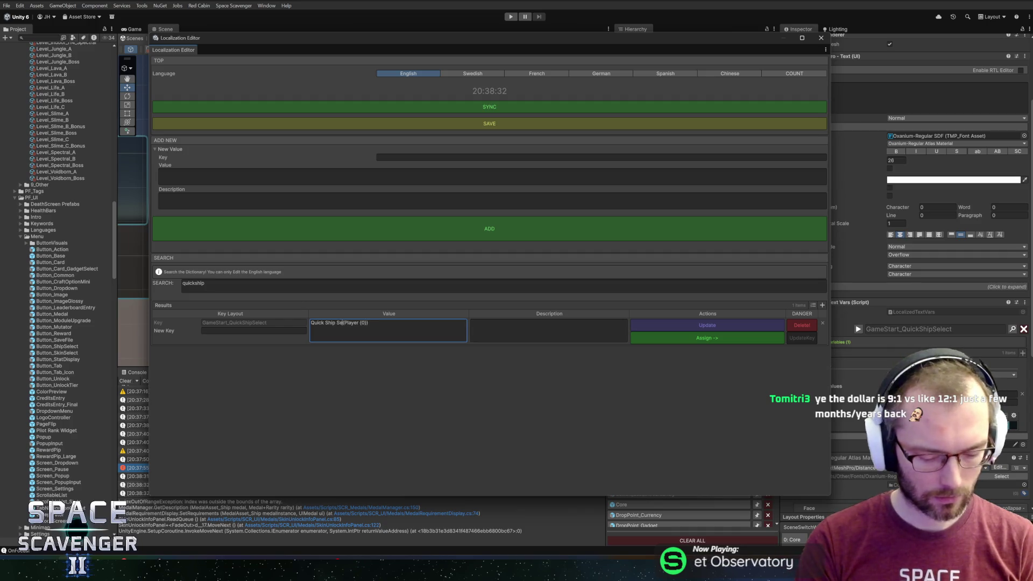
key("Delete")
type("p")
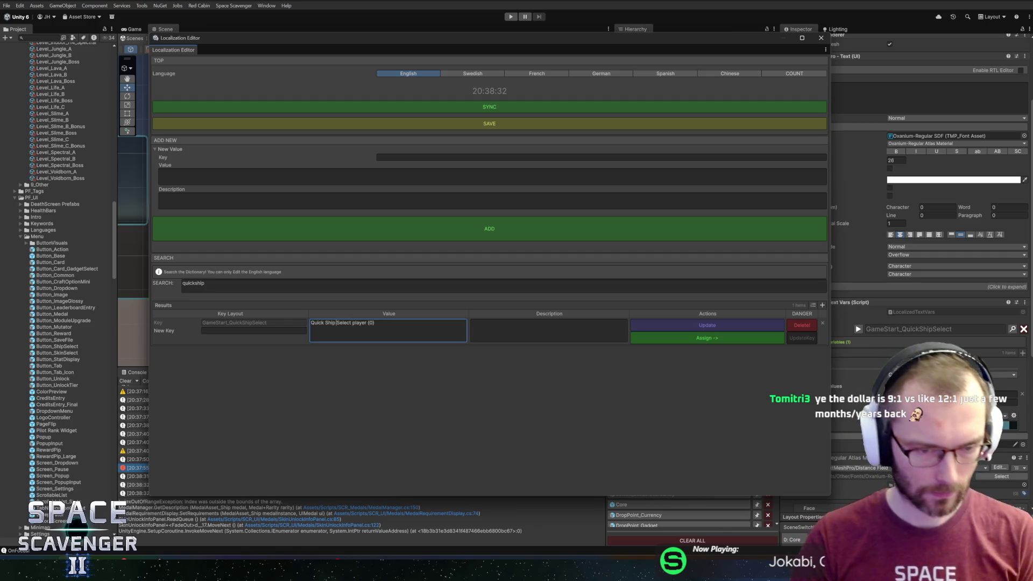
key("Delete")
type("s")
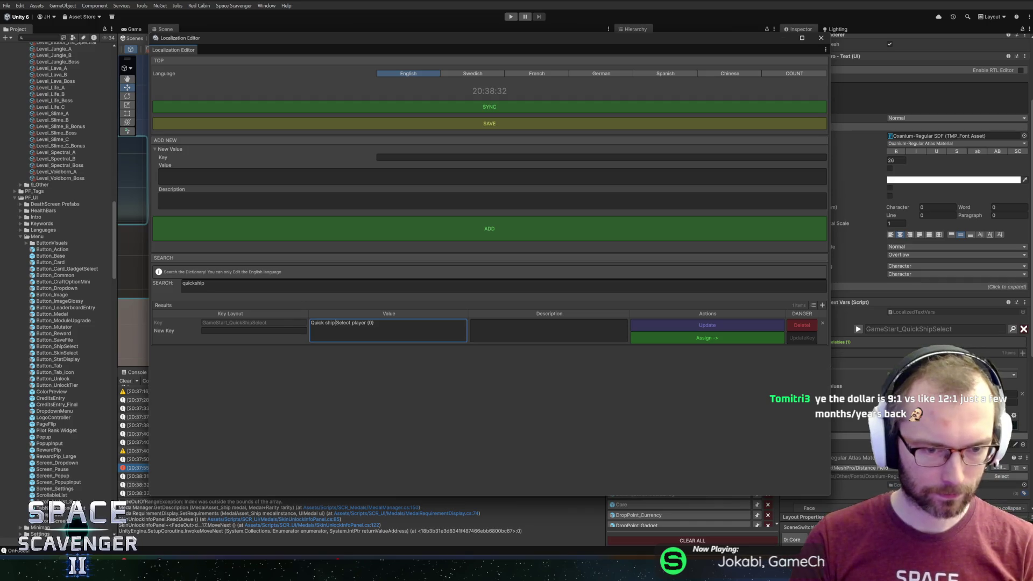
type("s")
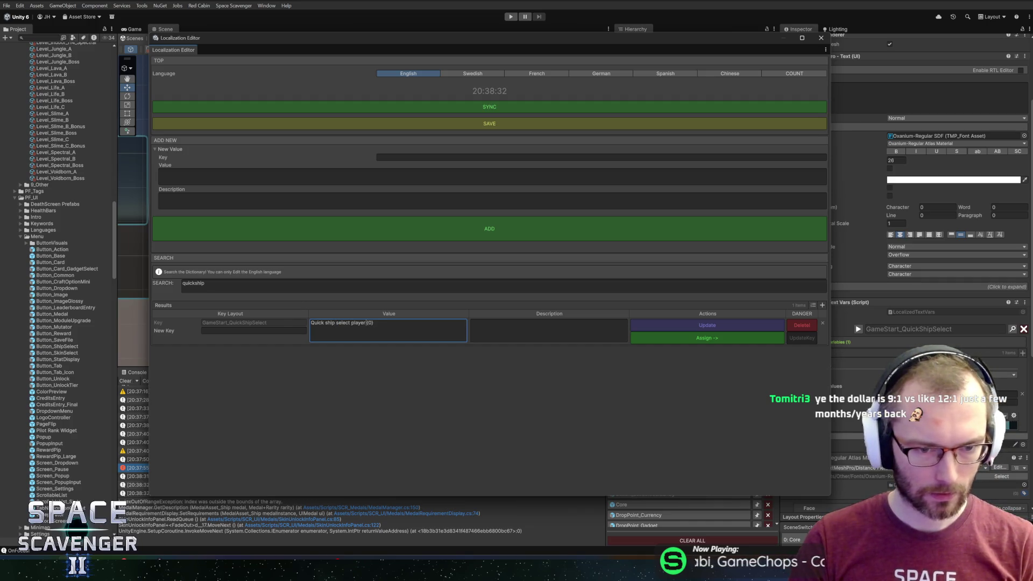
type("- ")
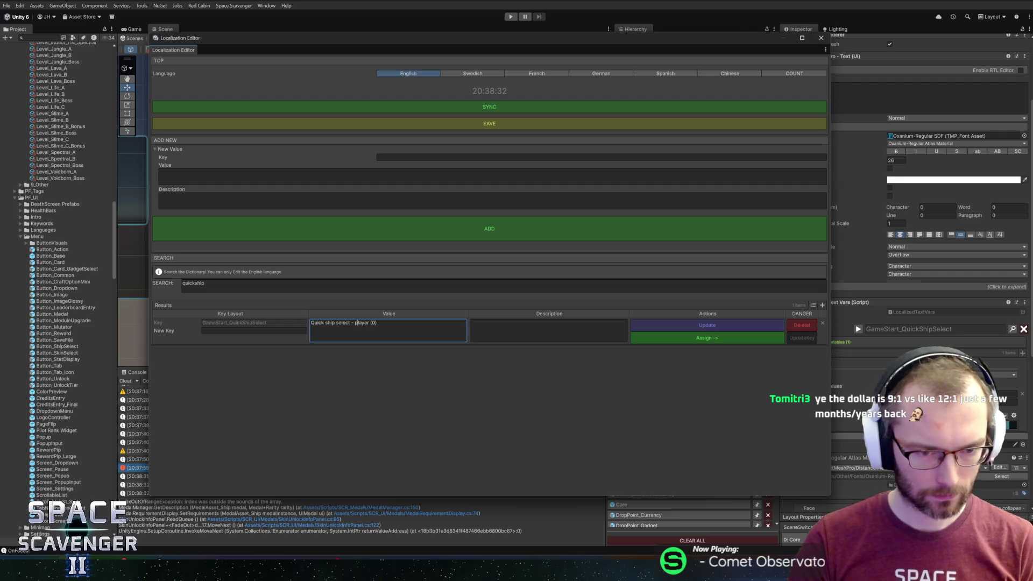
type("P")
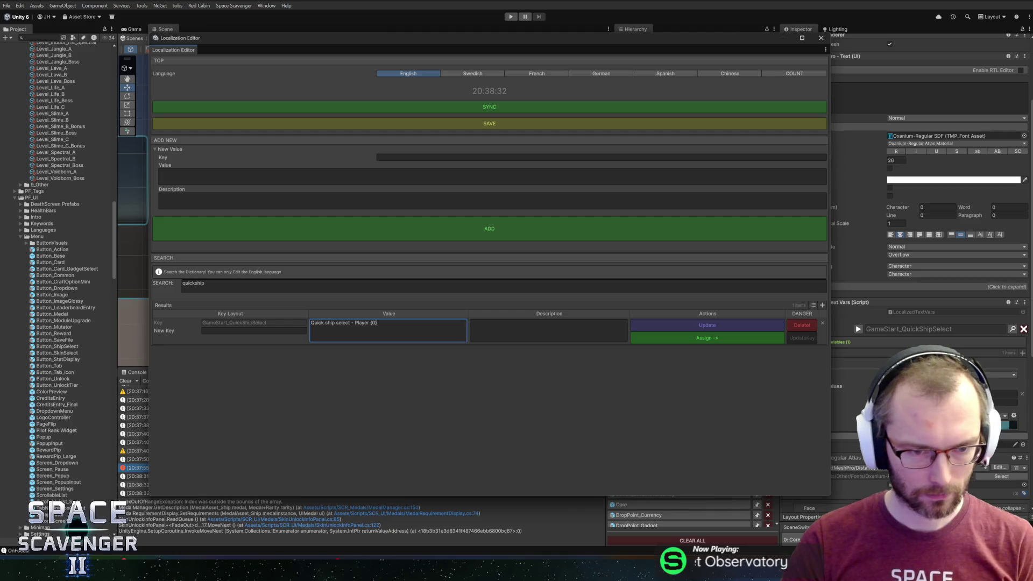
left_click(707, 326)
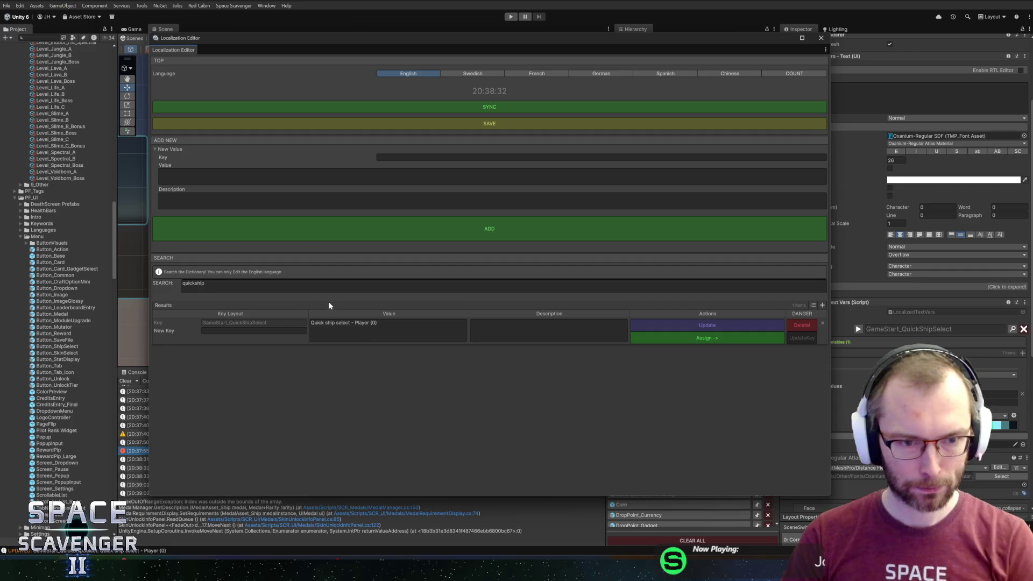
- Delete the GameStart_SelectShip key, close the Localization Editor, and save the prefab
left_click(204, 284)
key("BackSpace")
key("BackSpace")
key("BackSpace")
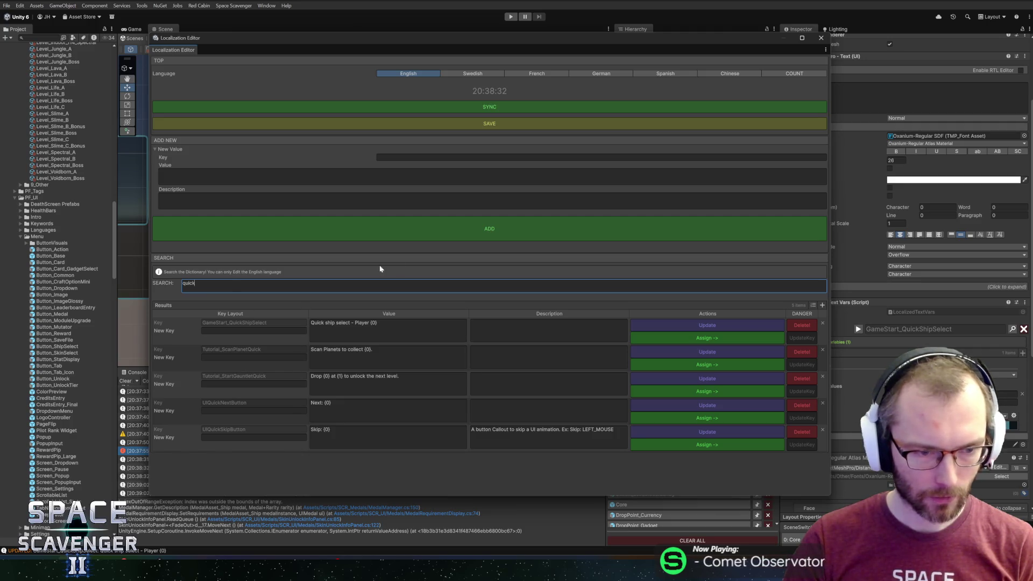
type("gamestart")
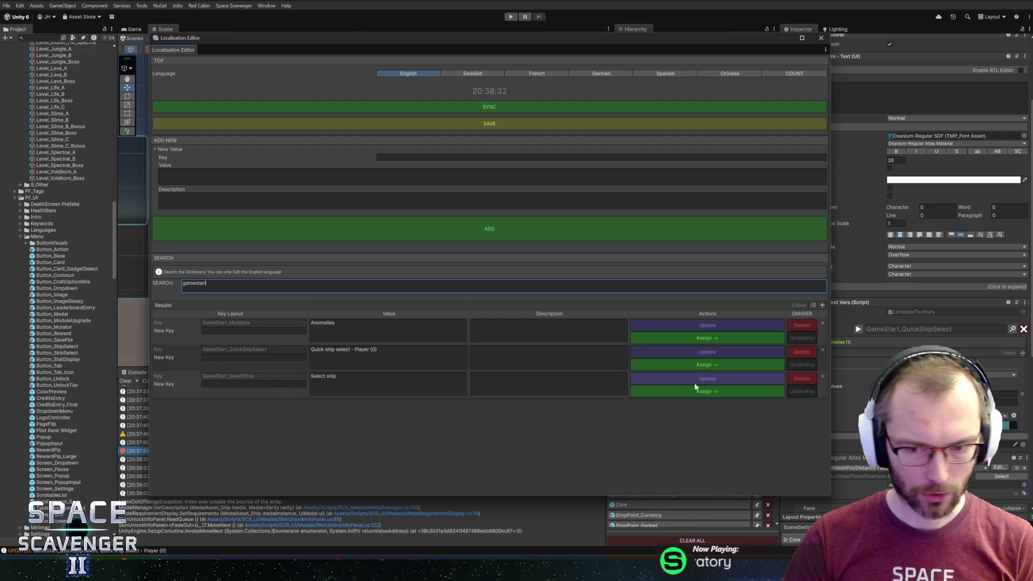
left_click(799, 380)
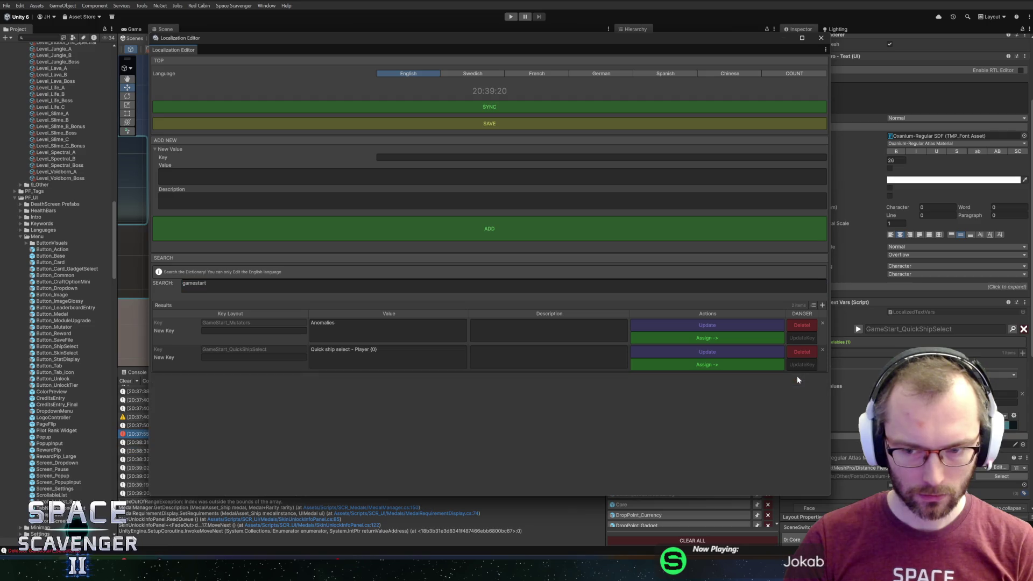
left_click(733, 125)
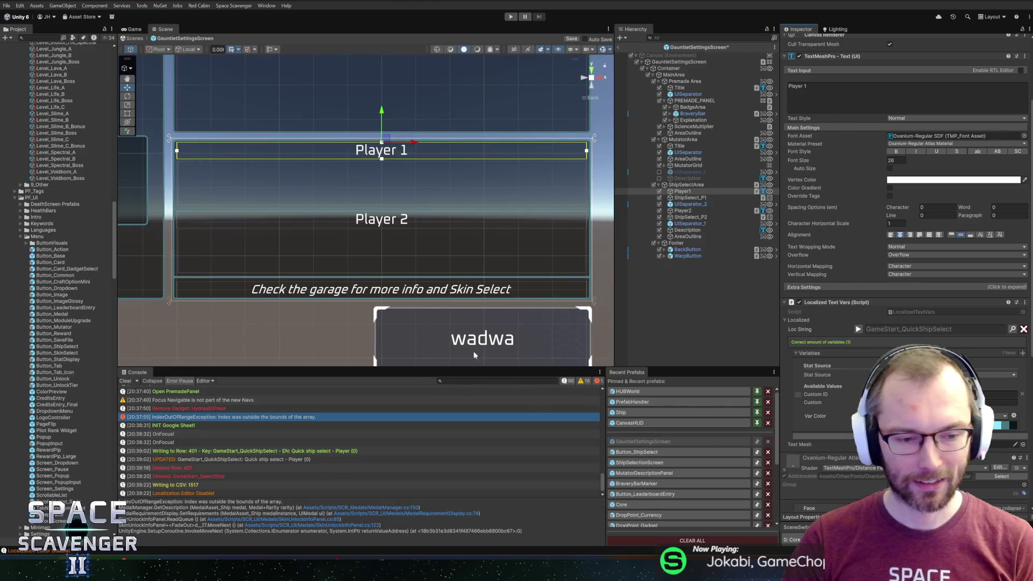
key("ctrl+s")
- Run the game and switch Player 1 to the second ship in Select Bravery, reopening to check
left_click(511, 17)
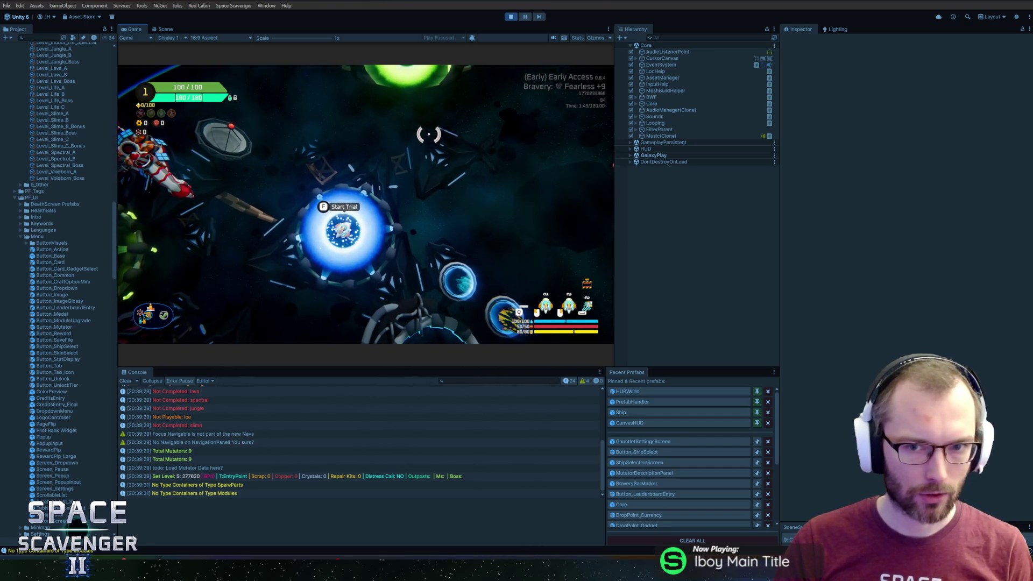
key("f")
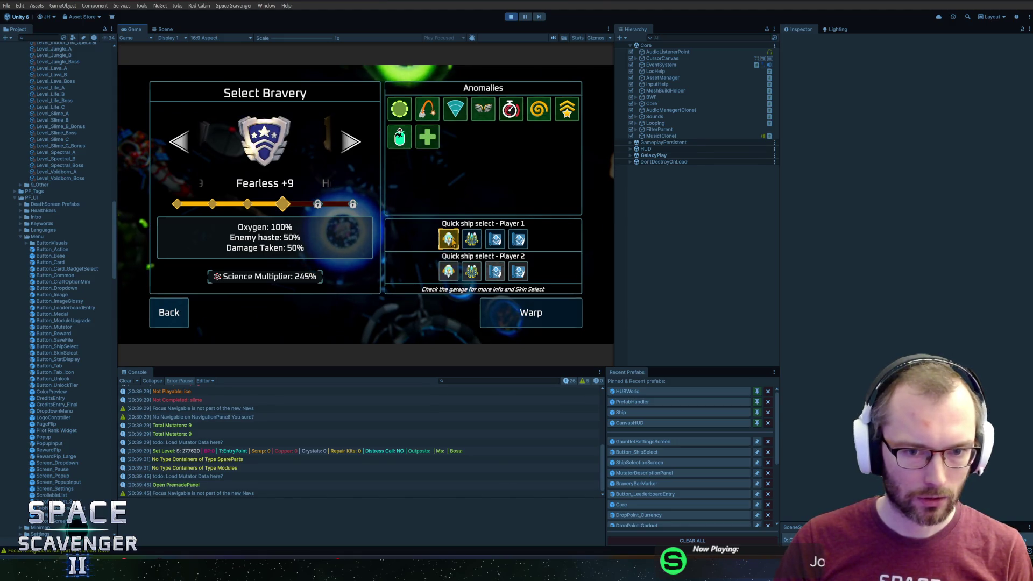
left_click(476, 242)
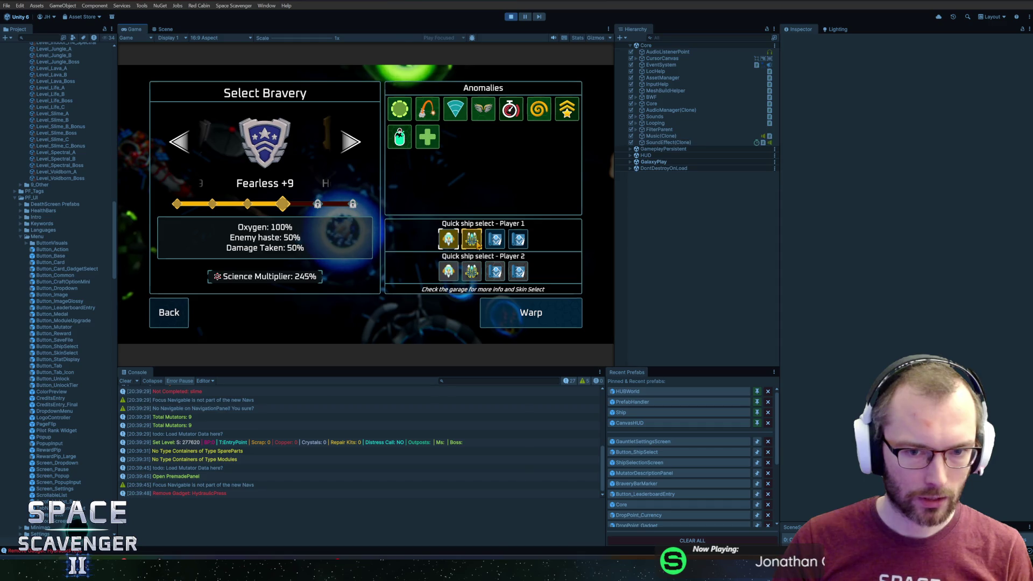
key("Escape")
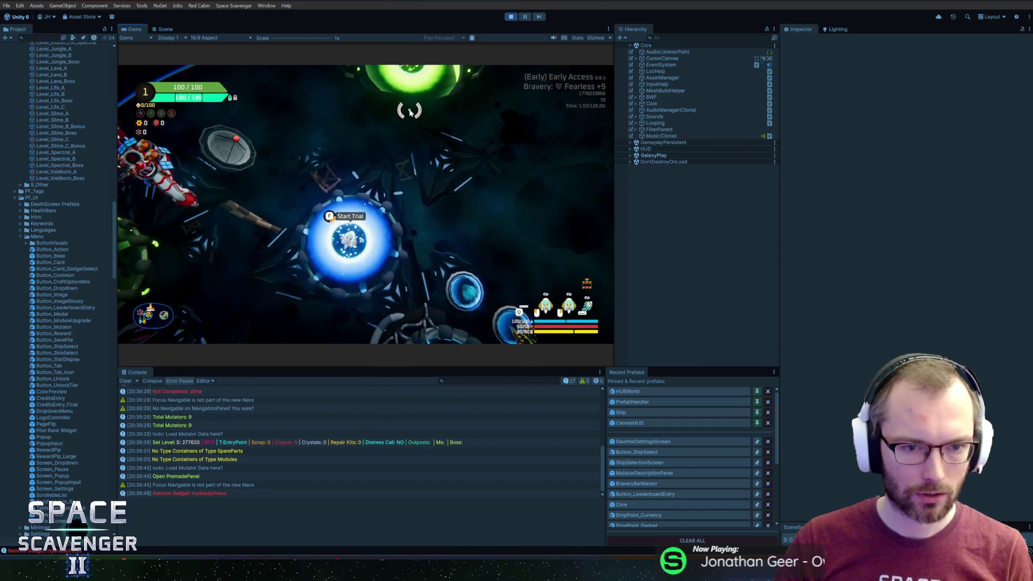
key("f")
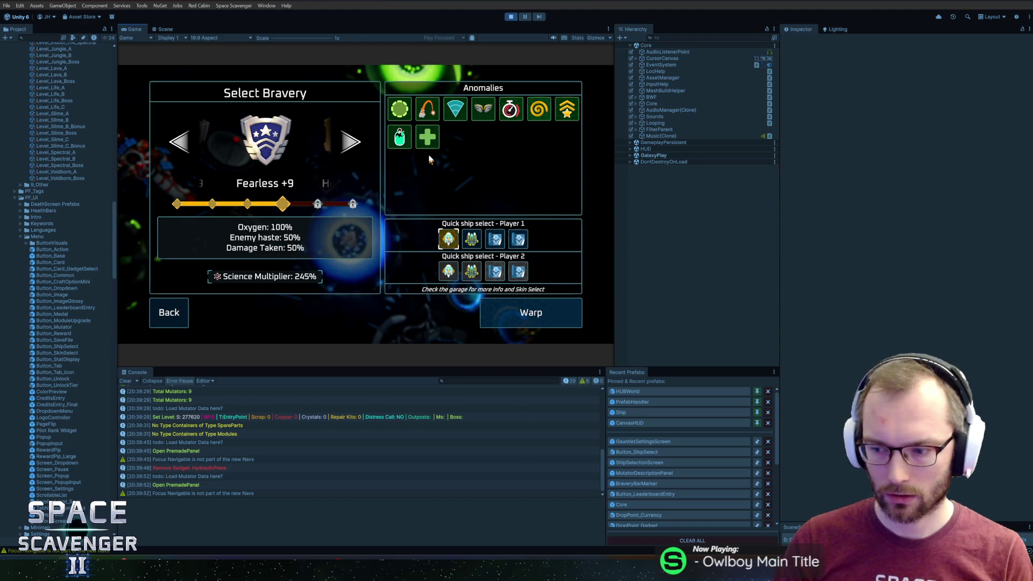
key("Escape")
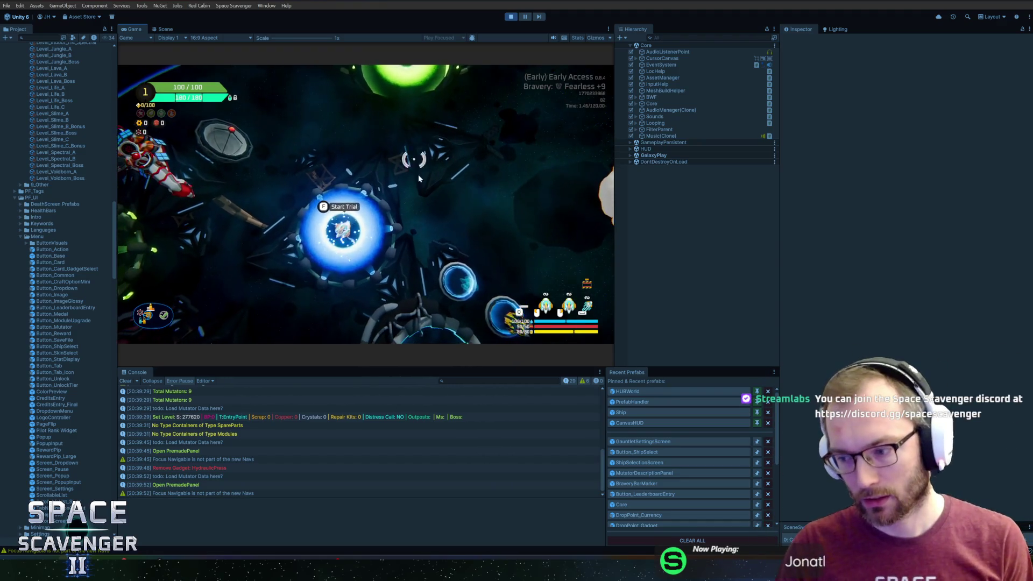
- Fly through the customization ring and back to reopen Select Bravery at the portal
key("s")
key("s+d")
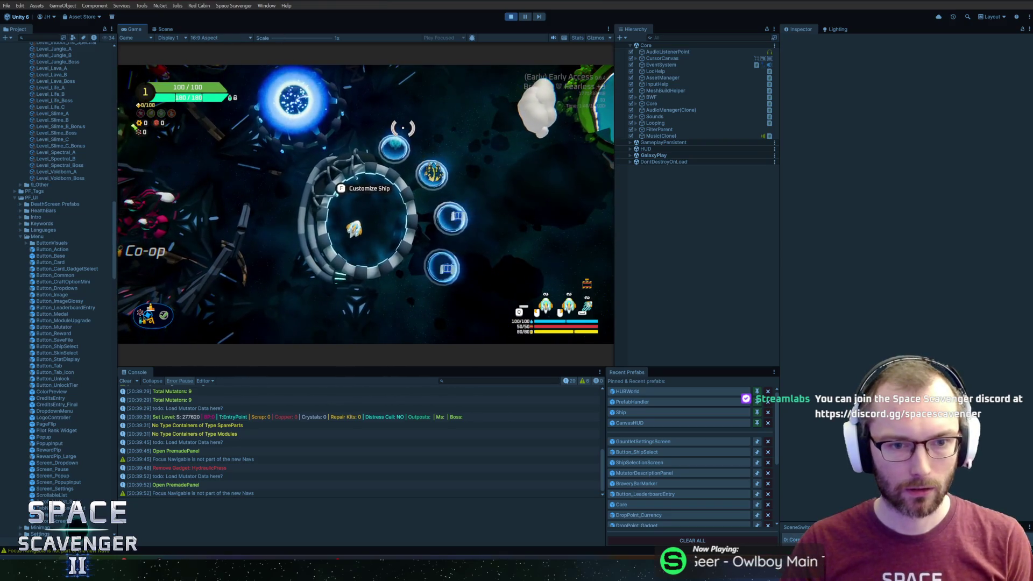
key("w+a")
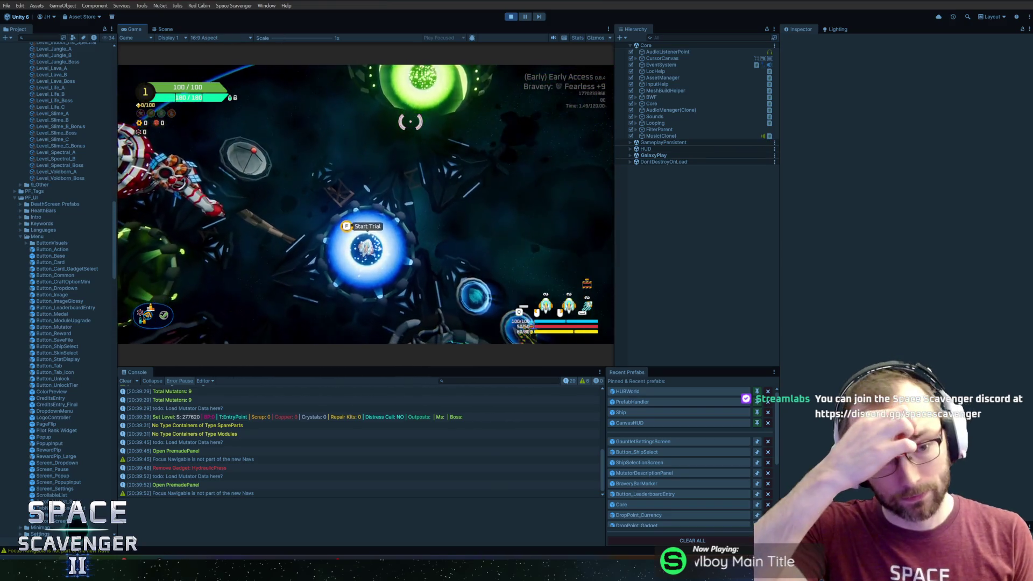
key("f")
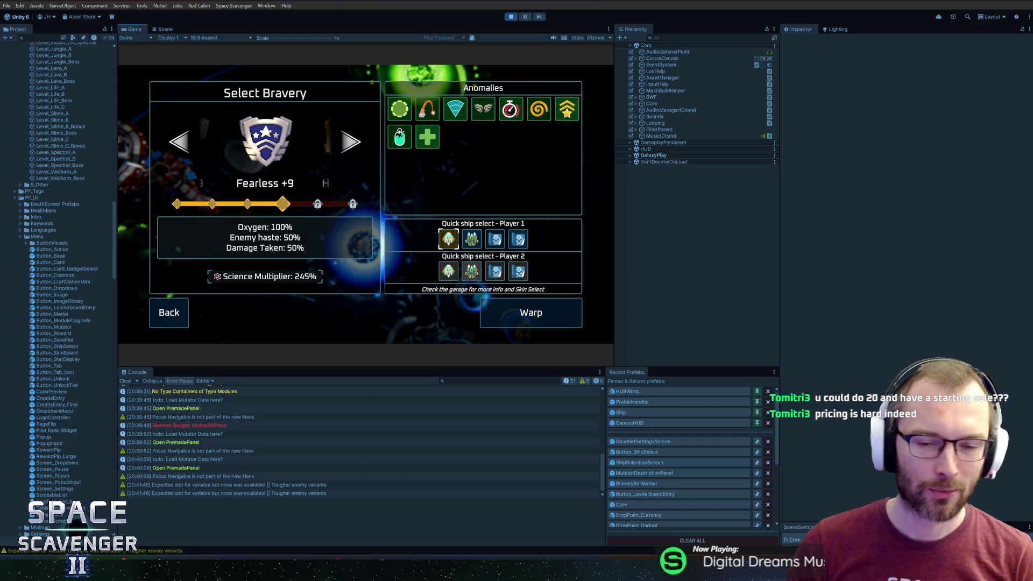
- Reset Player 1's quick ship to the first ship, then fly to the Customize Ship ring and open the customization menu
left_click(447, 243)
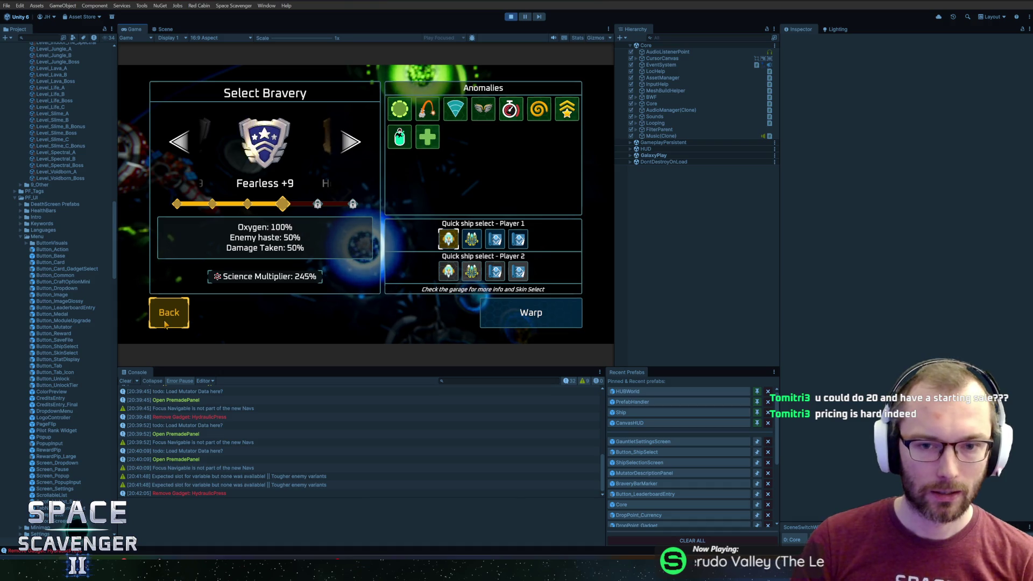
left_click(165, 324)
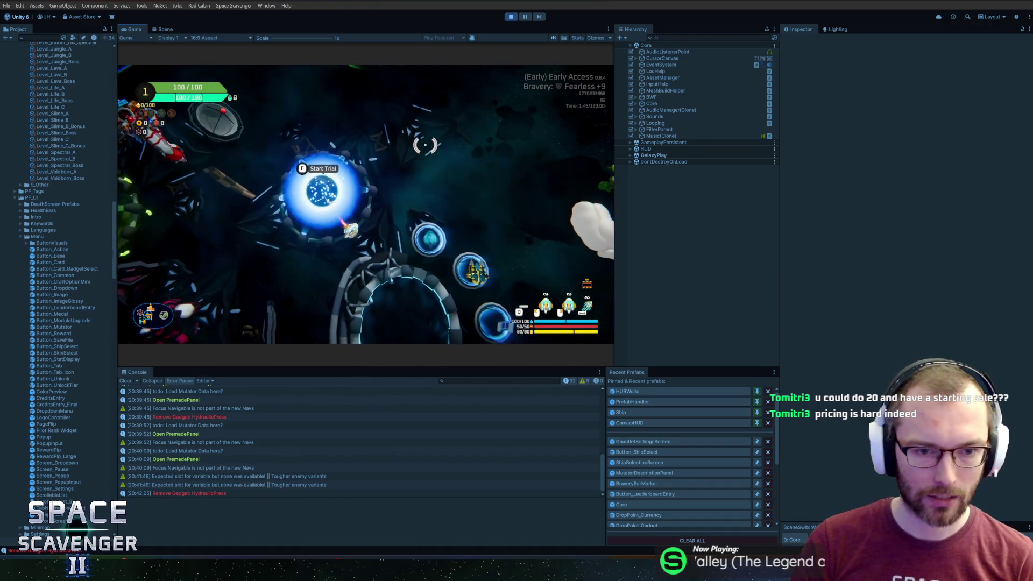
key("s")
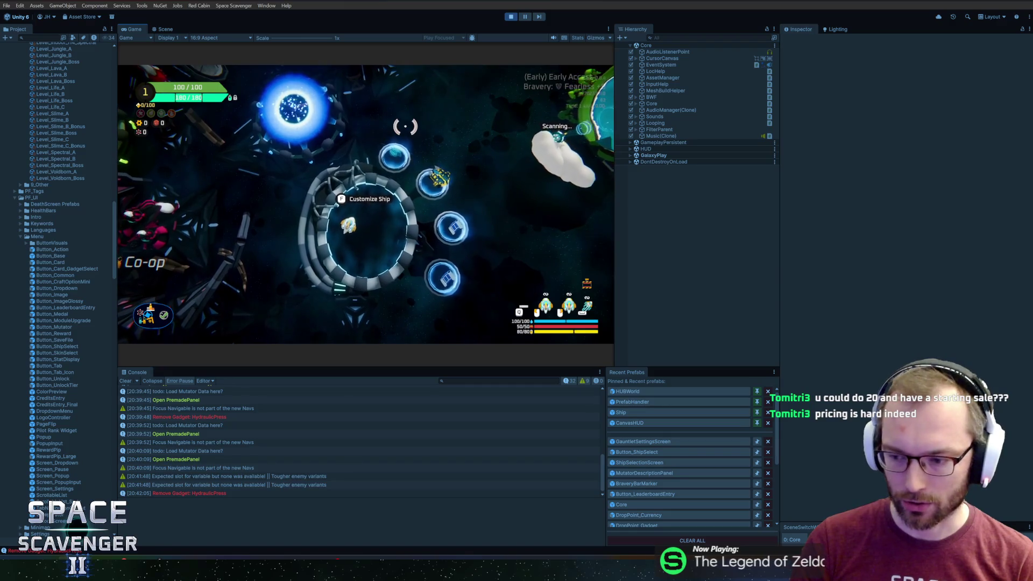
key("f")
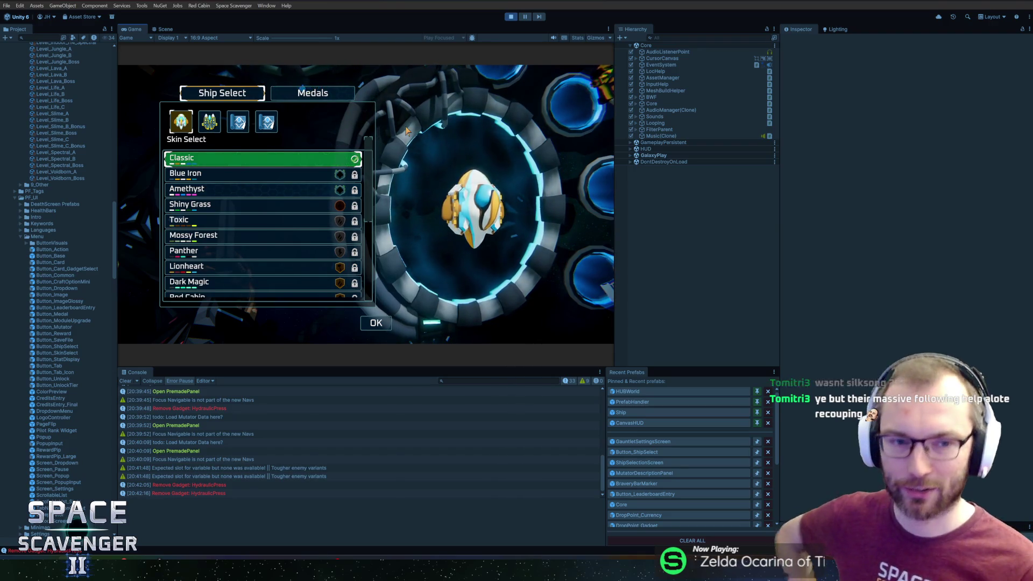
- Preview the Toxic skin, switch ships, peek at Medals, then confirm the second ship with Blue Iron skin
left_click(177, 221)
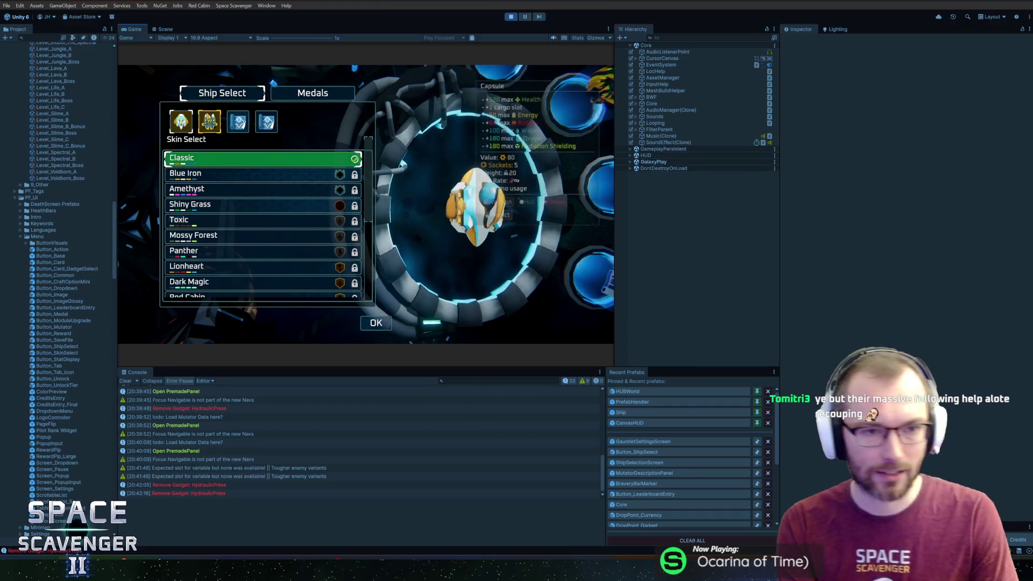
left_click(215, 122)
left_click(181, 121)
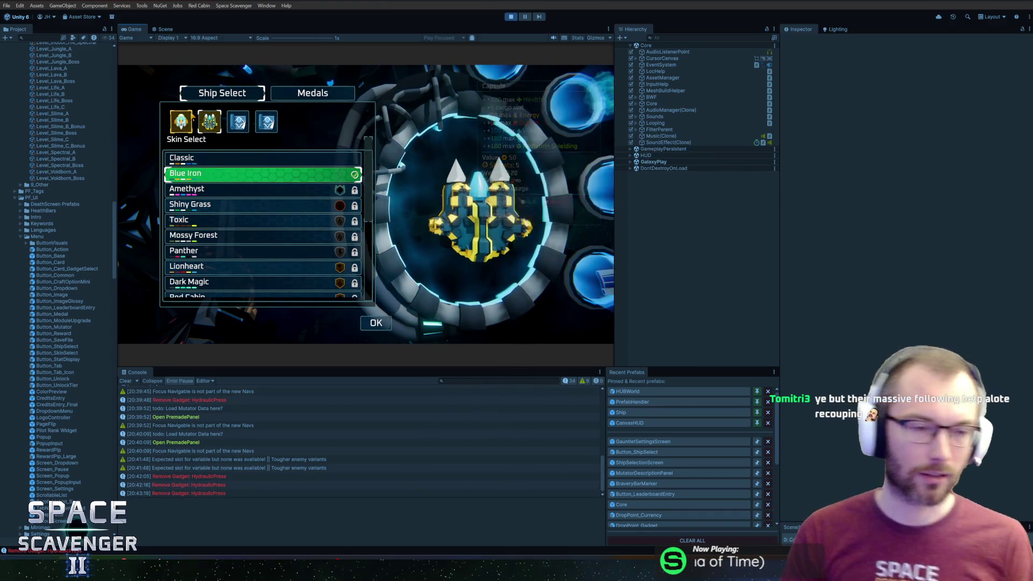
left_click(317, 98)
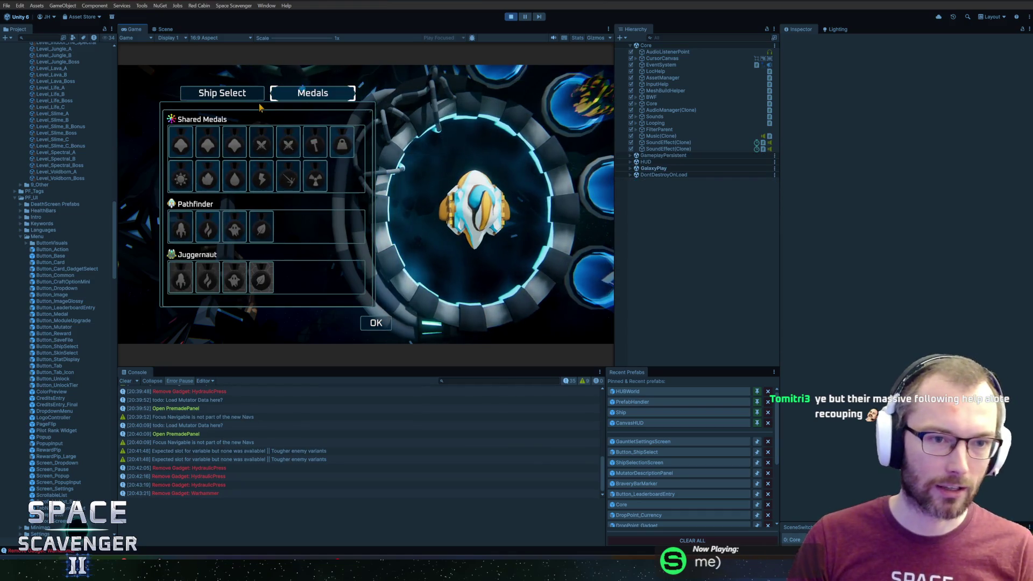
left_click(222, 92)
left_click(203, 128)
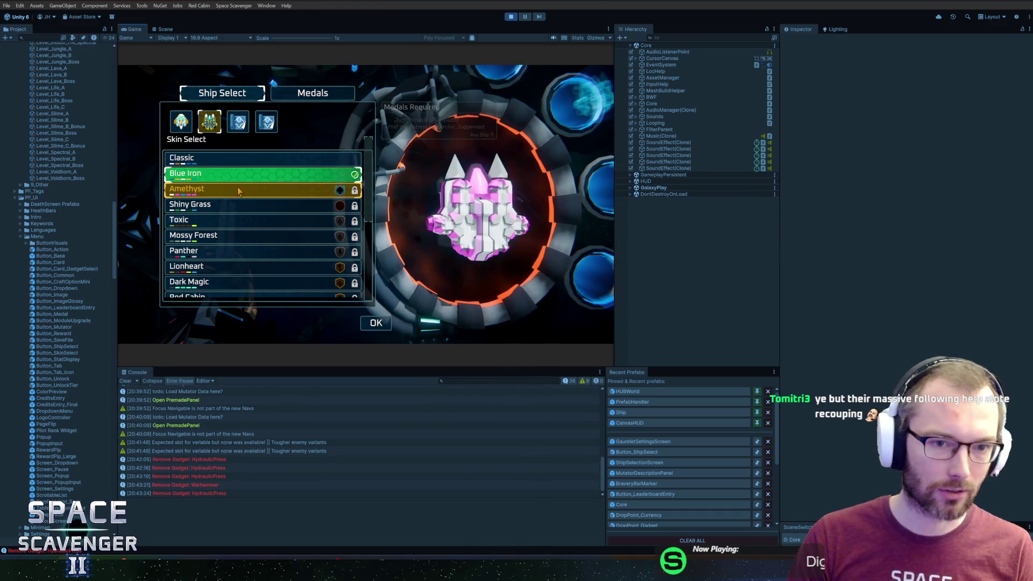
left_click(375, 322)
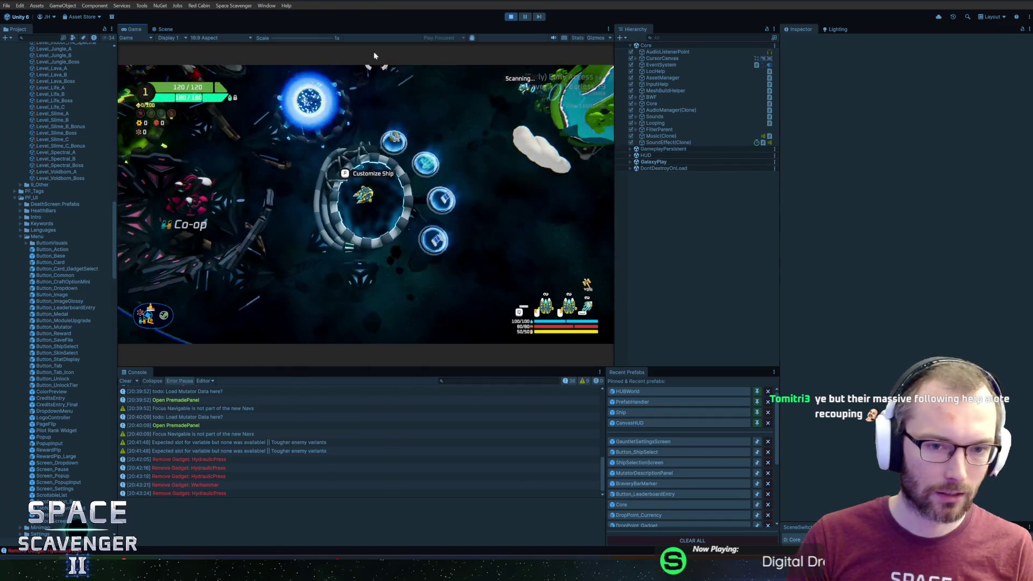
- Reopen customization to choose the Classic skin, then fly to the Start Trial portal and open Select Bravery
key("f")
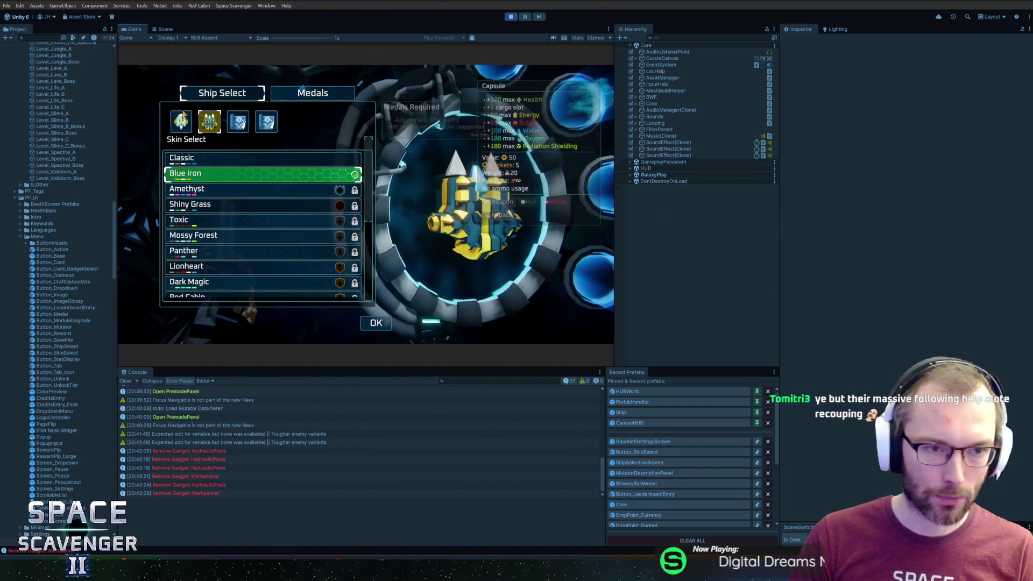
left_click(358, 158)
key("Escape")
key("w")
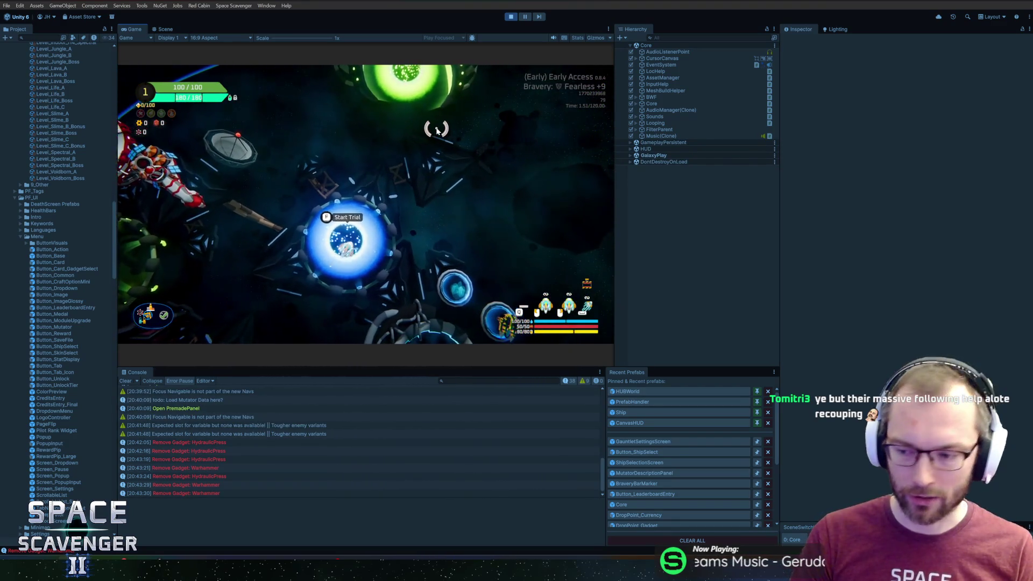
key("f")
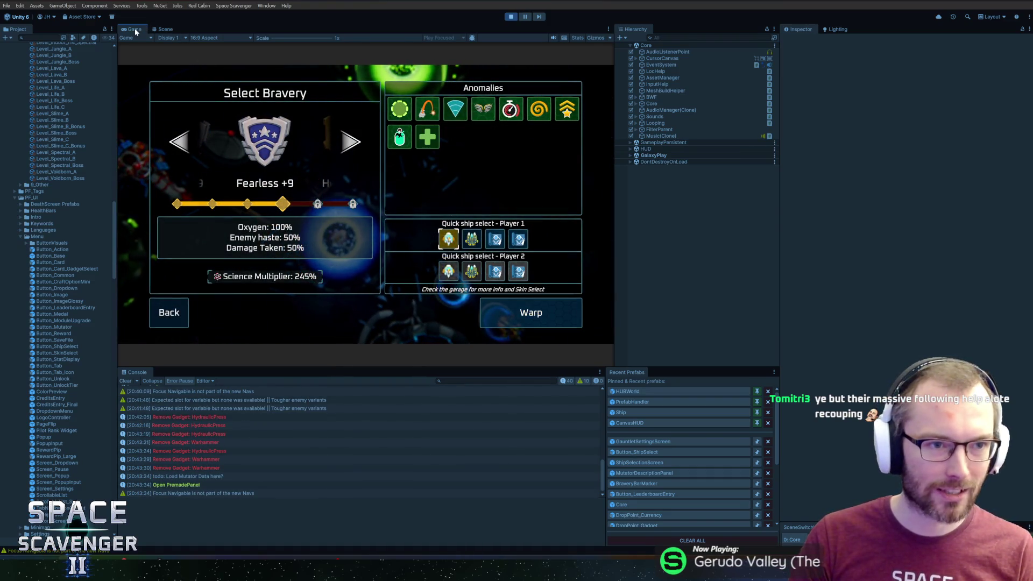
- Maximize the Game view, leave the bravery panel, and stop Play mode
key("shift+space")
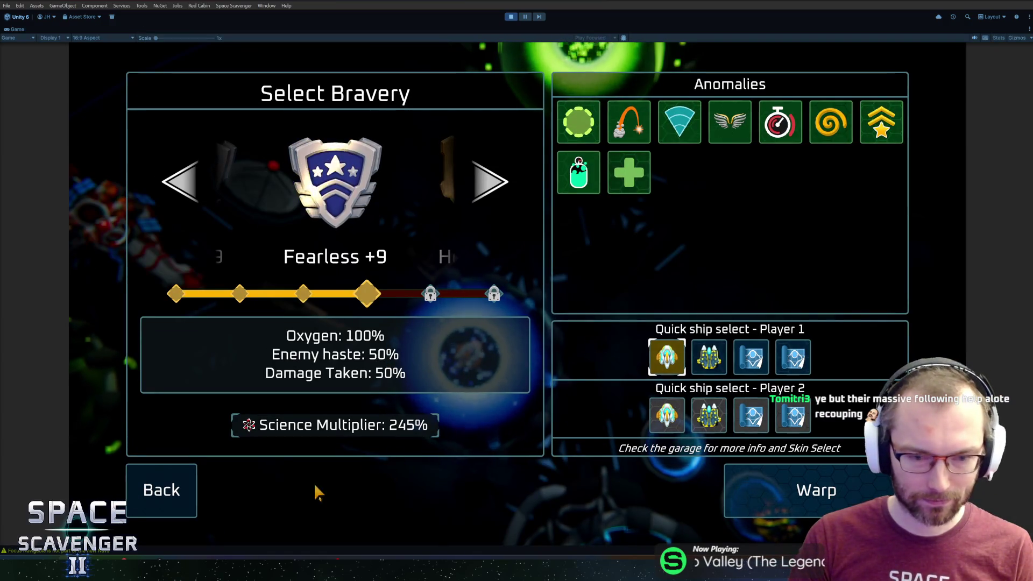
left_click(162, 491)
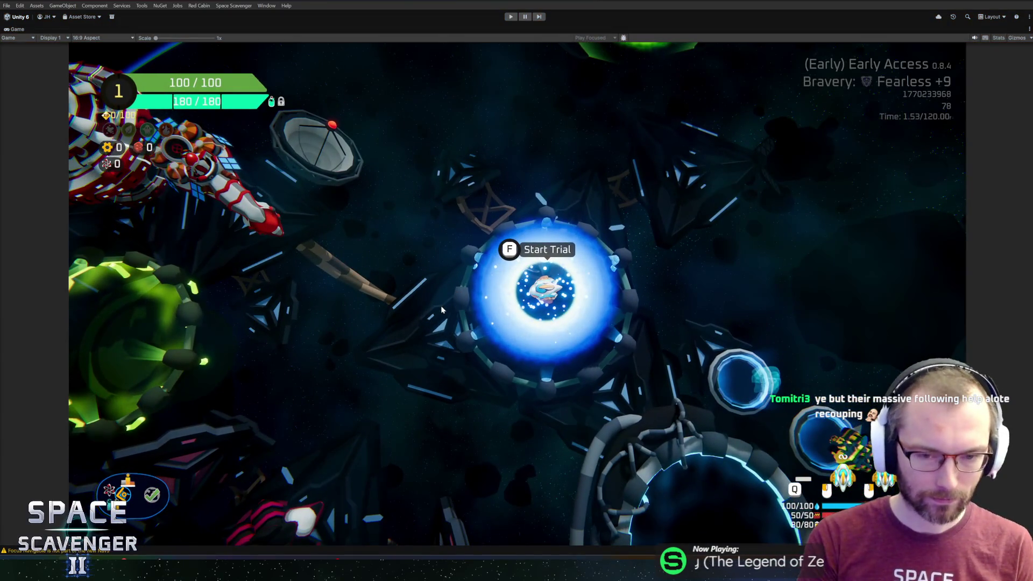
key("ctrl+p")
key("ctrl+p")
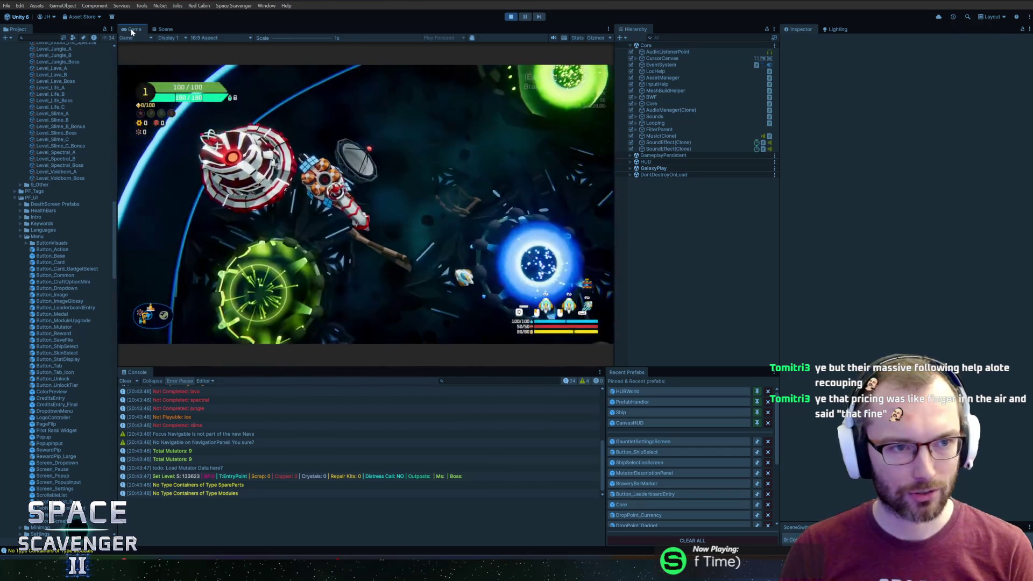
- In the restarted game with a maximized Game view, reopen Select Bravery and pick Player 1's second ship
key("shift+space")
key("f")
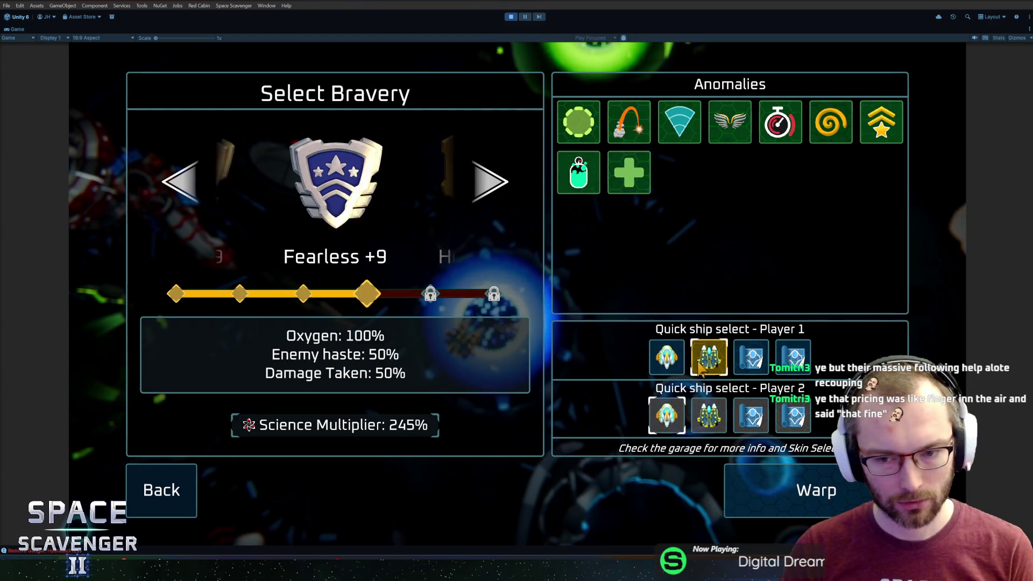
left_click(699, 363)
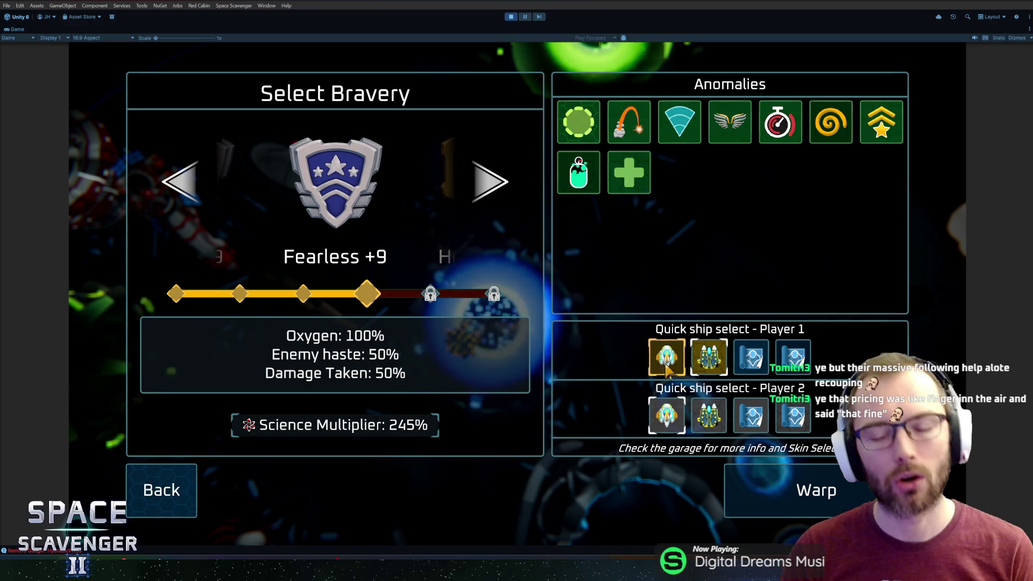